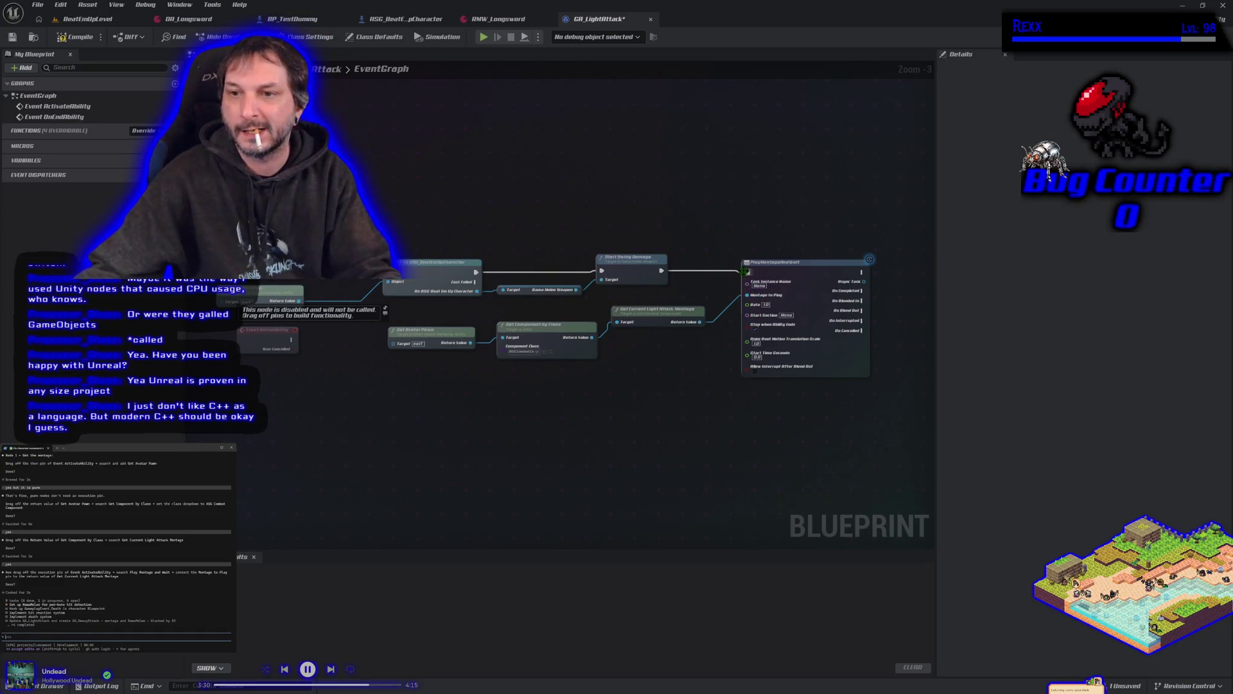
Step: Break Start Swing Damage's exec link to PlayMontageAndWait and lift the Cast chain above the montage nodes
left_click(745, 271, "alt")
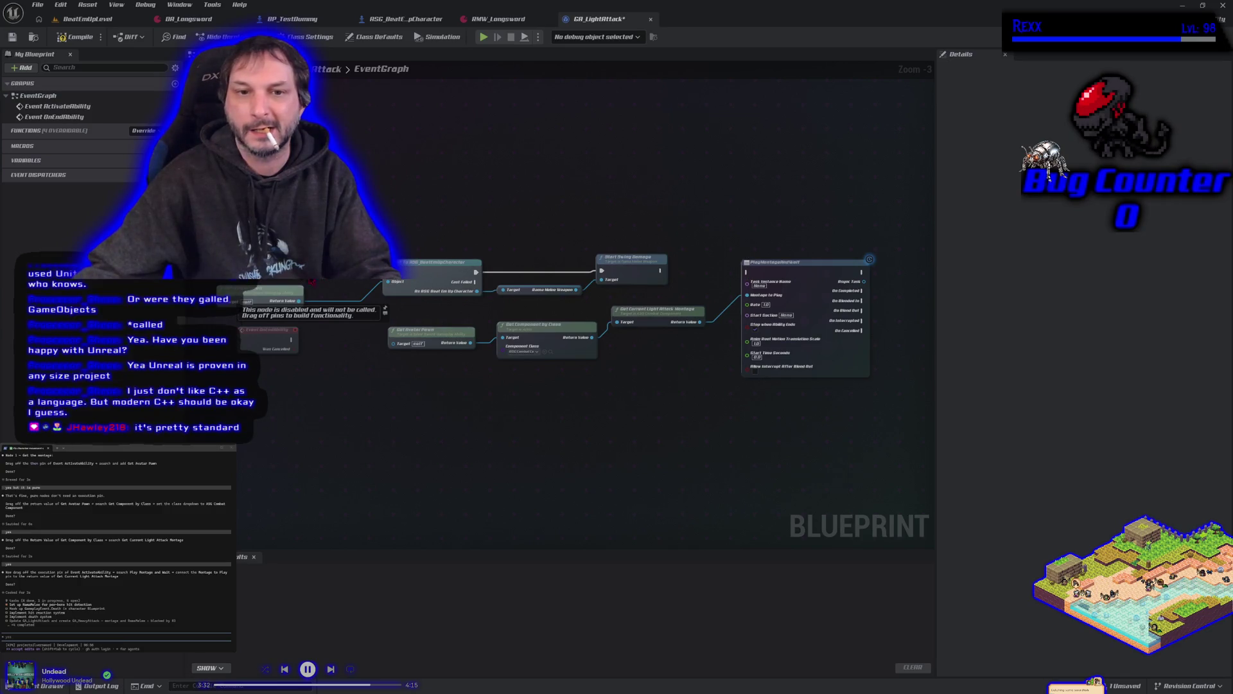
left_click_drag(269, 292, 342, 287)
mouse_move(373, 204)
left_mouse_down()
mouse_move(453, 278)
mouse_move(671, 299)
left_mouse_up()
left_click_drag(450, 277, 467, 189)
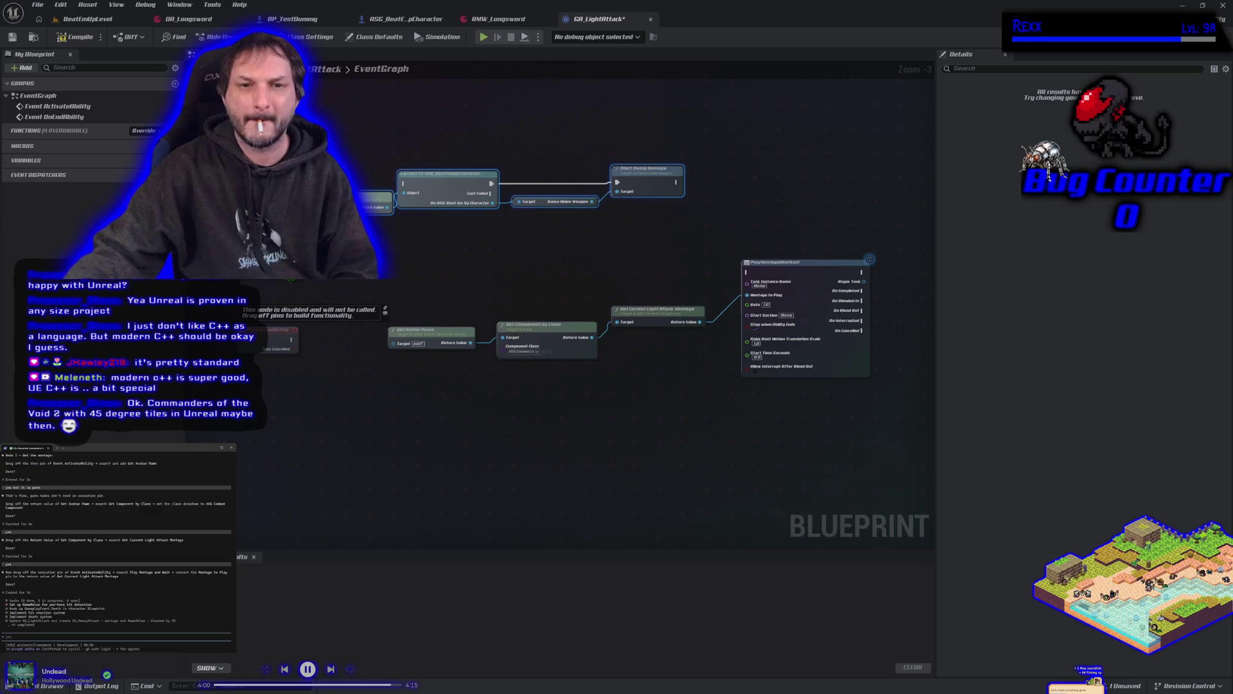
Step: Wire Event ActivateAbility straight into PlayMontageAndWait, drop OnEndAbility lower and shift the montage getters left
left_click_drag(360, 272, 747, 272)
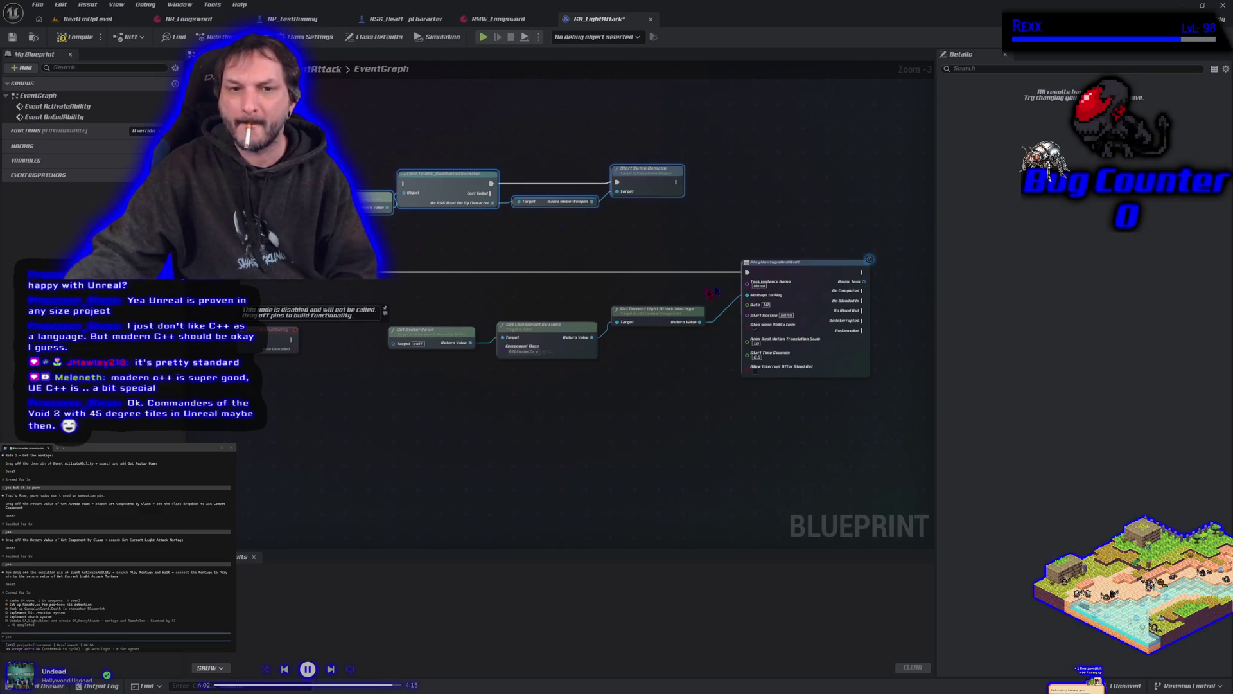
left_click_drag(258, 345, 261, 484)
left_click_drag(405, 234, 746, 386)
left_click_drag(806, 282, 399, 281)
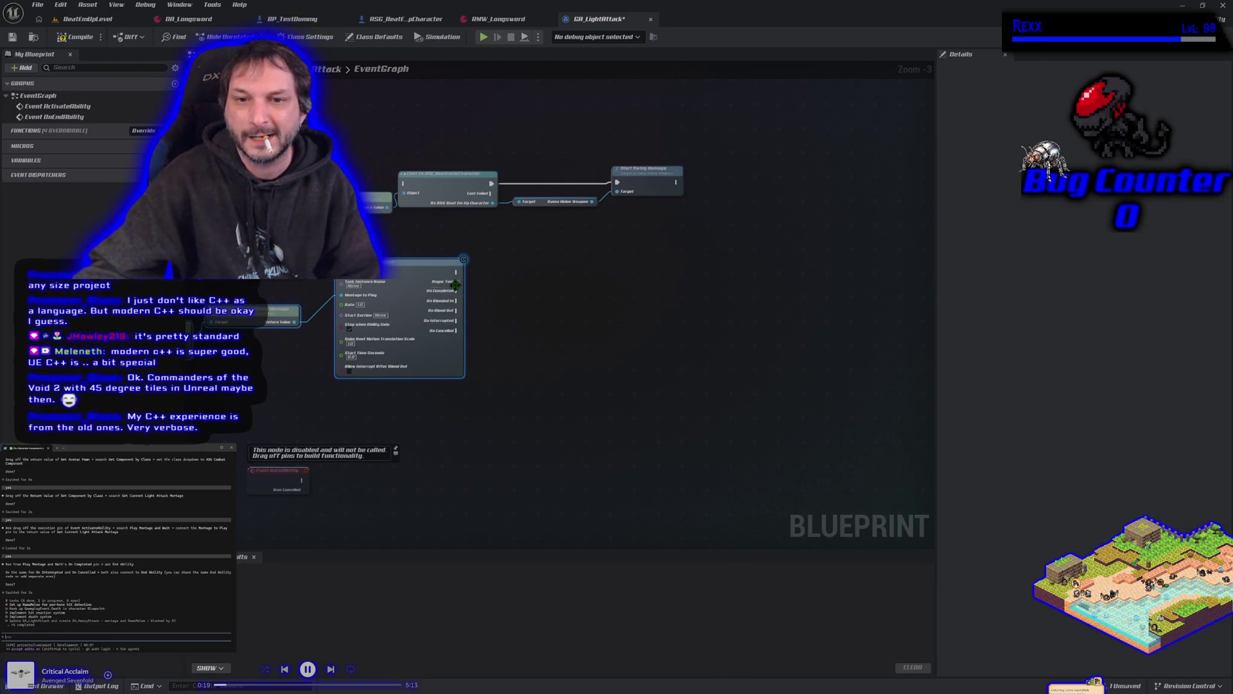
left_click_drag(458, 290, 488, 299)
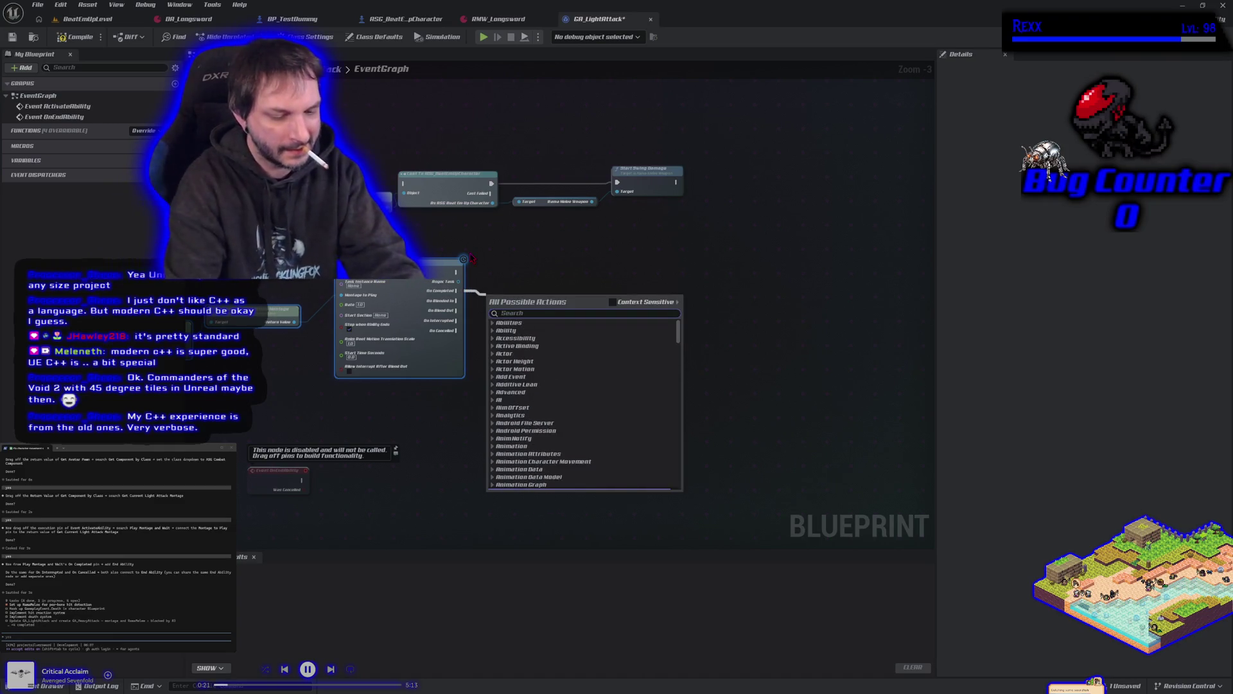
Step: Add an End Ability node fed by both On Completed and On Interrupted, then compile GA_LightAttack
type("endc abl")
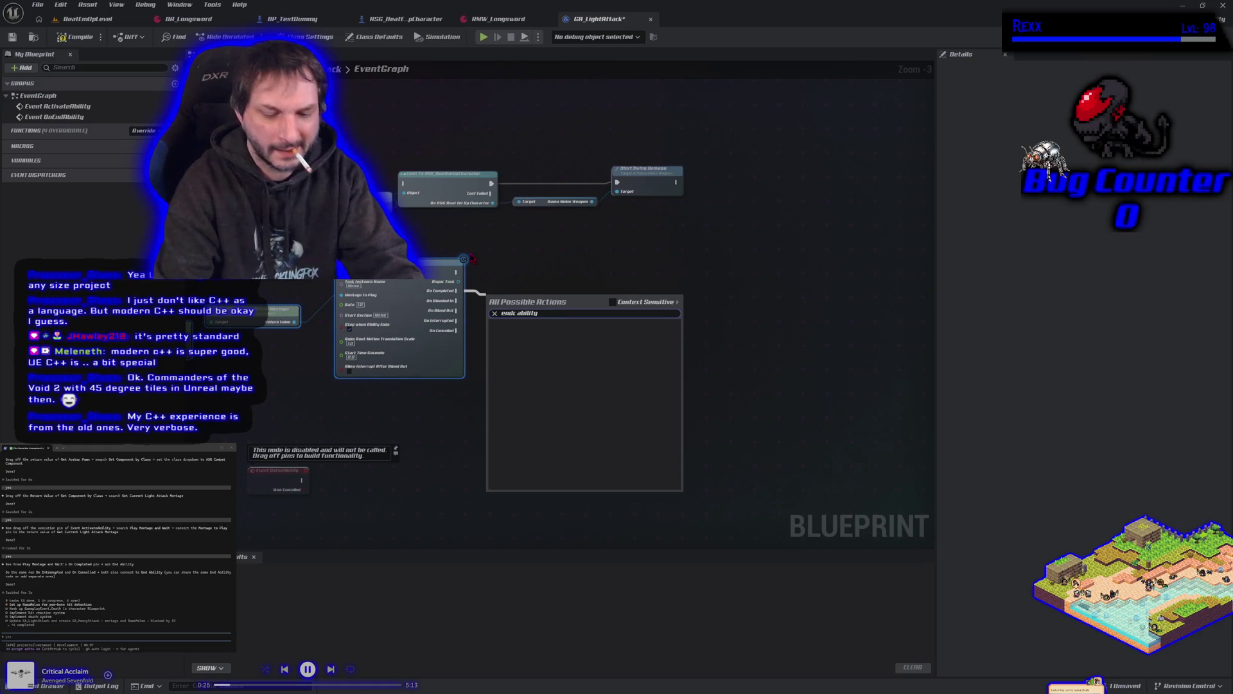
key("BackSpace")
key("Up")
key("Up")
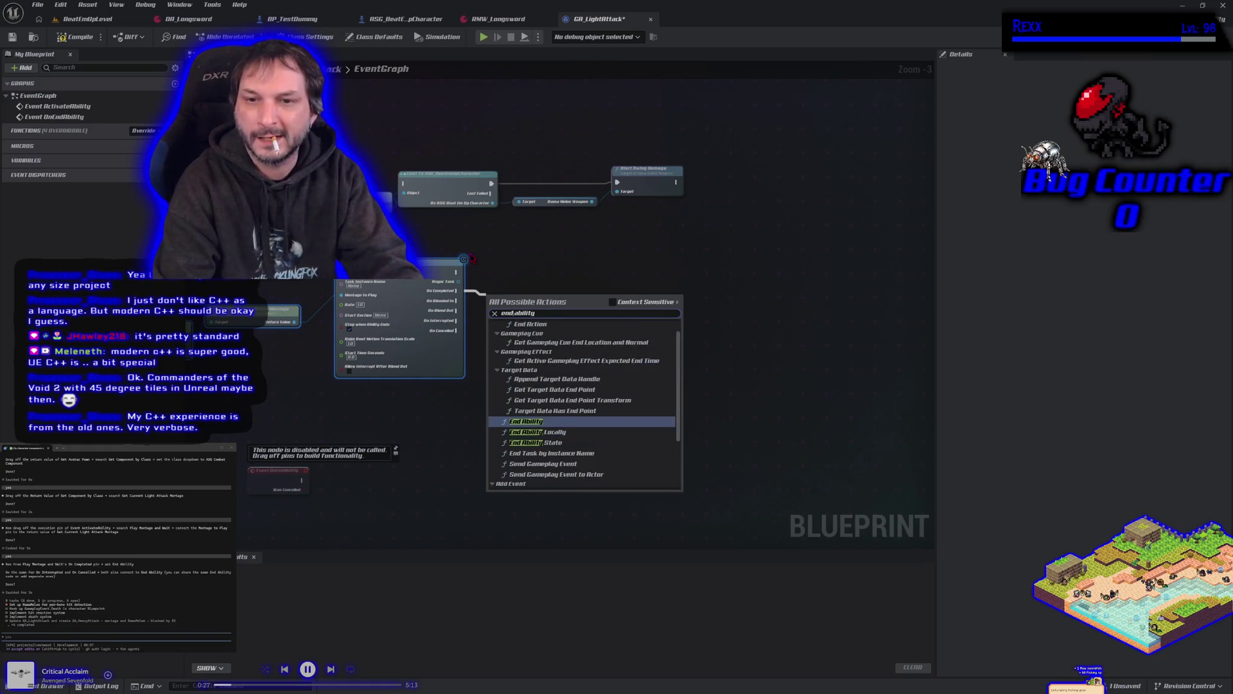
key("Return")
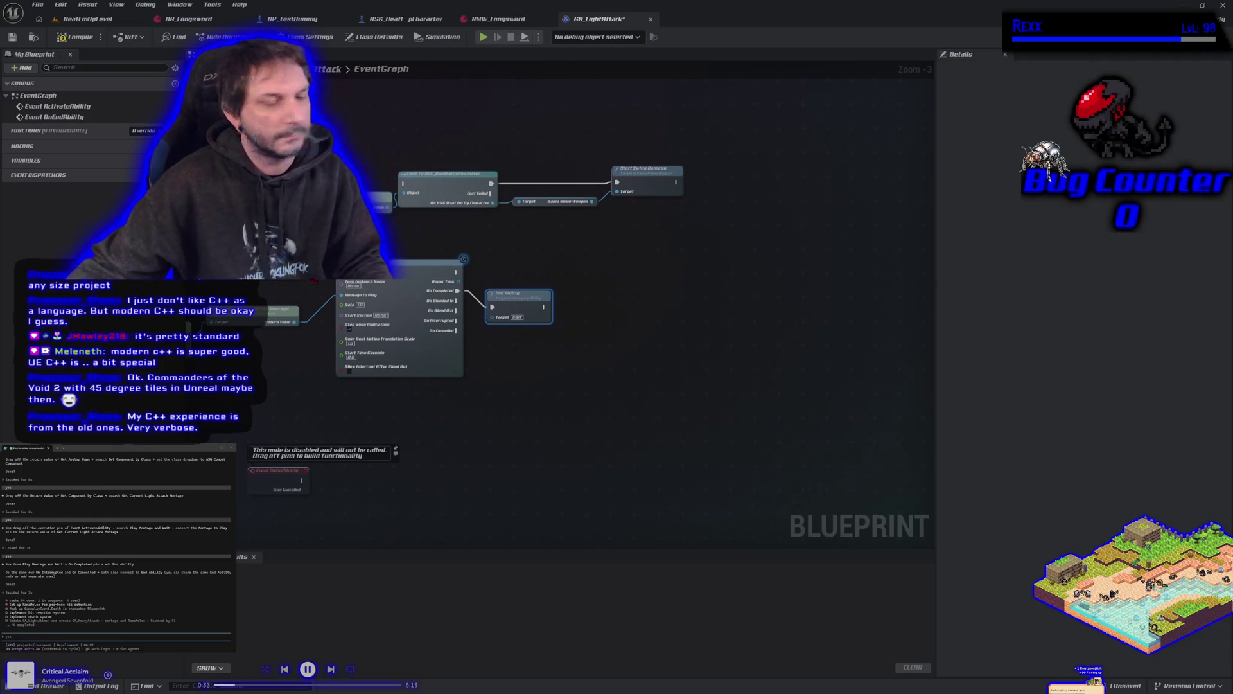
mouse_move(456, 330)
left_mouse_down()
mouse_move(538, 337)
mouse_move(495, 308)
mouse_move(552, 314)
mouse_move(492, 309)
left_mouse_up()
left_click(76, 37)
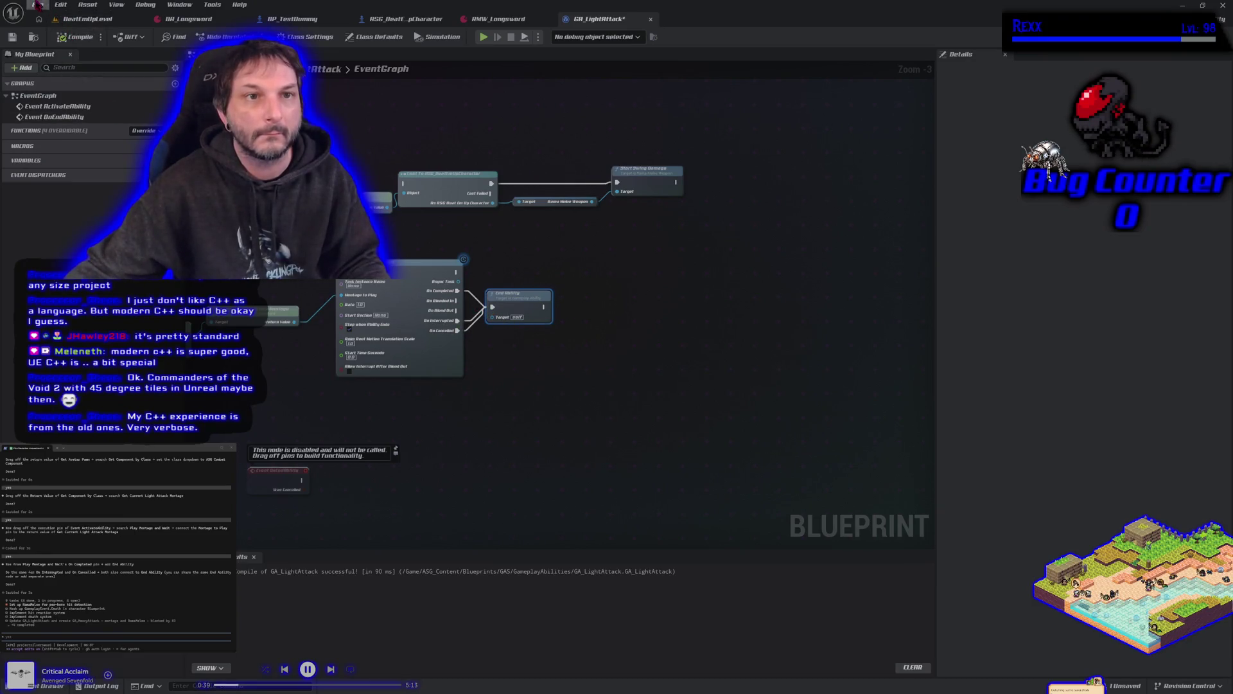
Step: Save GA_LightAttack and send the assistant 'branch it off a second time'
left_click(37, 6)
left_click(64, 70)
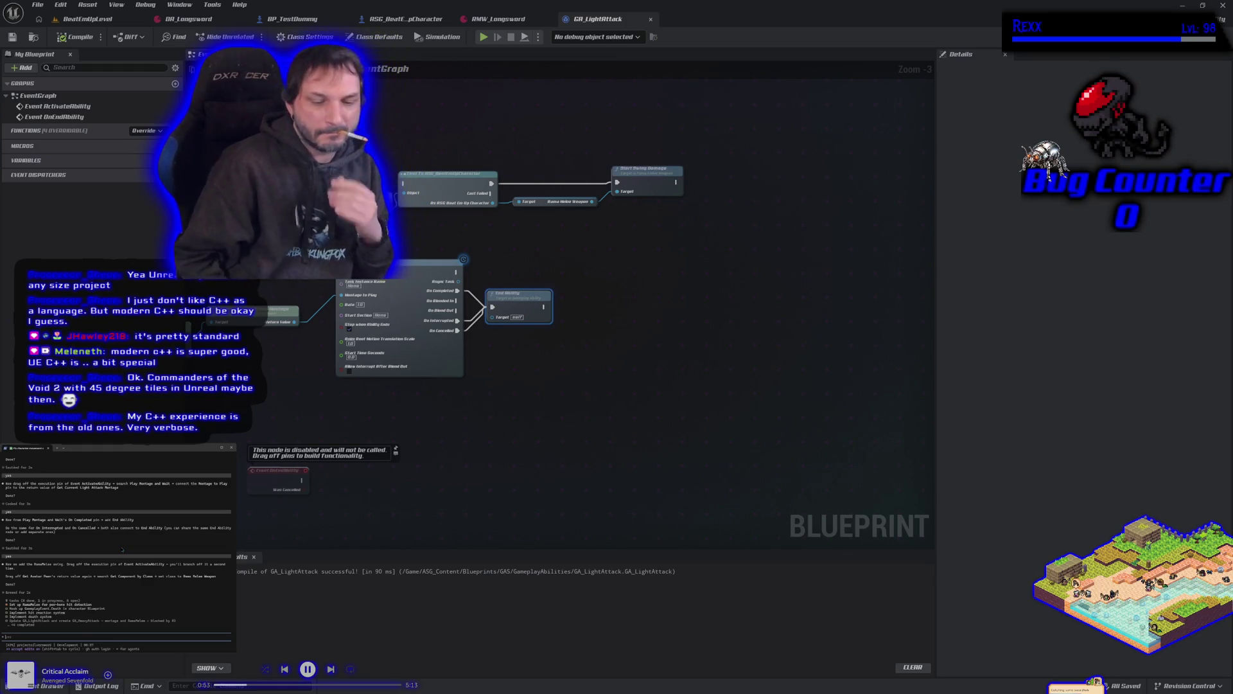
type("brand")
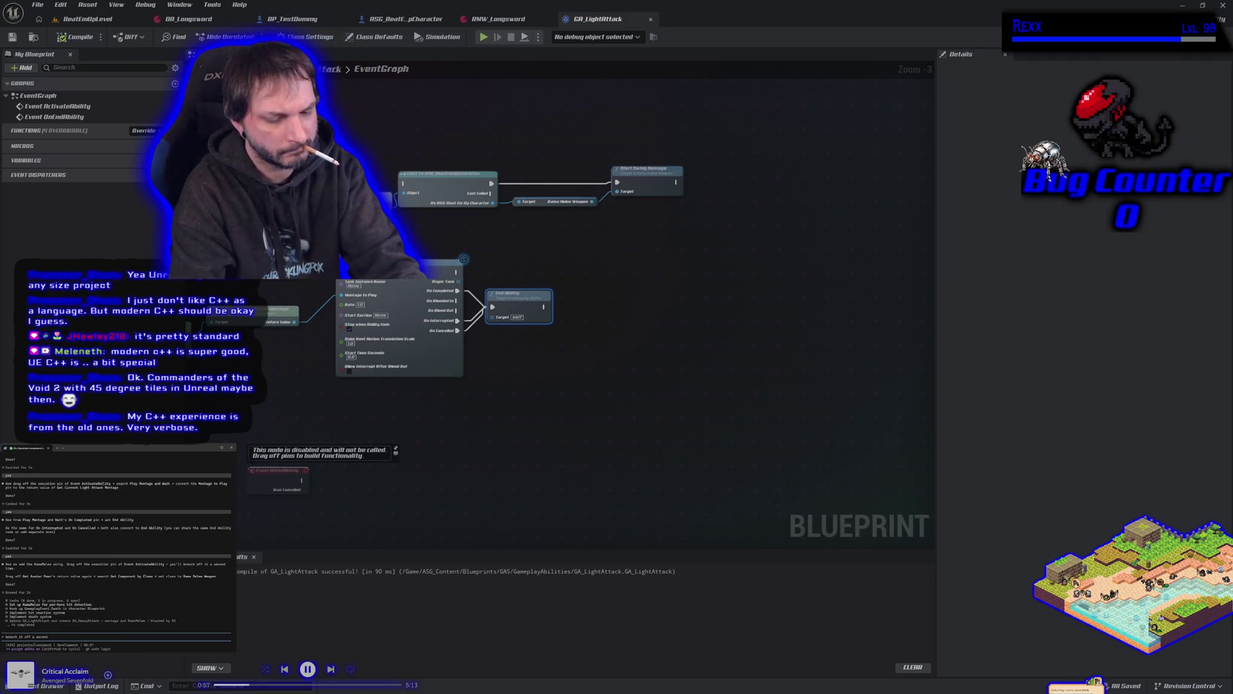
key("Return")
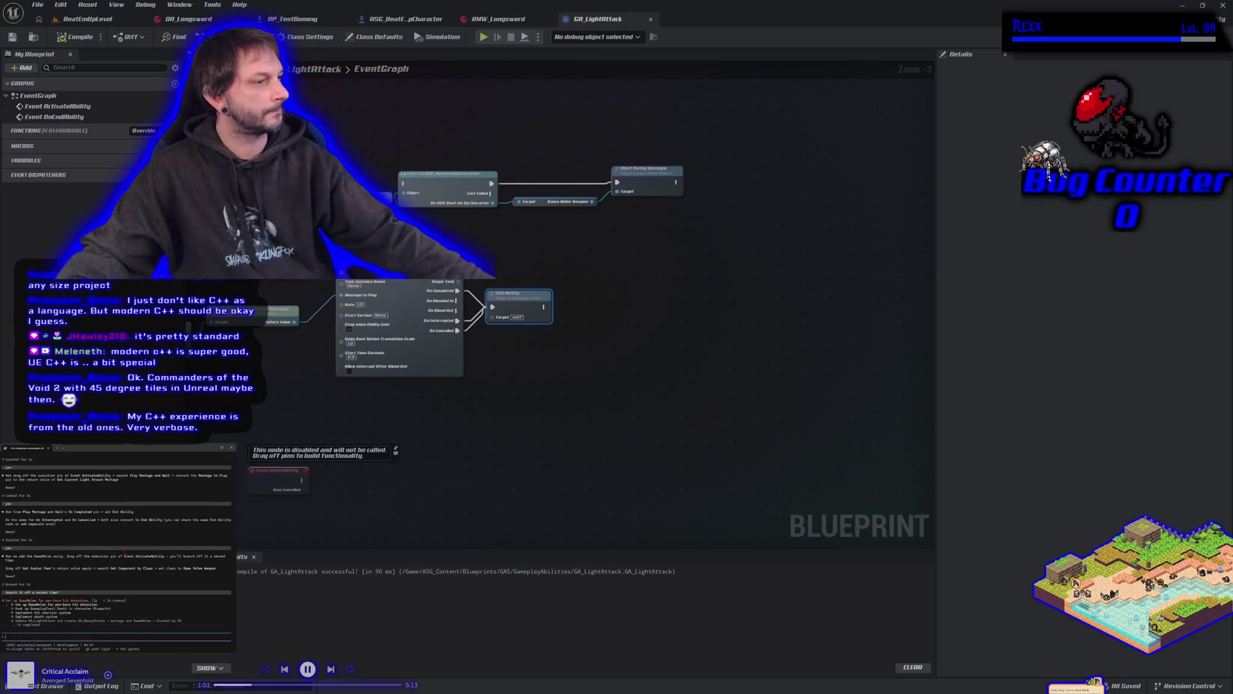
Step: Ask the coding assistant 'are you talking about a sequence?' and draft a 'yes' reply
left_click_drag(315, 410, 404, 393)
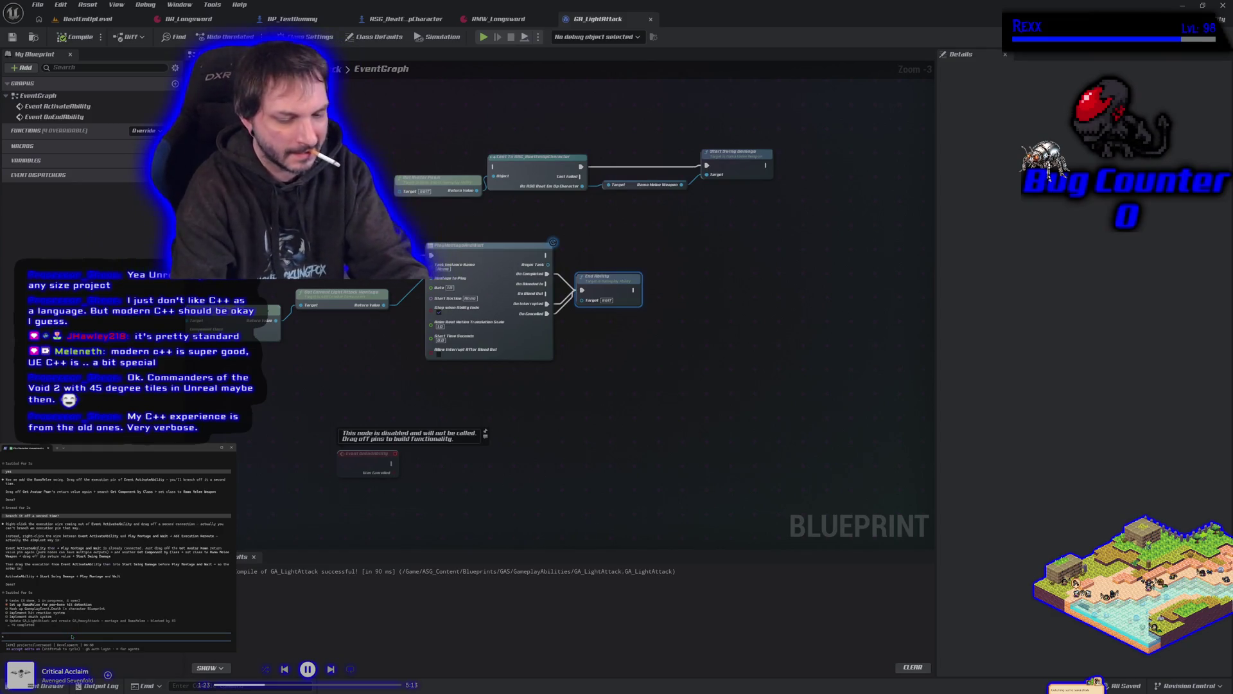
type("are you talking about a")
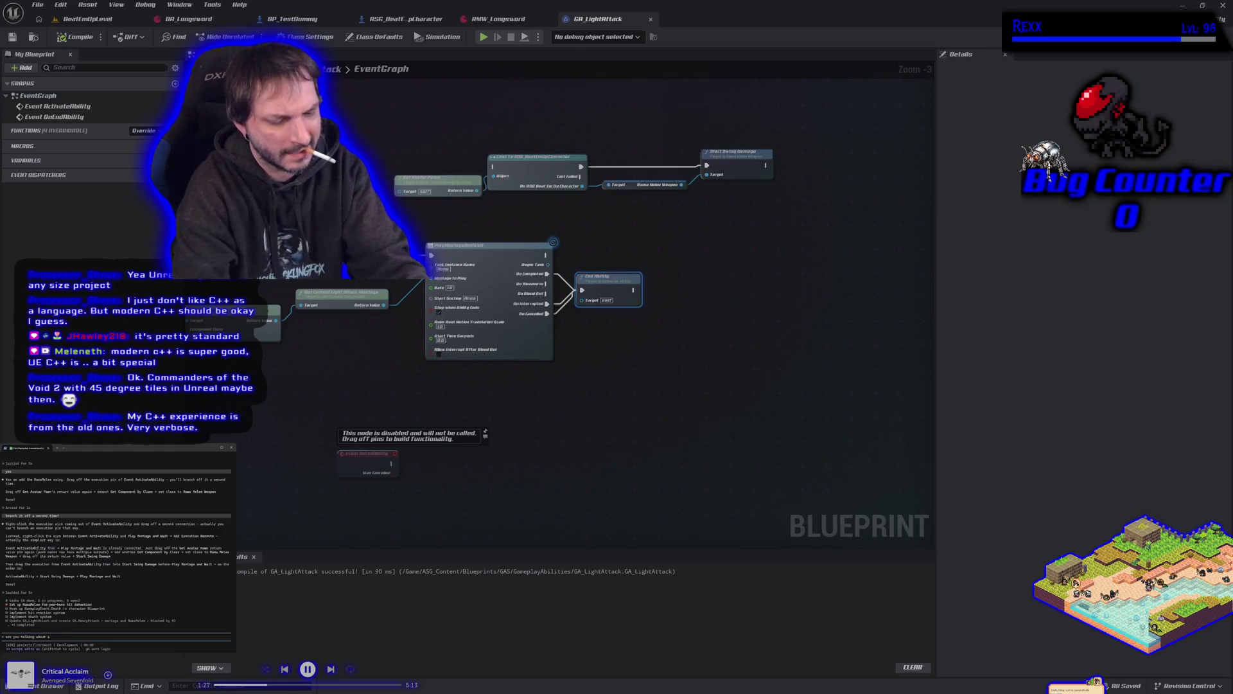
type(" sequence")
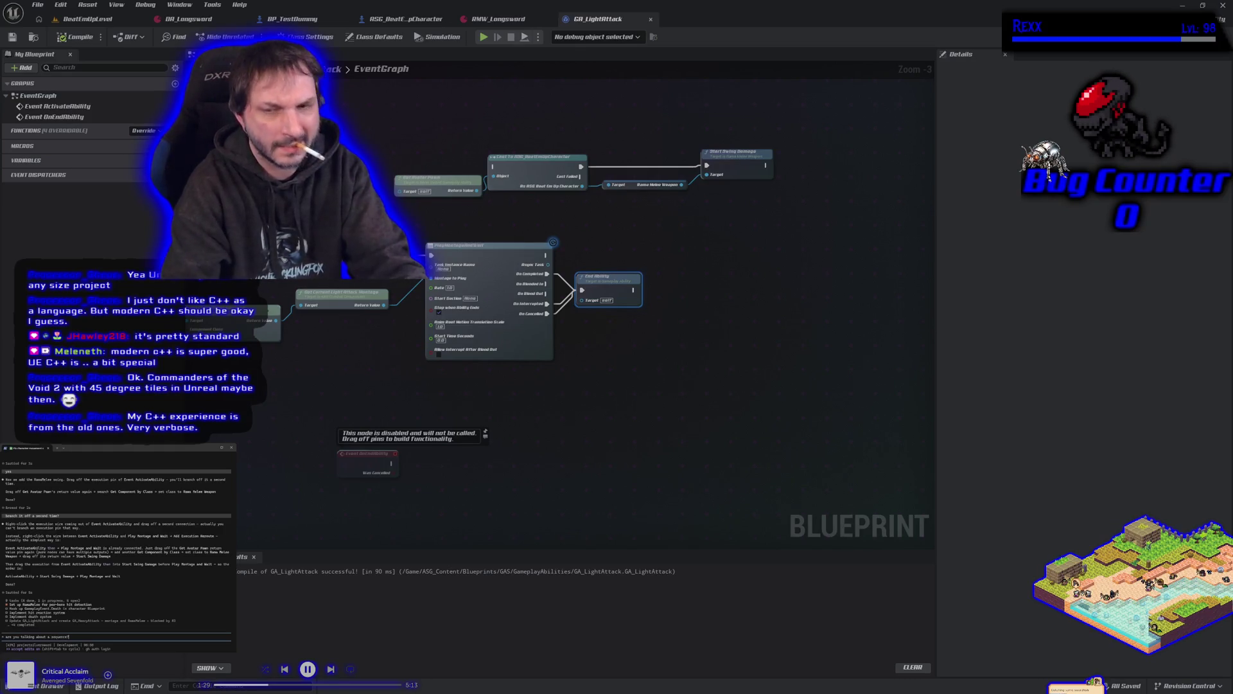
key("Return")
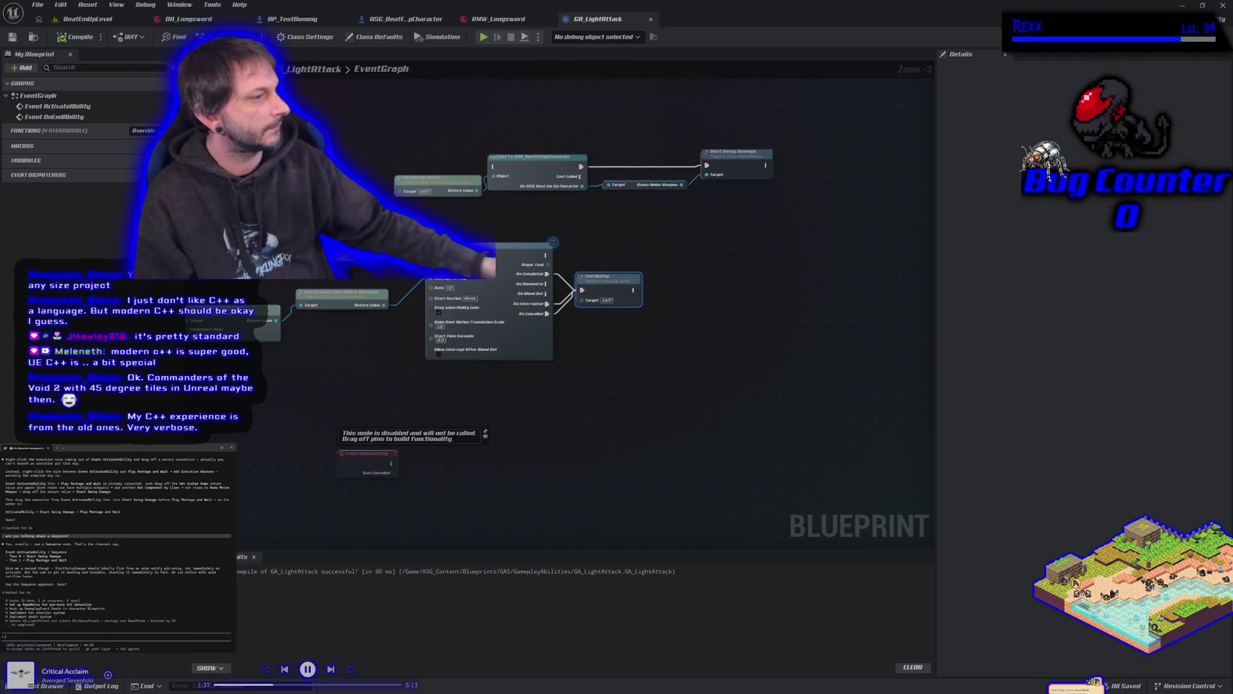
type("yes")
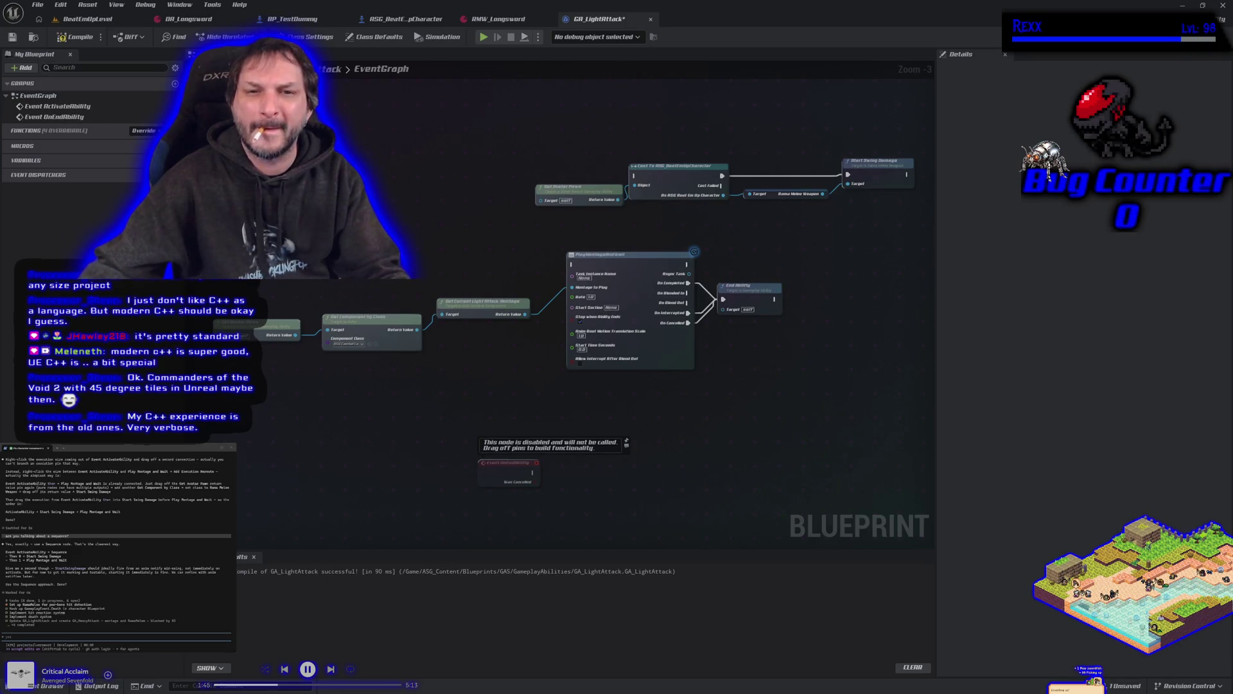
right_click(339, 238)
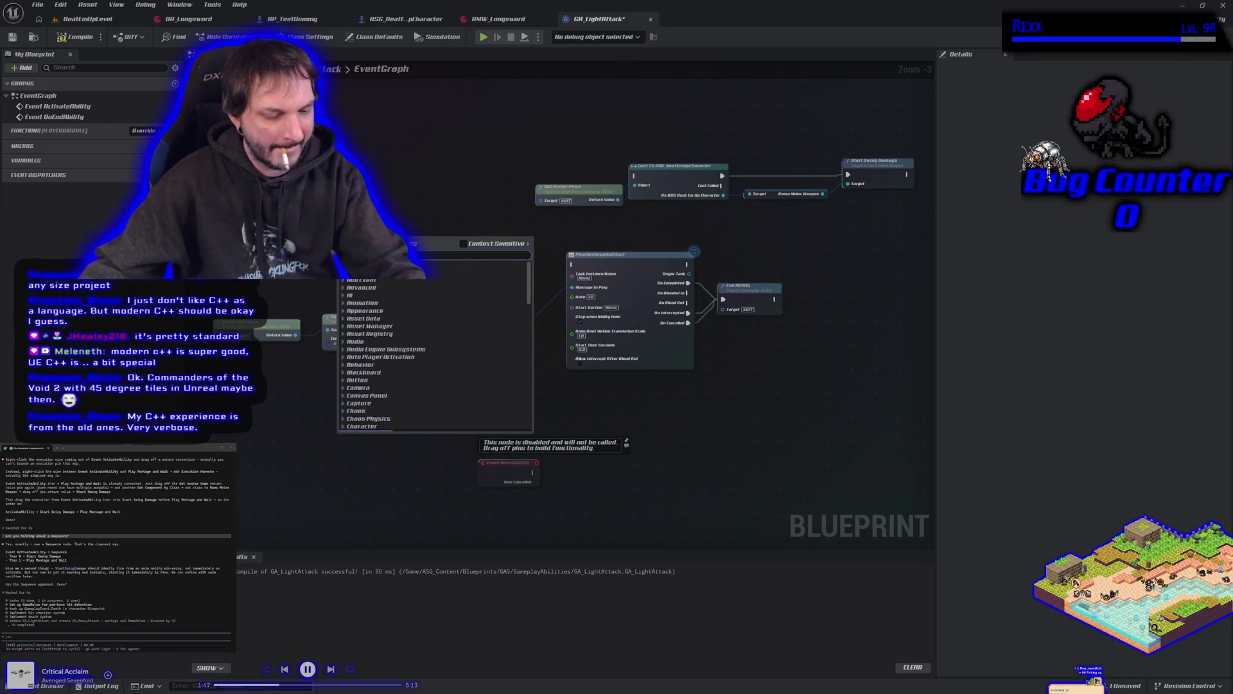
Step: Insert a Sequence node after Event ActivateAbility feeding the Cast chain
key("Escape")
mouse_move(385, 248)
left_mouse_down()
mouse_move(535, 196)
mouse_move(643, 181)
left_mouse_up()
left_click(454, 257)
mouse_move(479, 272)
left_mouse_down()
mouse_move(403, 188)
mouse_move(572, 264)
left_mouse_up()
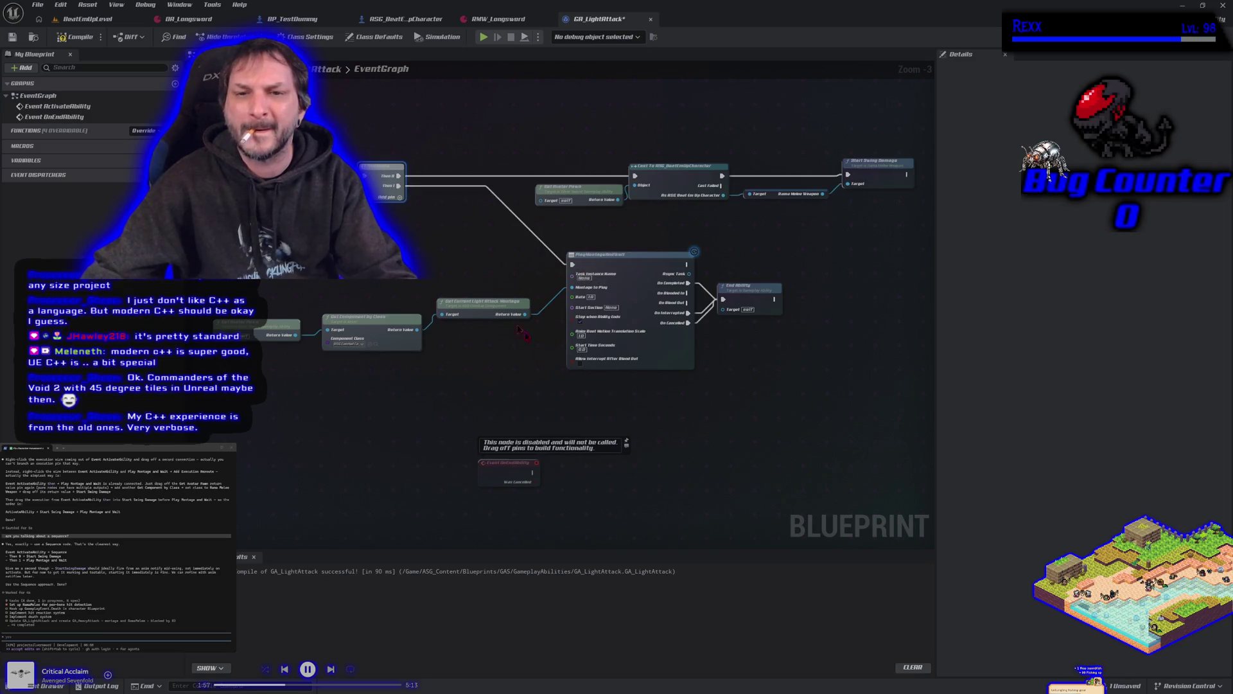
Step: Shift the montage and End Ability nodes left, then compile and save the ability
left_click_drag(763, 411, 283, 308)
left_click_drag(628, 264, 482, 269)
left_click(411, 252)
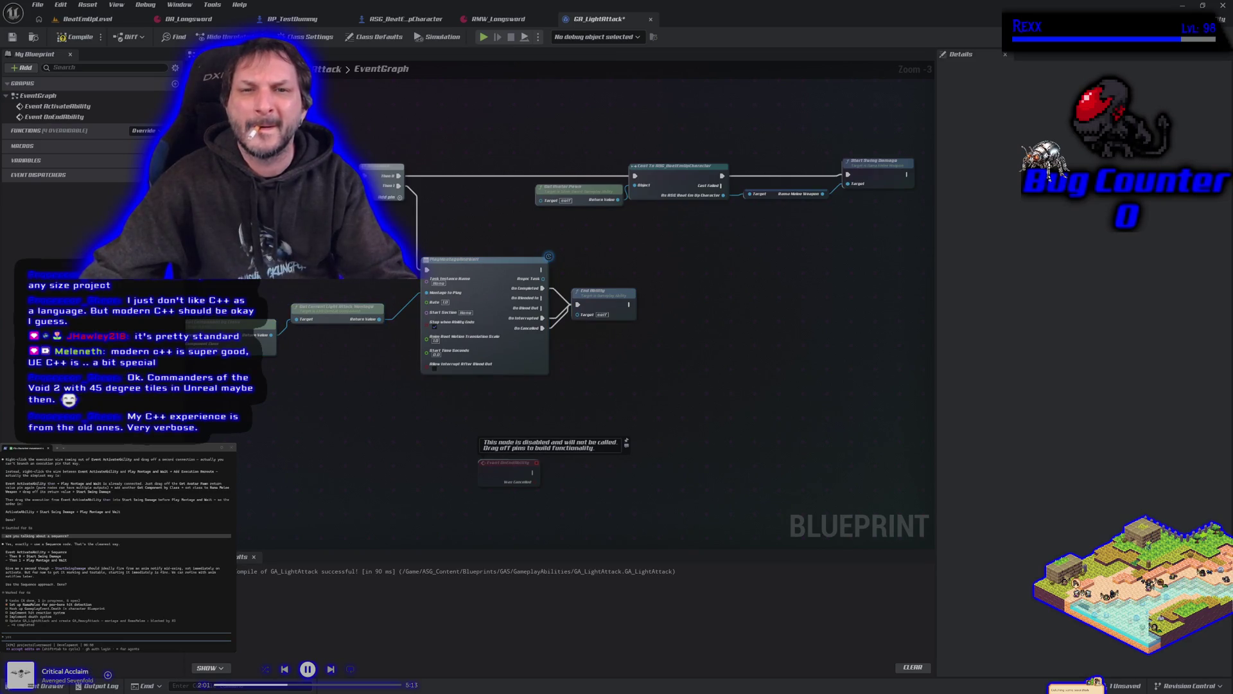
key("F7")
key("ctrl+s")
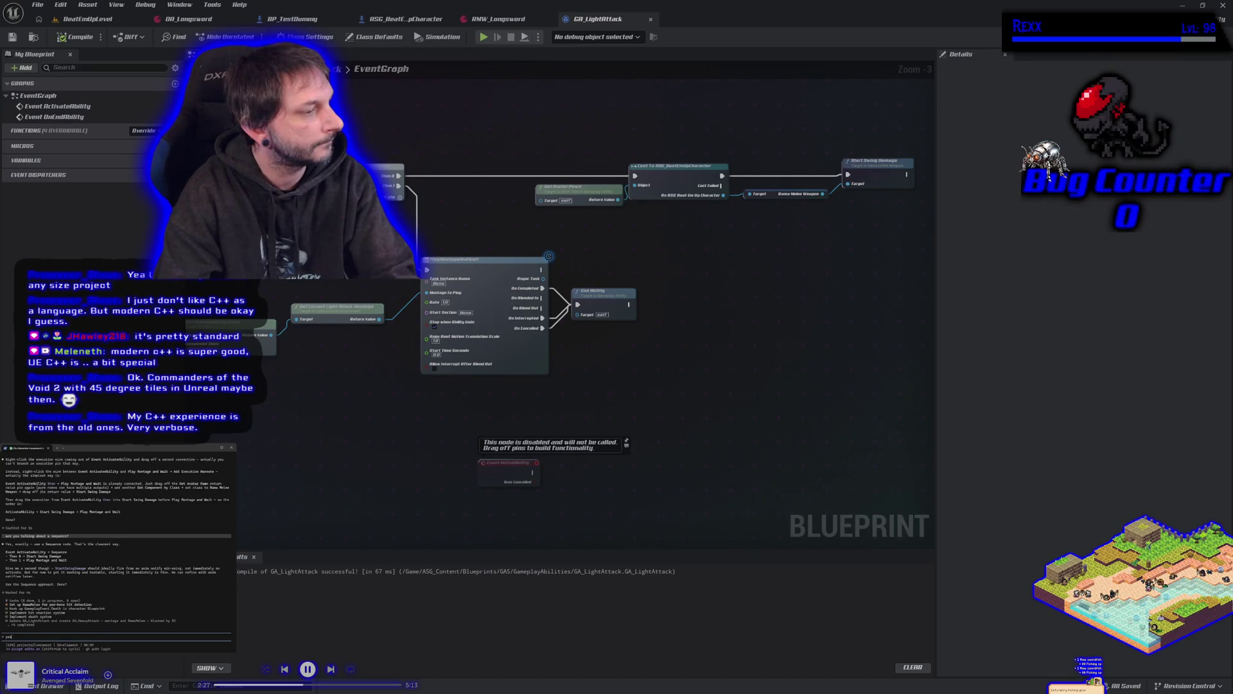
Step: Send 'yes' to the assistant and switch to ASG_WeaponData.h in Rider
key("Return")
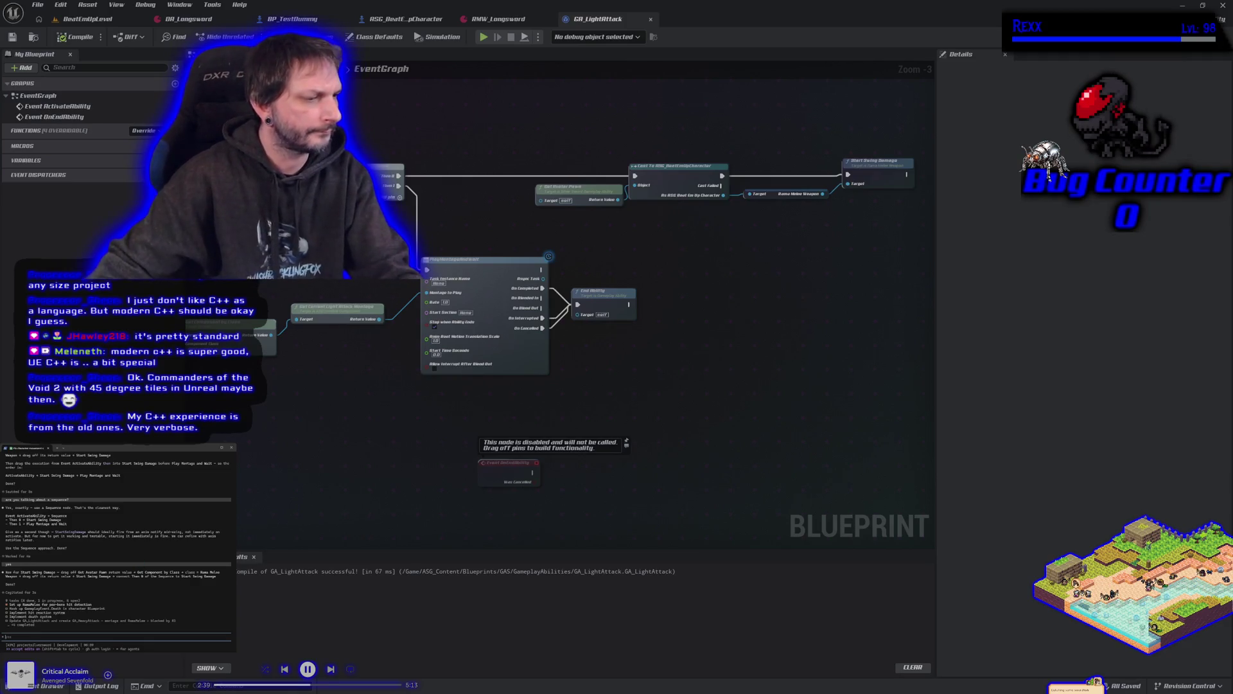
key("alt+Tab")
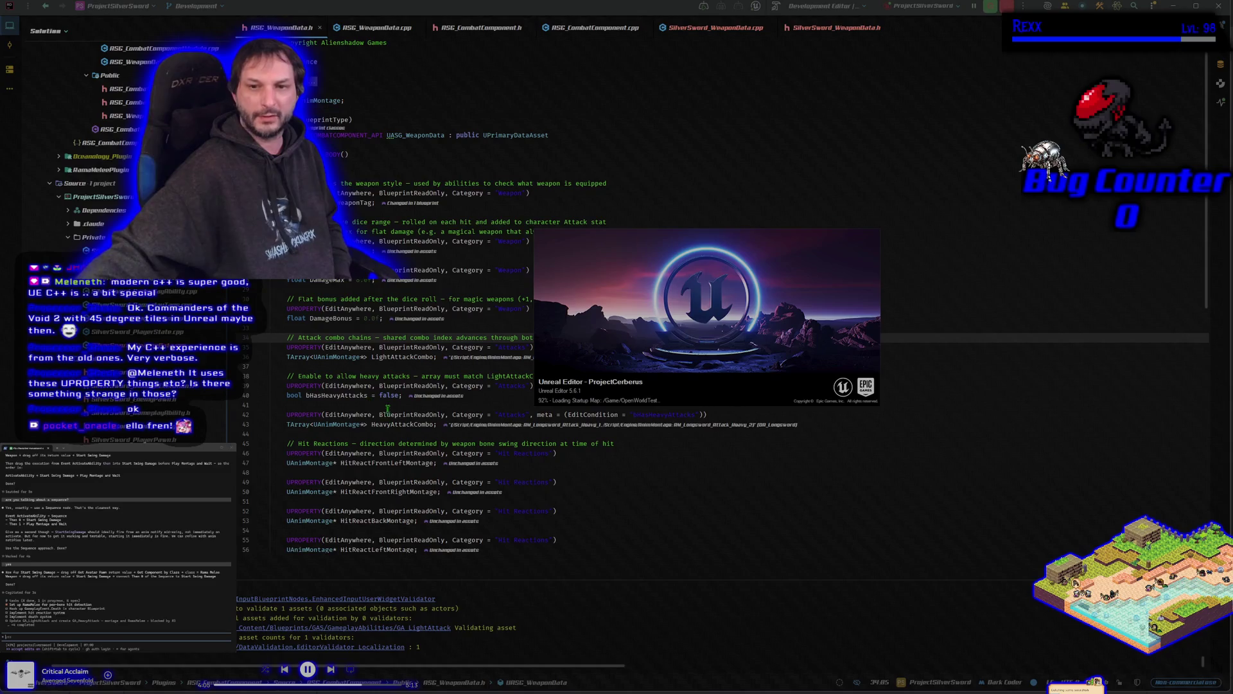
Step: Move the Unreal splash window aside while the OpenWorldTest level loads
mouse_move(609, 398)
left_mouse_down()
mouse_move(637, 402)
mouse_move(733, 363)
mouse_move(775, 316)
left_mouse_up()
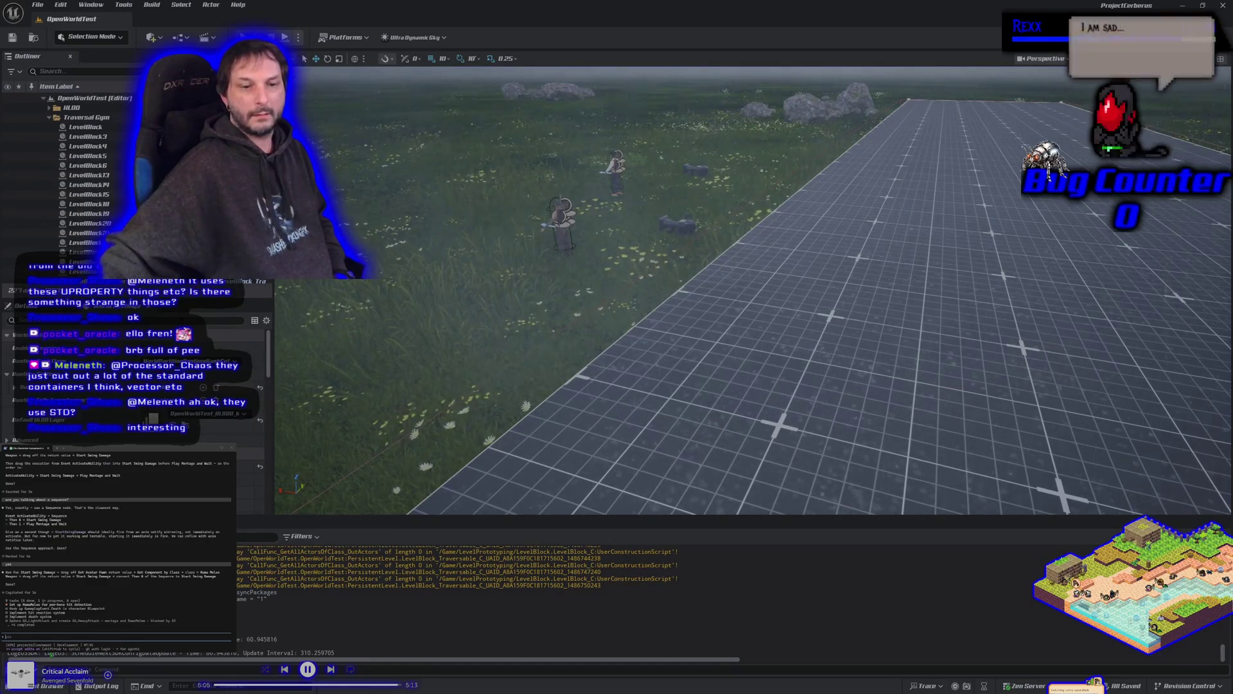
Step: Browse the Content Drawer to Content > Blueprints and open CBP_SandboxCharacter
left_click(51, 686)
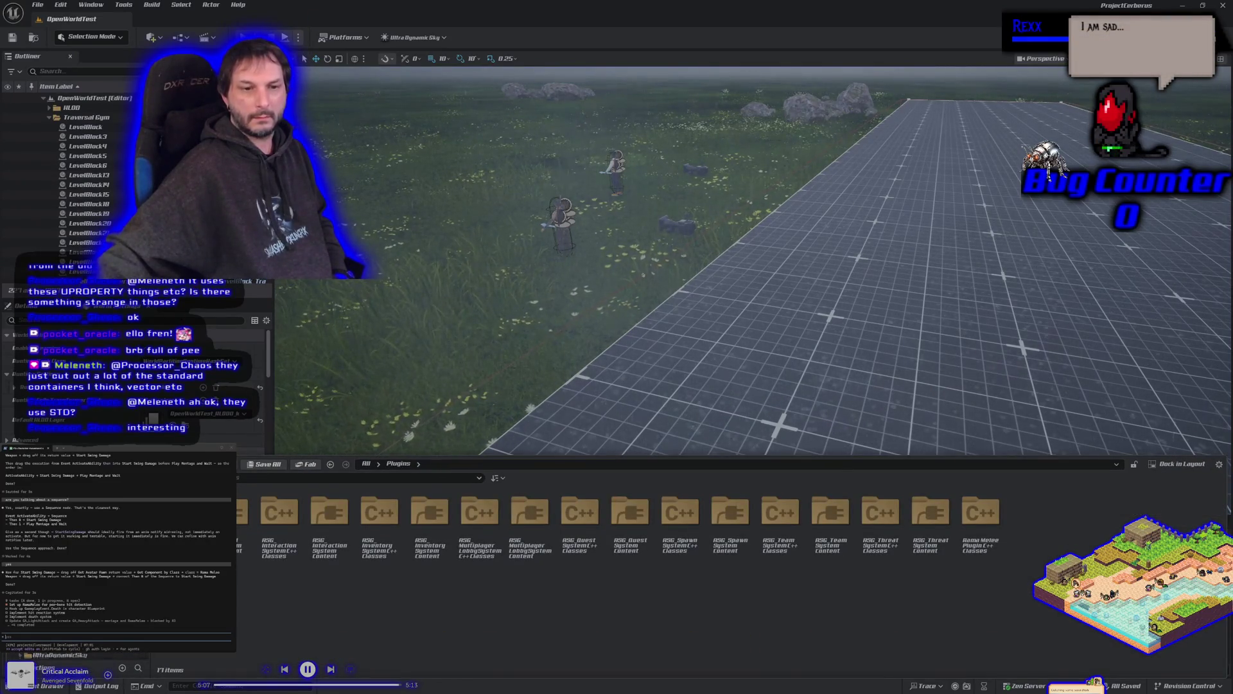
left_click(64, 514)
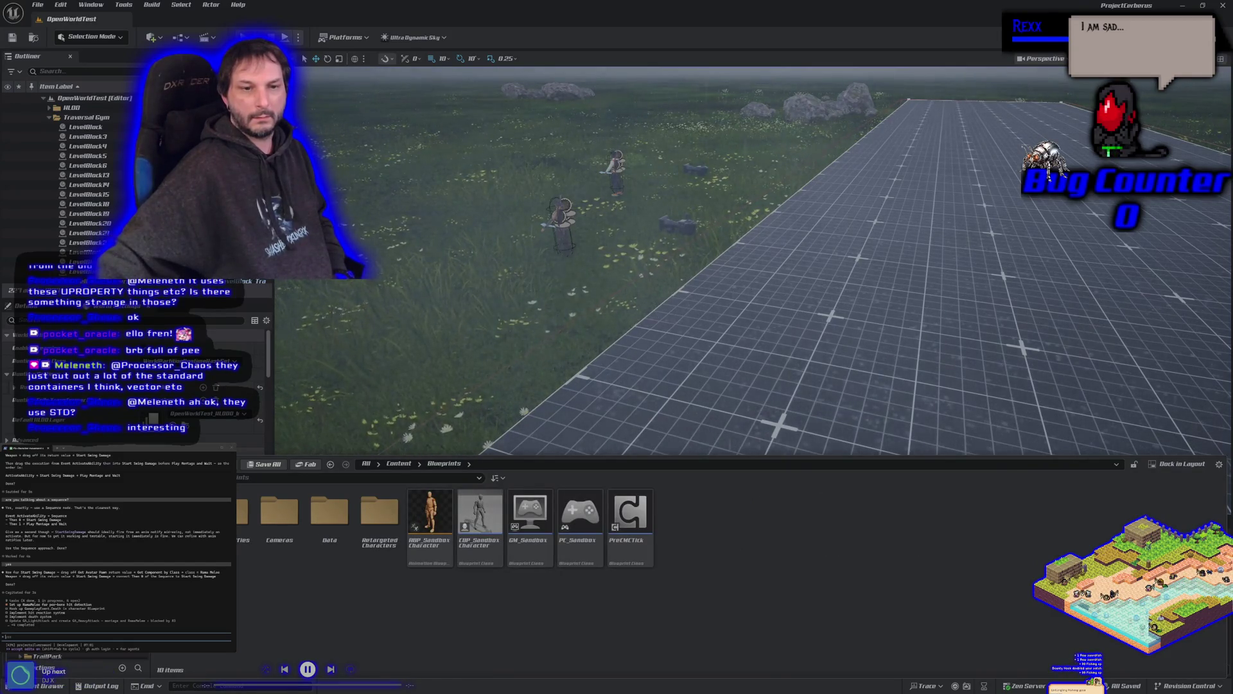
left_click(64, 500)
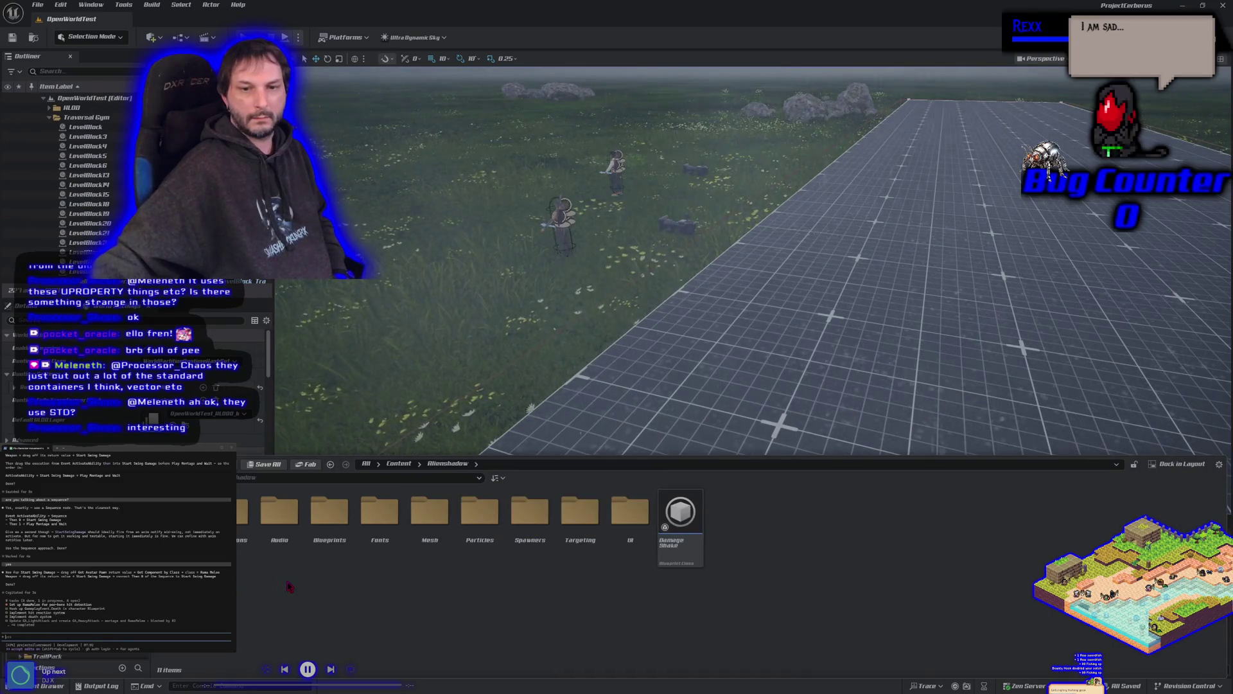
double_click(329, 527)
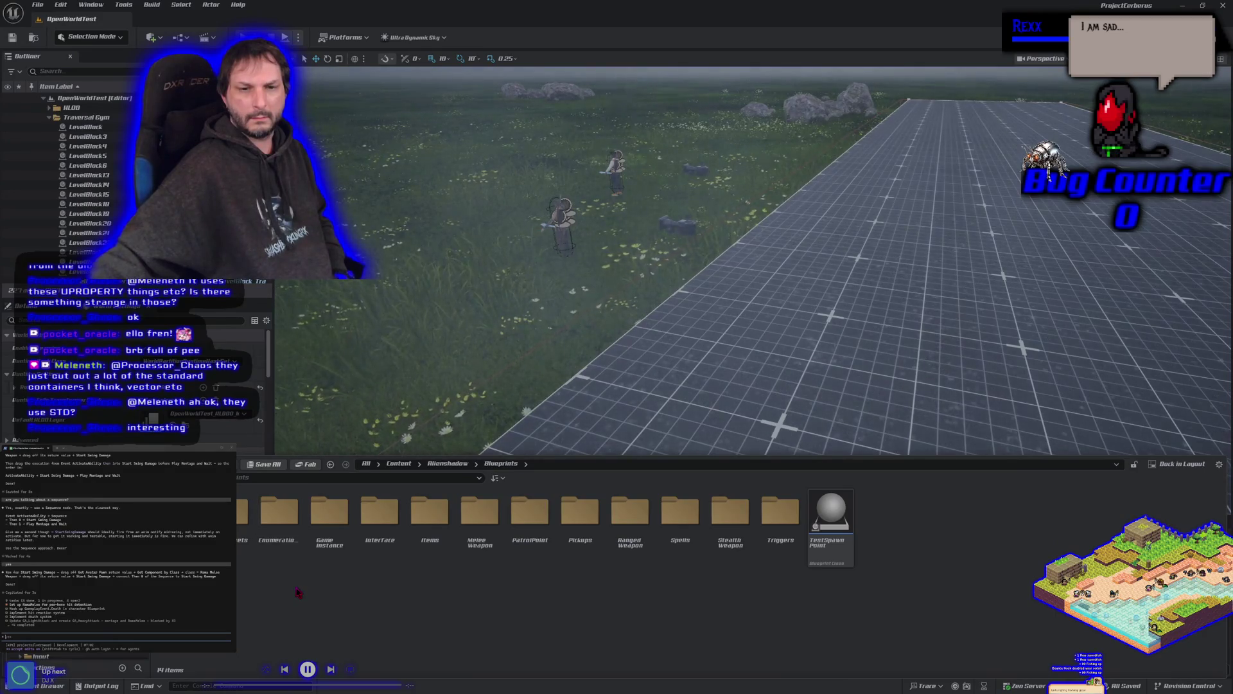
key("alt+Left")
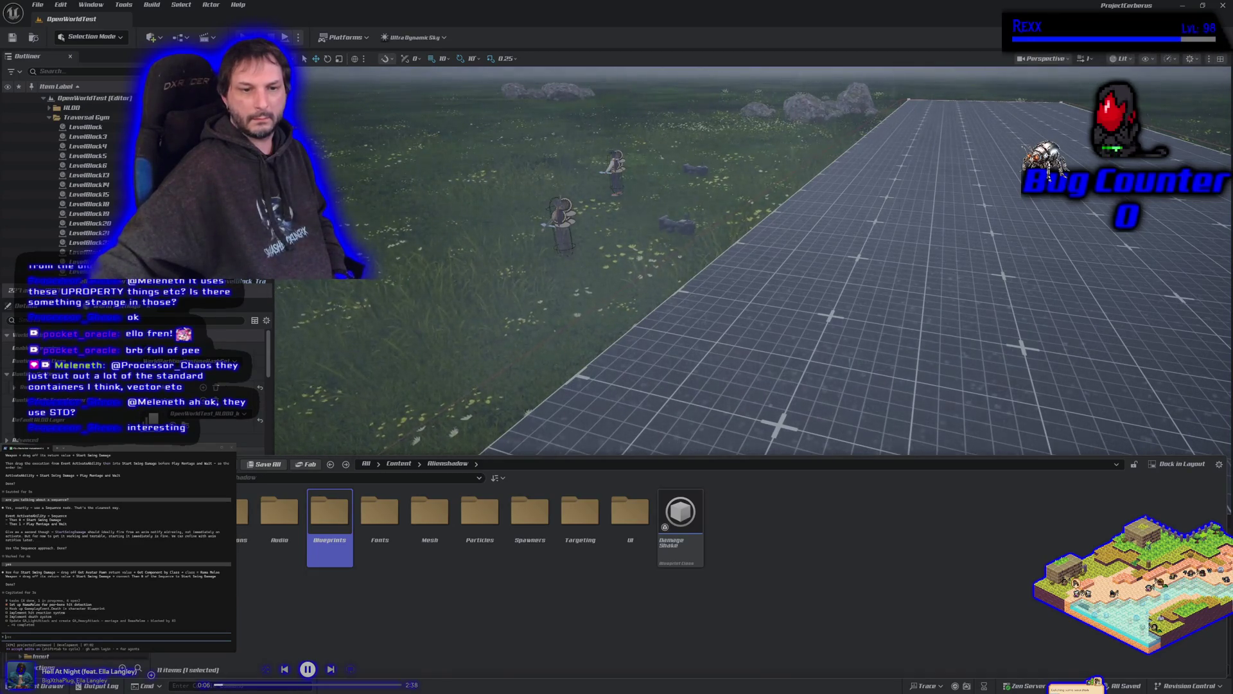
key("alt+Left")
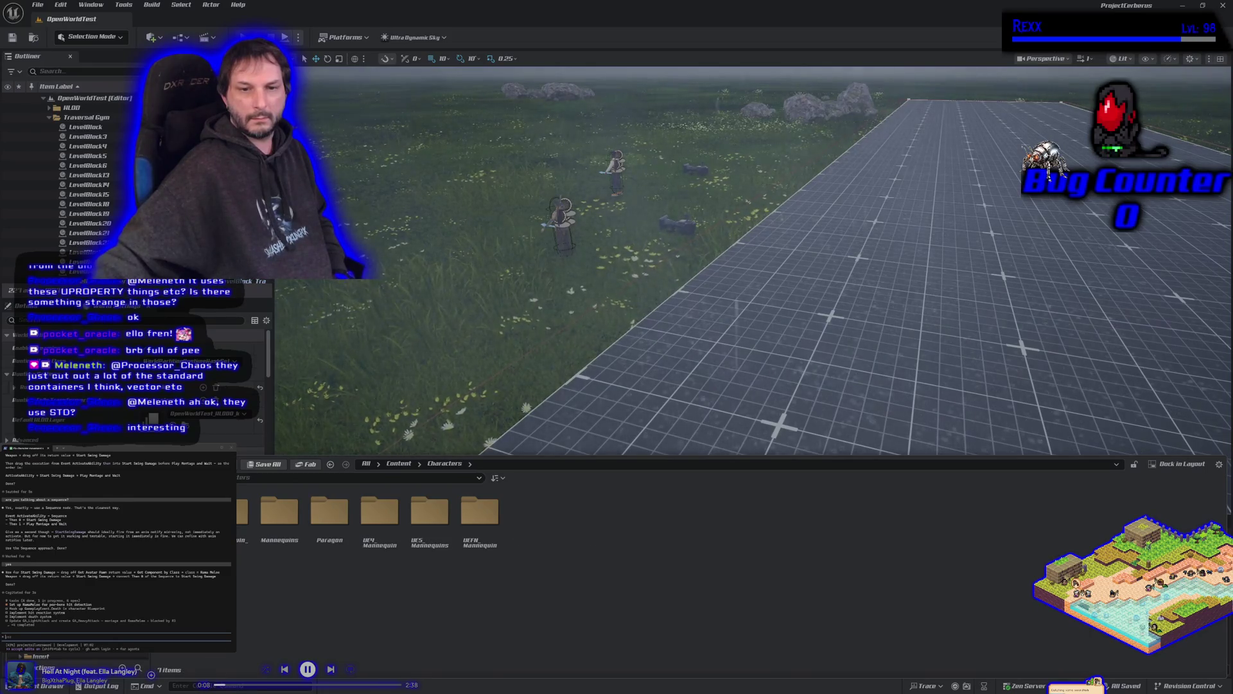
key("alt+Left")
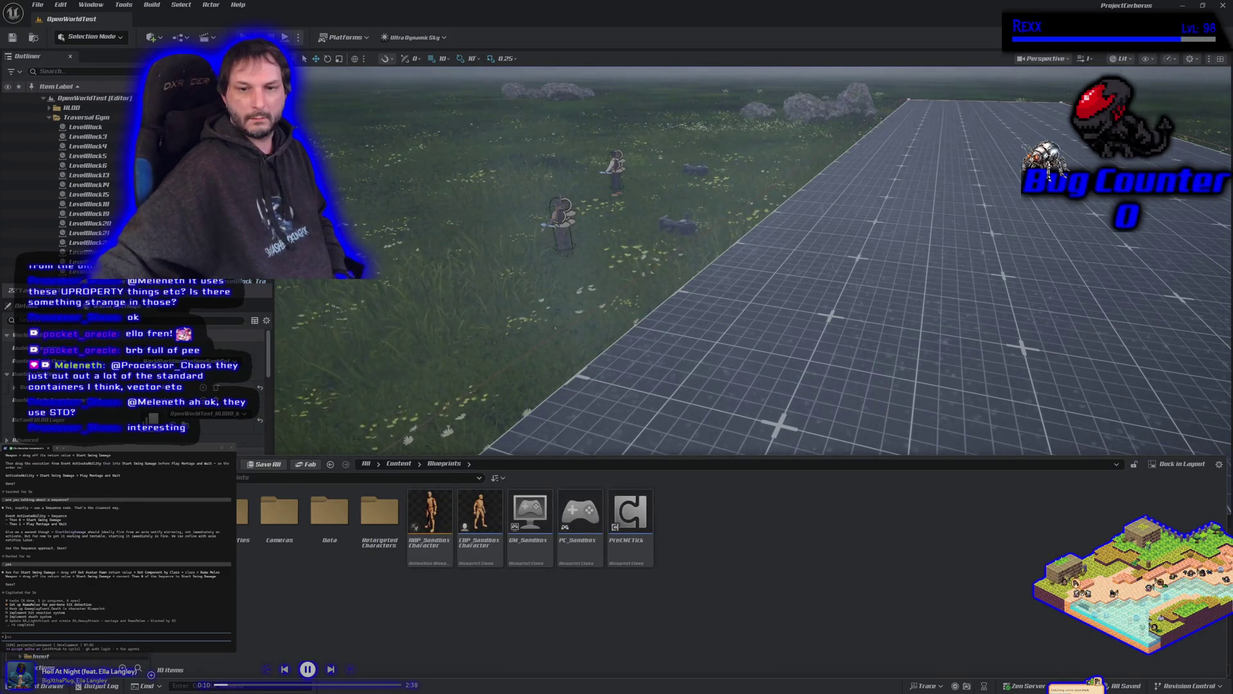
double_click(490, 554)
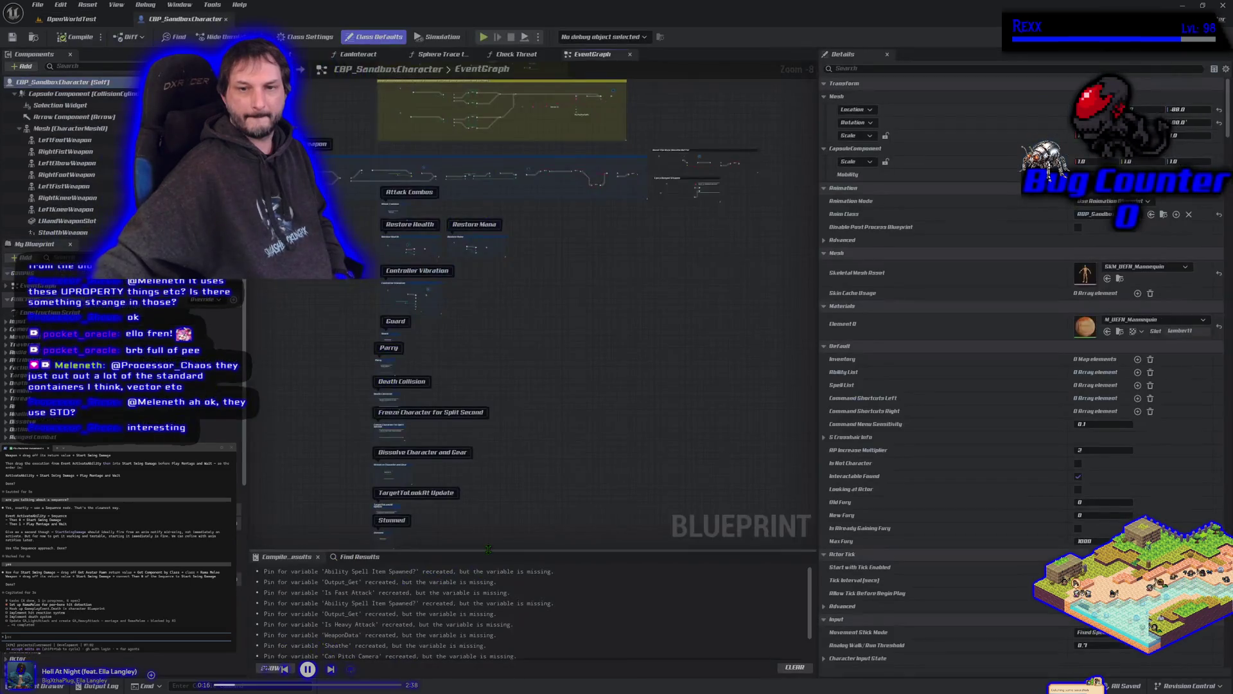
left_click_drag(342, 351, 371, 425)
left_click_drag(372, 425, 412, 242)
scroll(412, 243, "up", 1)
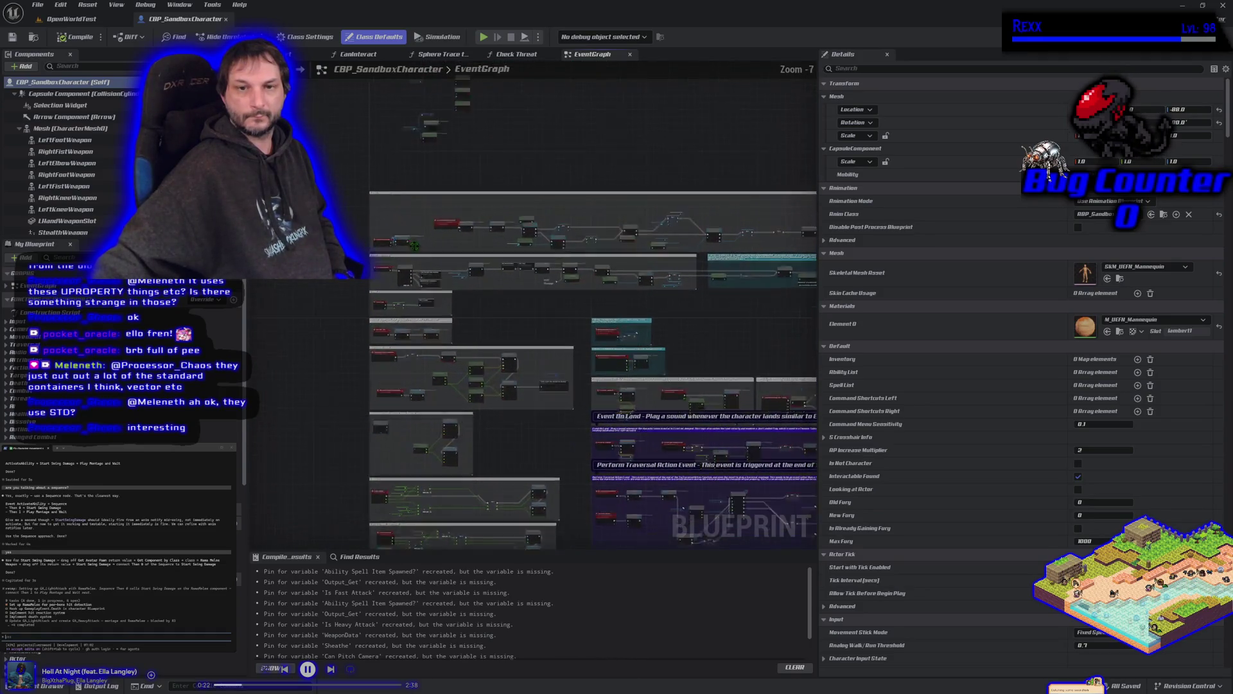
scroll(421, 285, "up", 6)
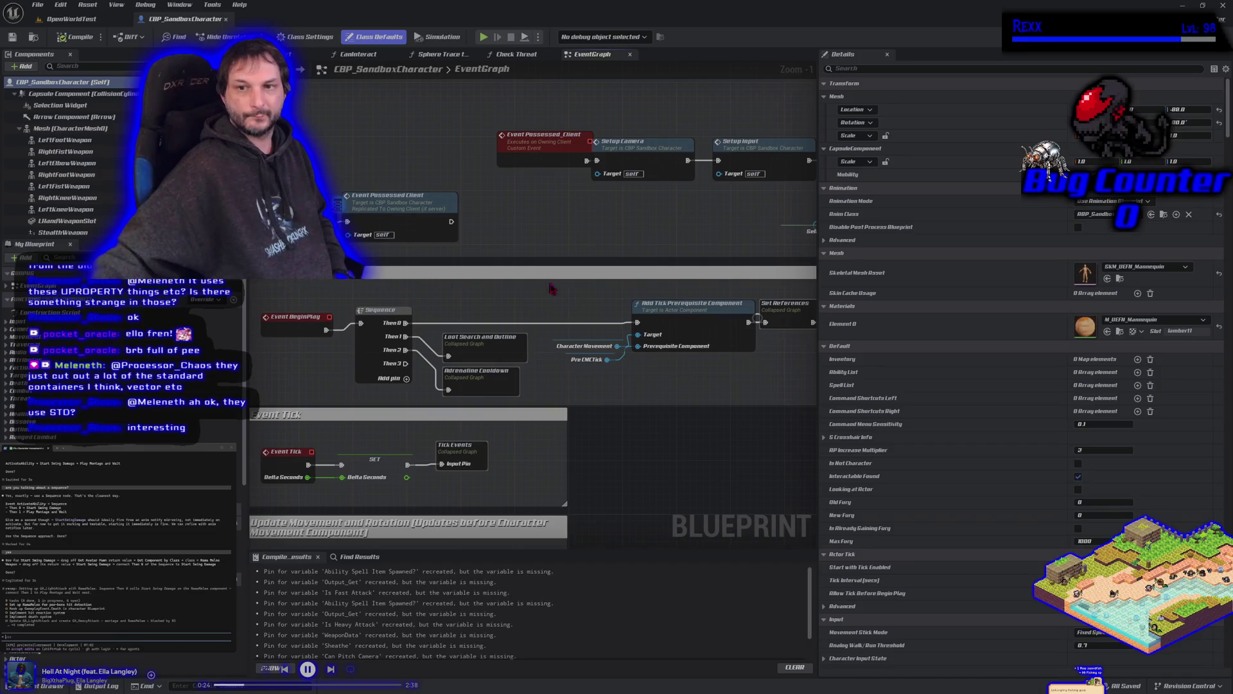
scroll(577, 305, "down", 3)
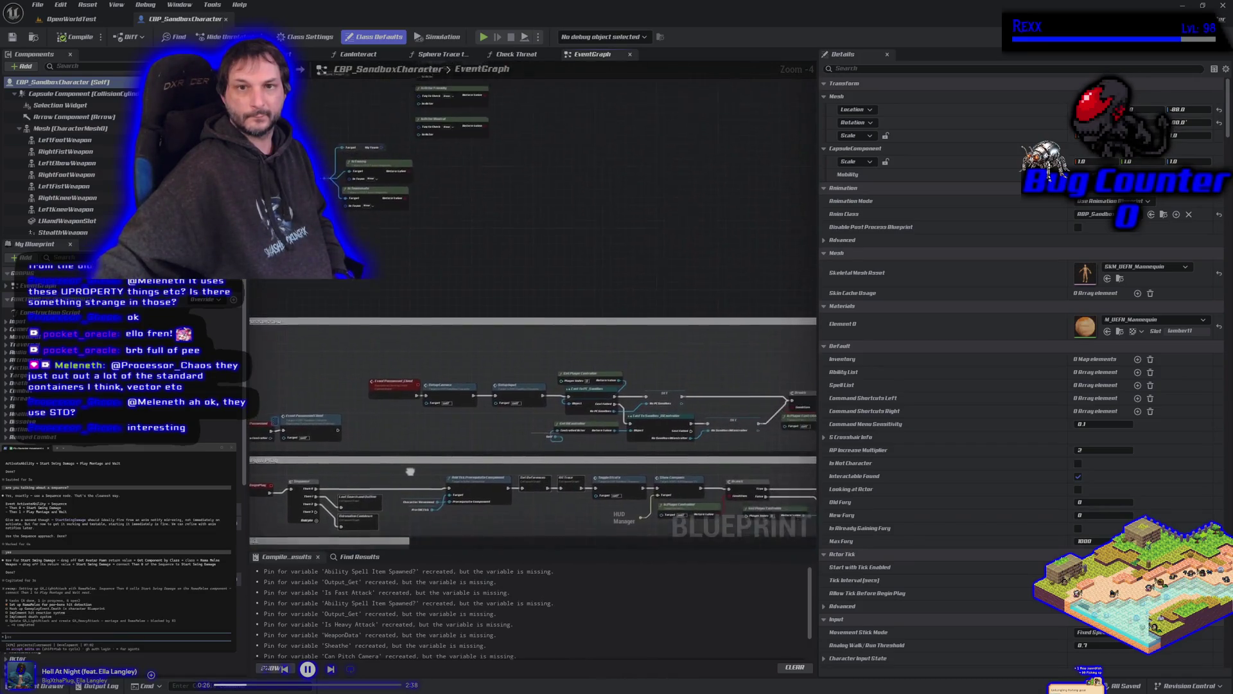
scroll(406, 291, "up", 4)
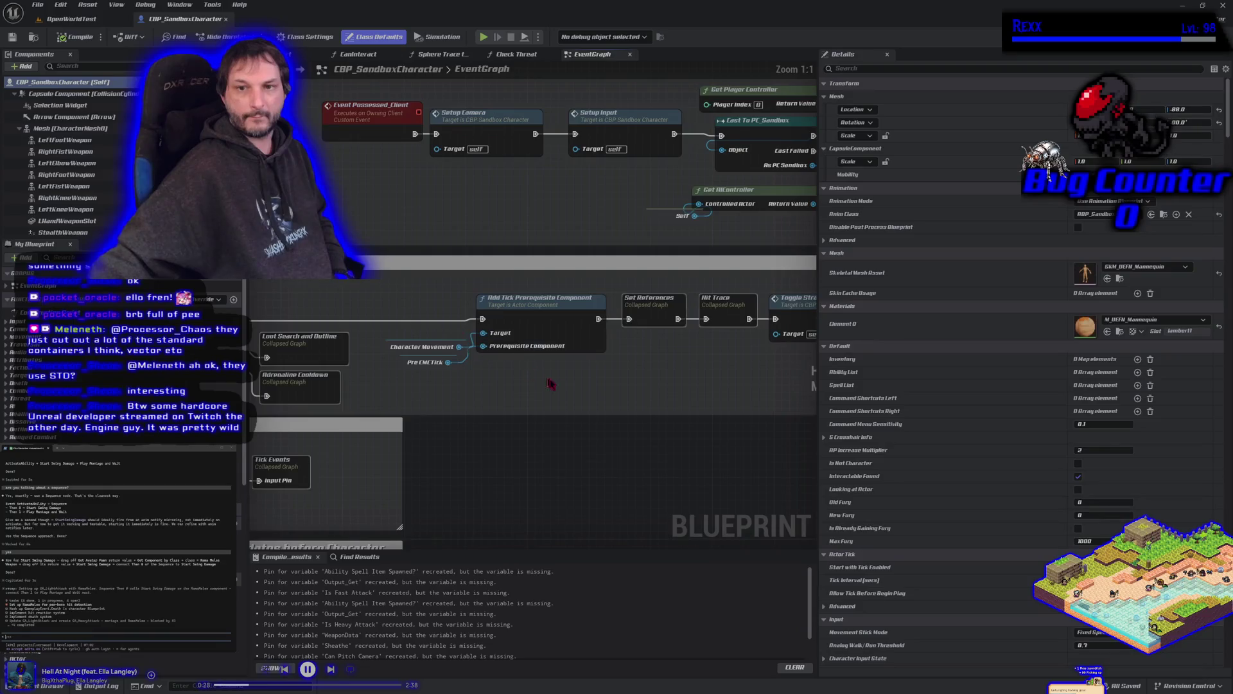
left_click_drag(623, 393, 388, 393)
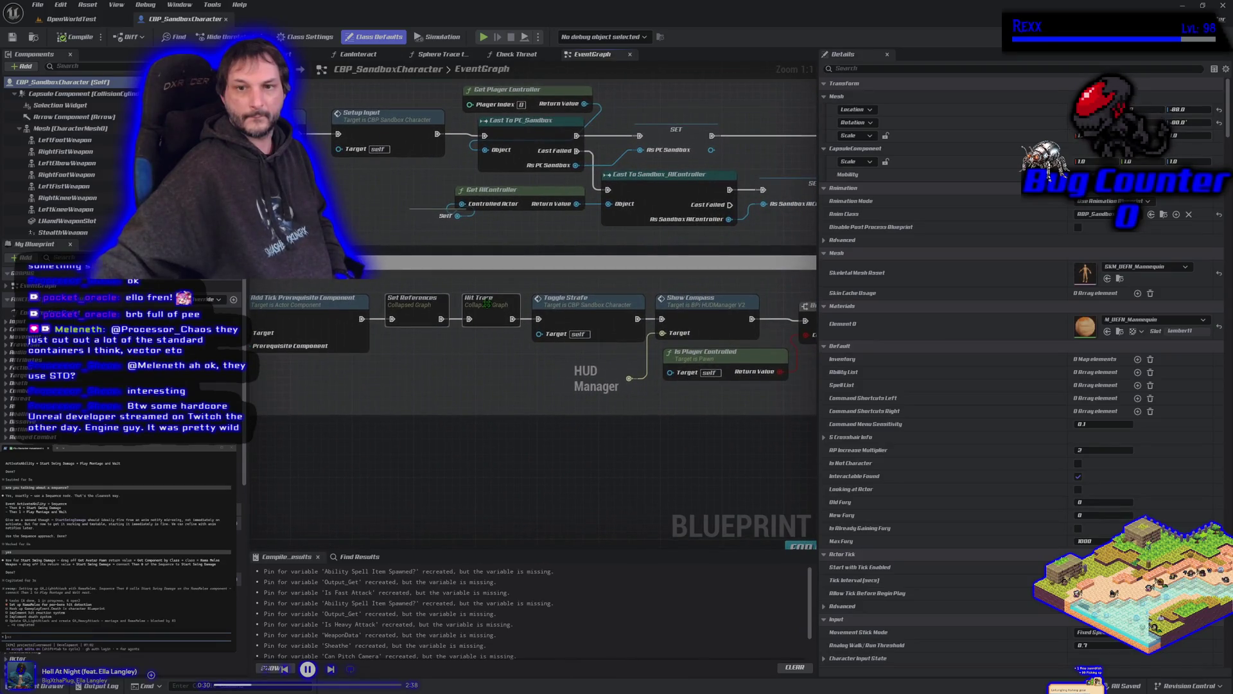
Step: Open the Hit Trace collapsed graph and zoom into its nodes
double_click(486, 304)
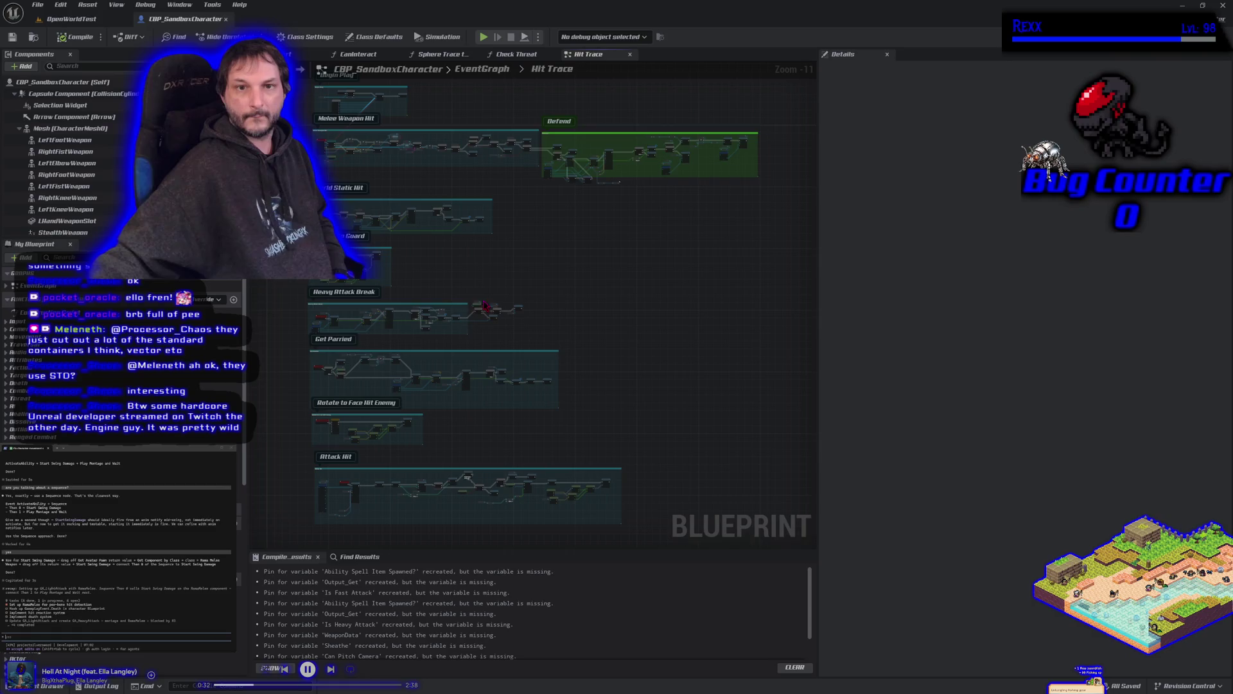
scroll(426, 311, "up", 7)
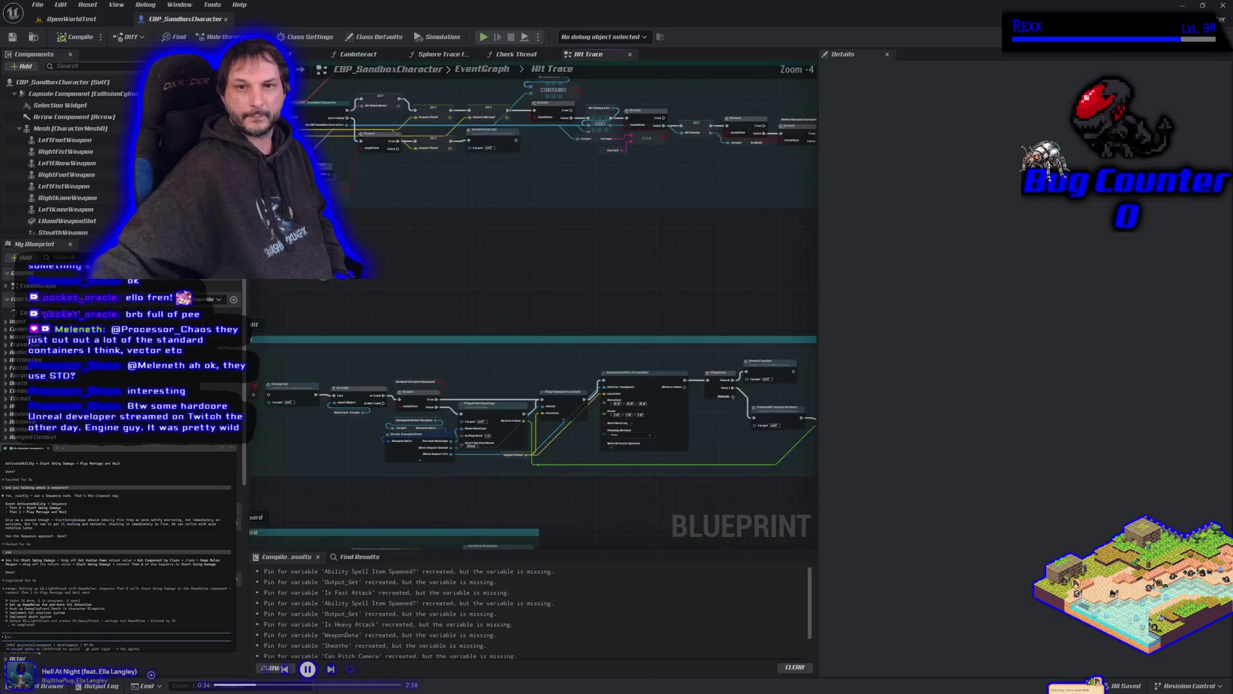
scroll(393, 314, "up", 2)
left_click_drag(394, 314, 475, 447)
Step: Pan through the CONTAINS, ADD, Attack Hit, Defend and Play Anim Montage nodes
mouse_move(604, 411)
left_mouse_down()
mouse_move(317, 429)
mouse_move(65, 468)
left_mouse_up()
left_click_drag(642, 449, 206, 409)
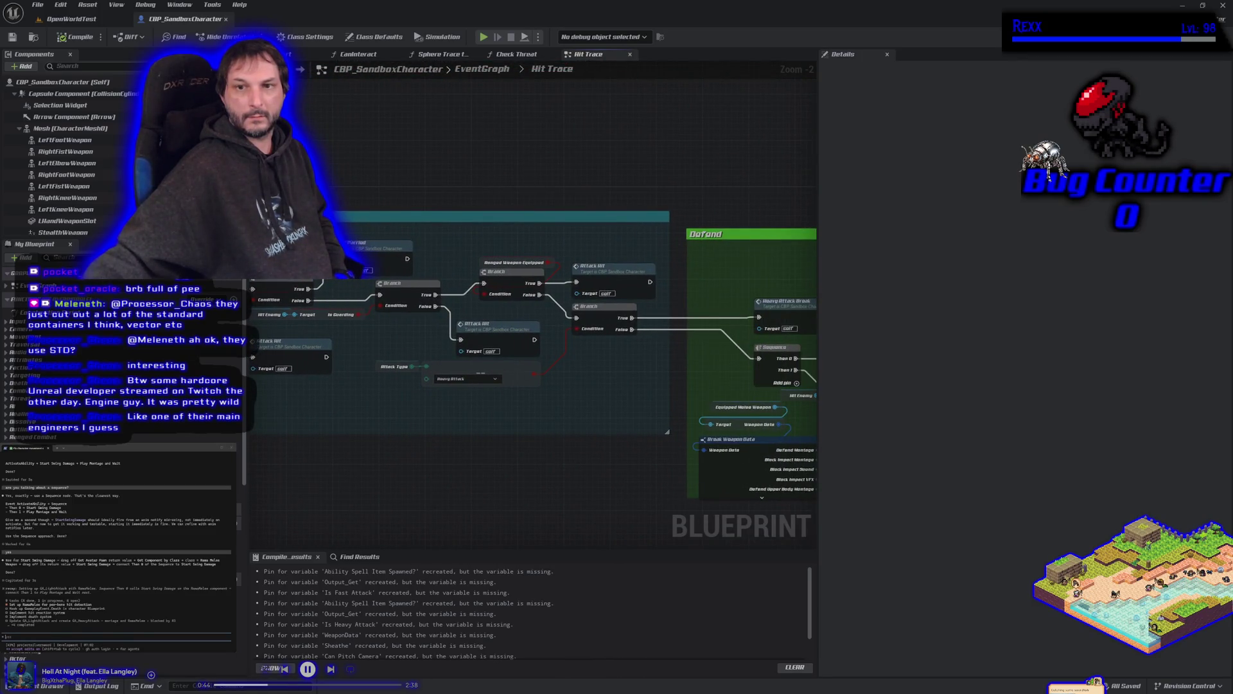
mouse_move(797, 501)
left_mouse_down()
mouse_move(508, 443)
mouse_move(808, 454)
left_mouse_up()
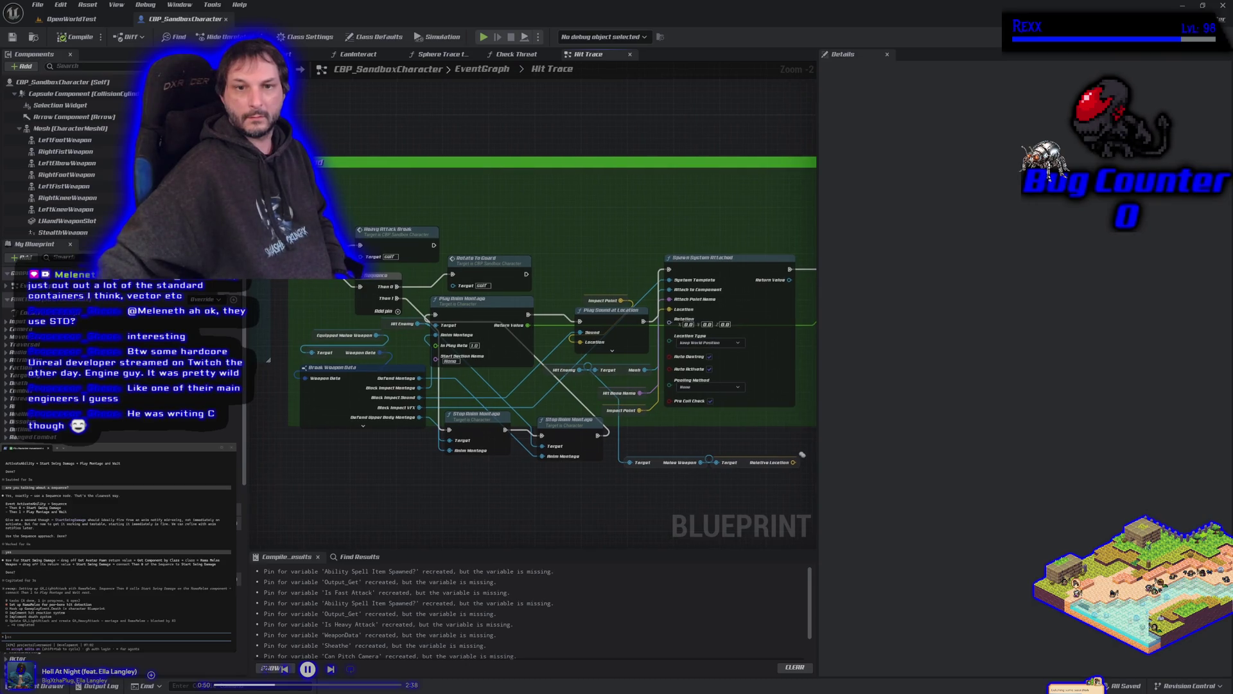
left_click_drag(802, 454, 747, 449)
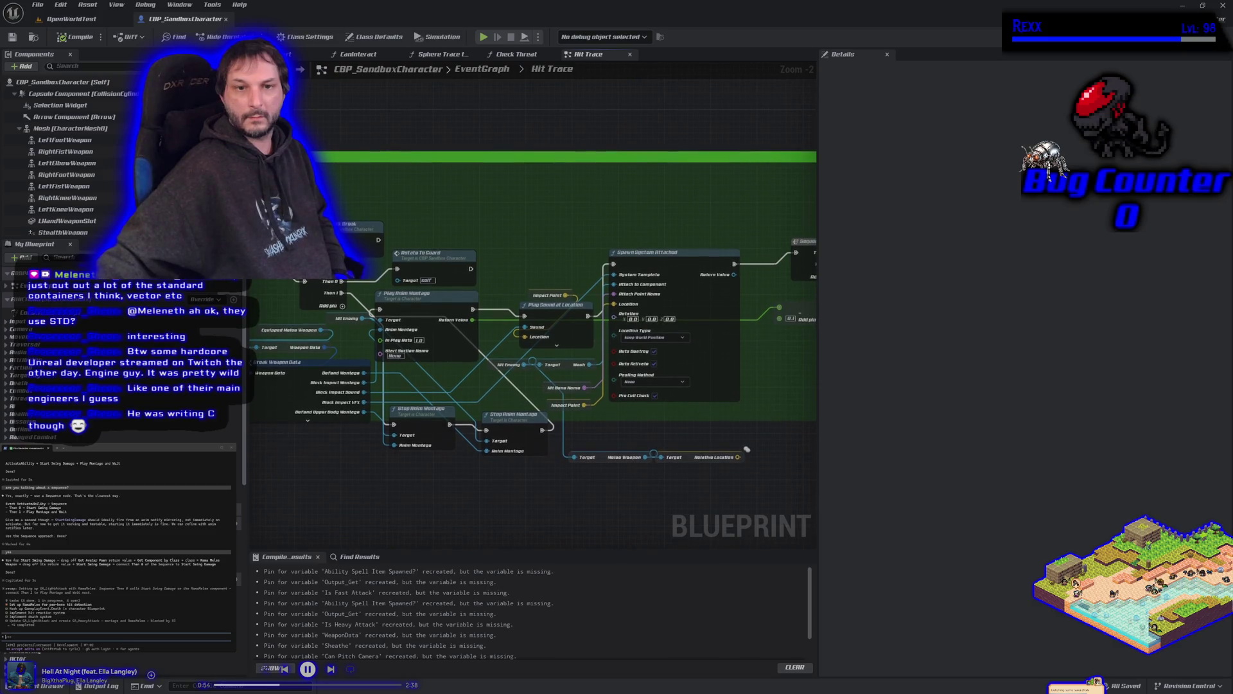
mouse_move(747, 449)
left_mouse_down()
mouse_move(885, 455)
mouse_move(731, 490)
mouse_move(597, 487)
mouse_move(290, 393)
mouse_move(582, 443)
mouse_move(371, 451)
mouse_move(77, 434)
left_mouse_up()
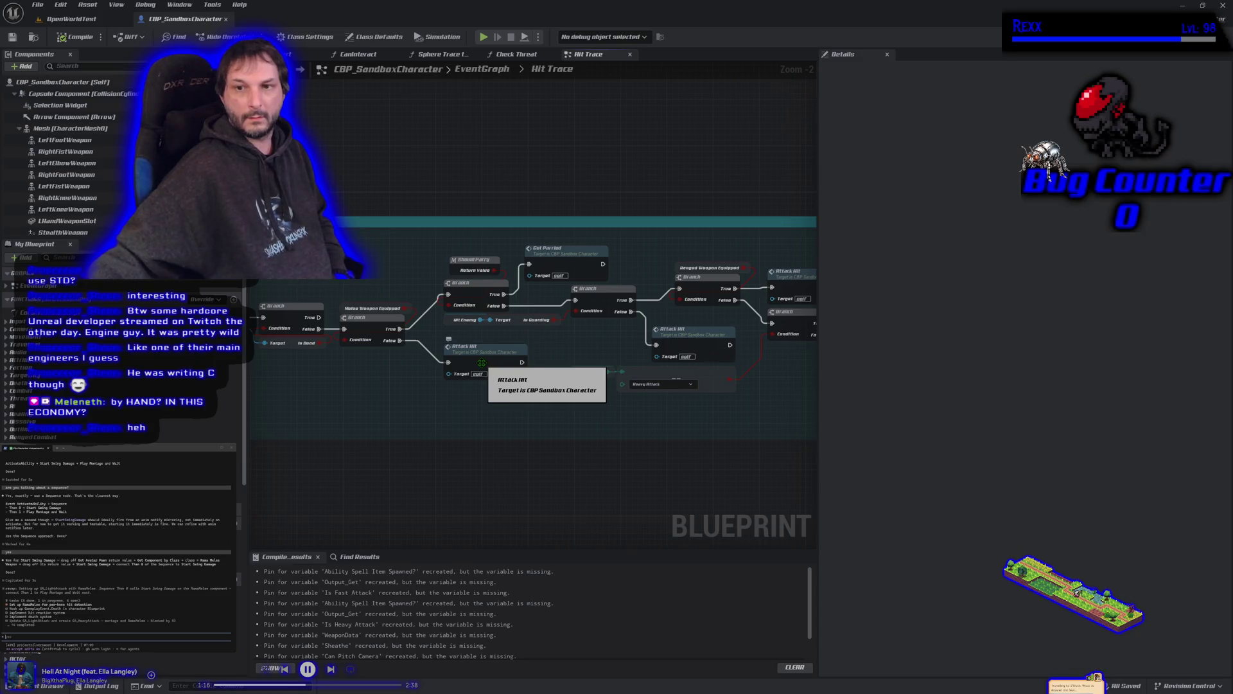
left_click_drag(549, 415, 450, 413)
Step: Trace the Attack Hit custom event through to Take Damage and Branch, then switch to Rider's ASG_WeaponData.h
double_click(375, 363)
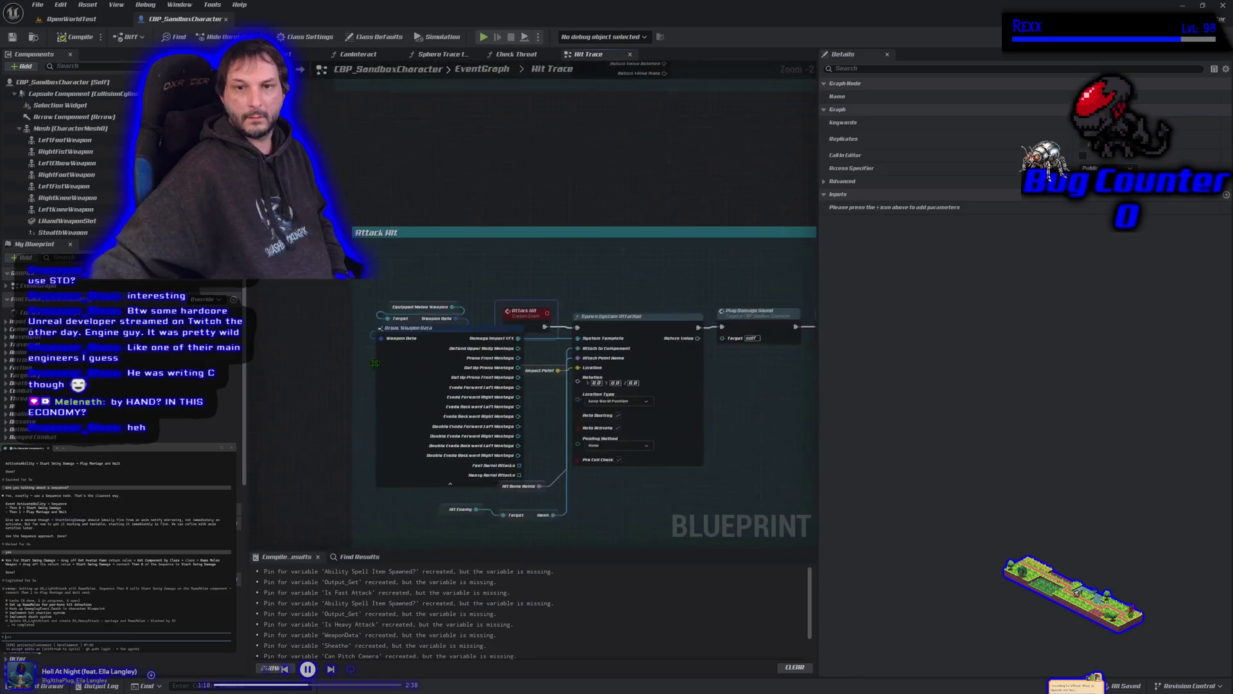
mouse_move(490, 256)
left_mouse_down()
mouse_move(339, 162)
mouse_move(374, 193)
left_mouse_up()
scroll(343, 177, "down", 1)
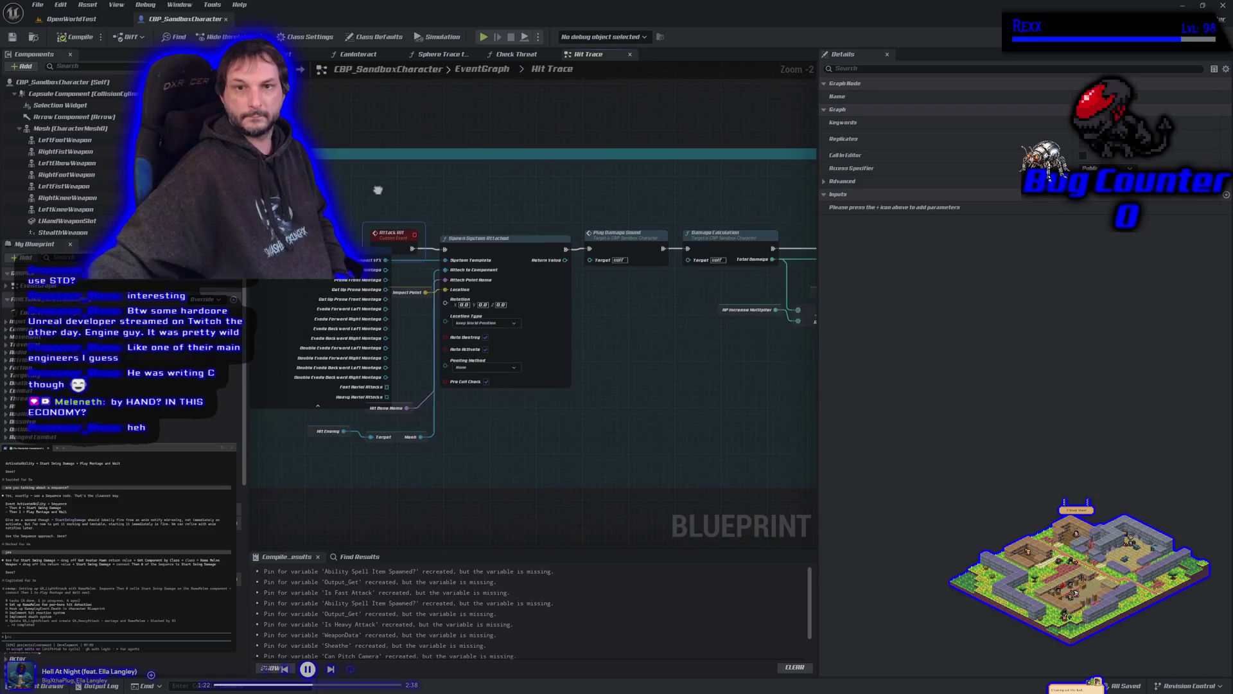
mouse_move(578, 211)
left_mouse_down()
mouse_move(418, 212)
mouse_move(394, 227)
left_mouse_up()
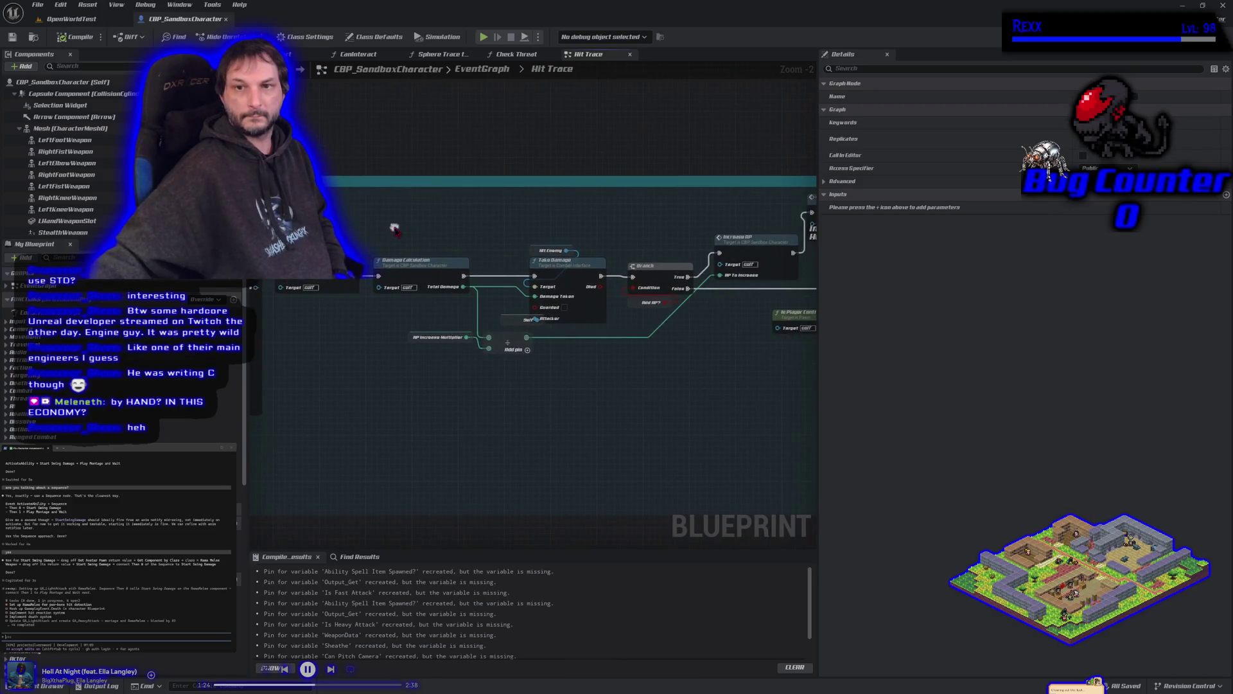
scroll(397, 232, "down", 1)
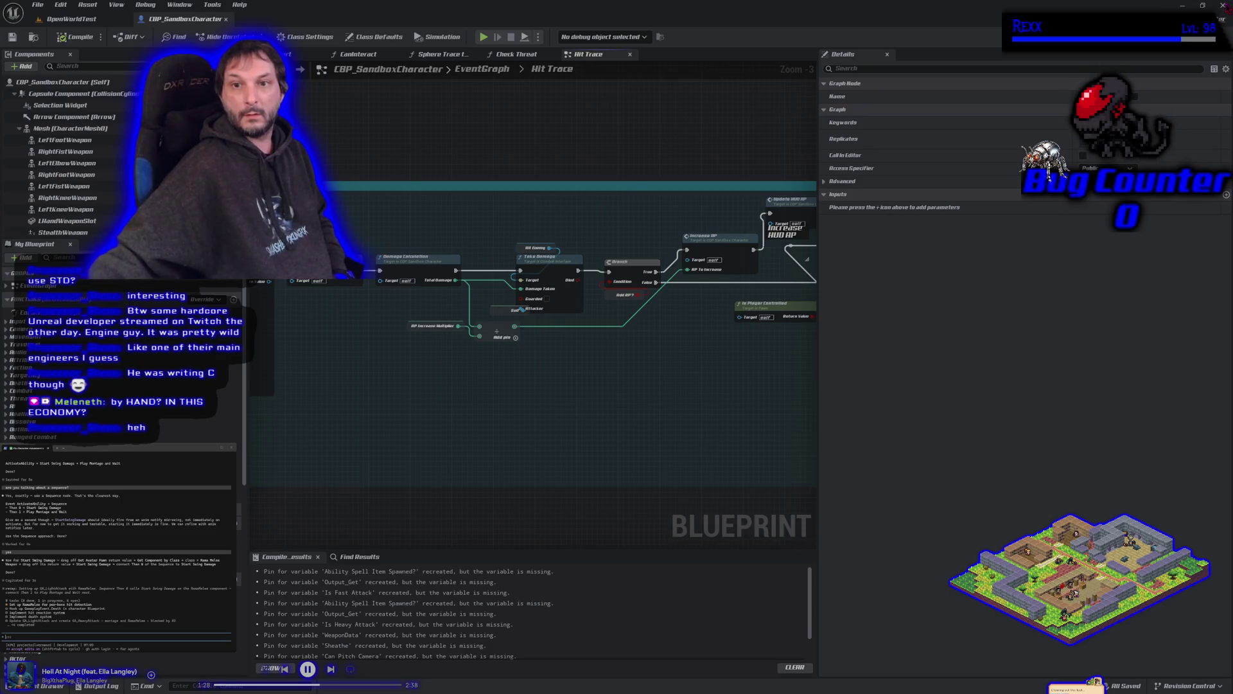
key("alt+Tab")
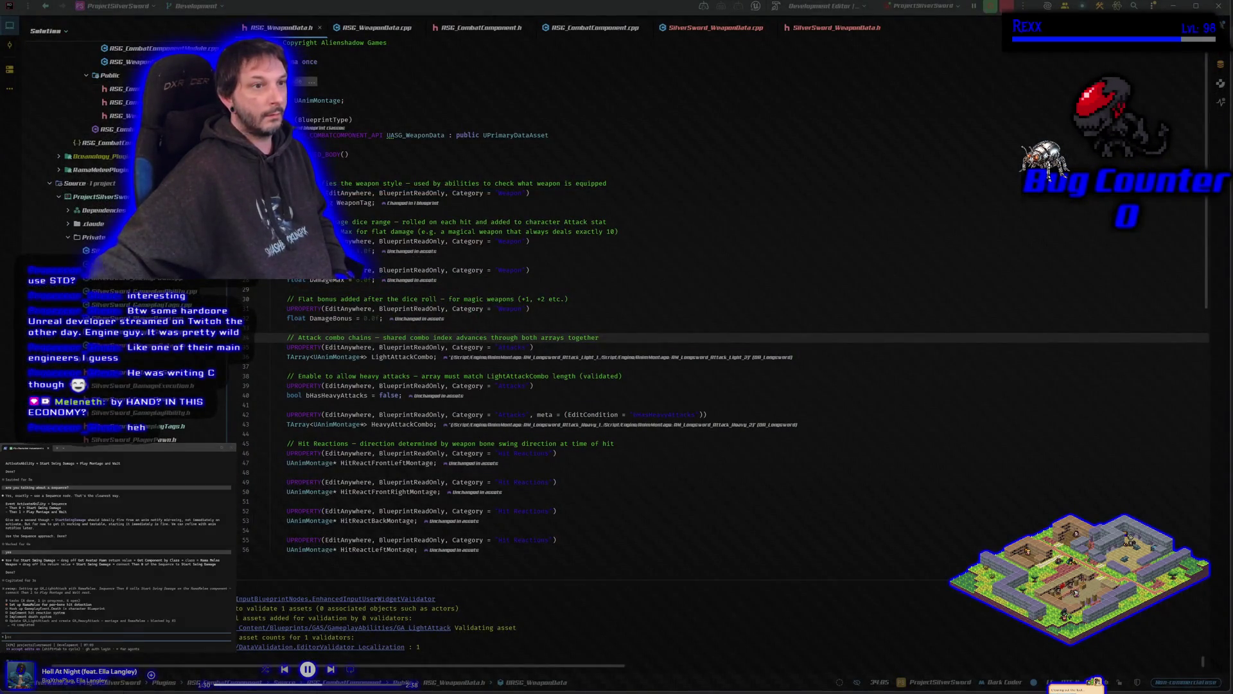
Step: Bring the browser playing the Rama Melee Weapon Plugin Intro video over Rider and maximize it
left_click(596, 337)
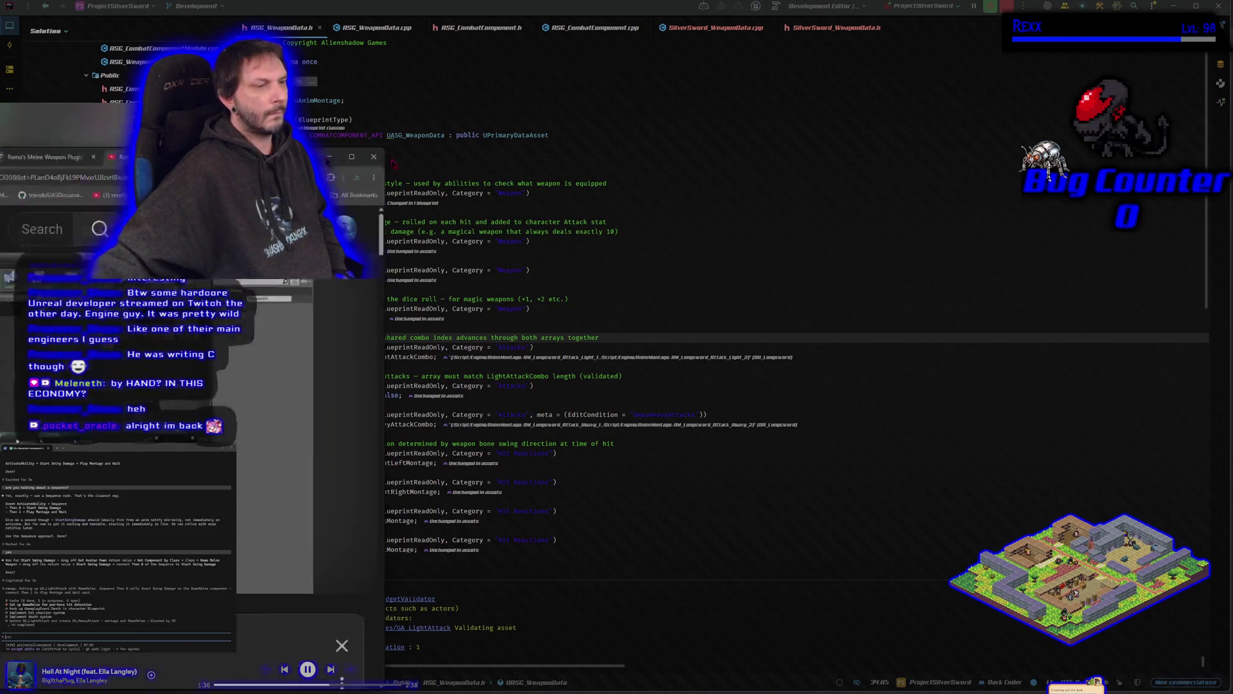
left_click_drag(788, 141, 779, 112)
left_click(895, 111)
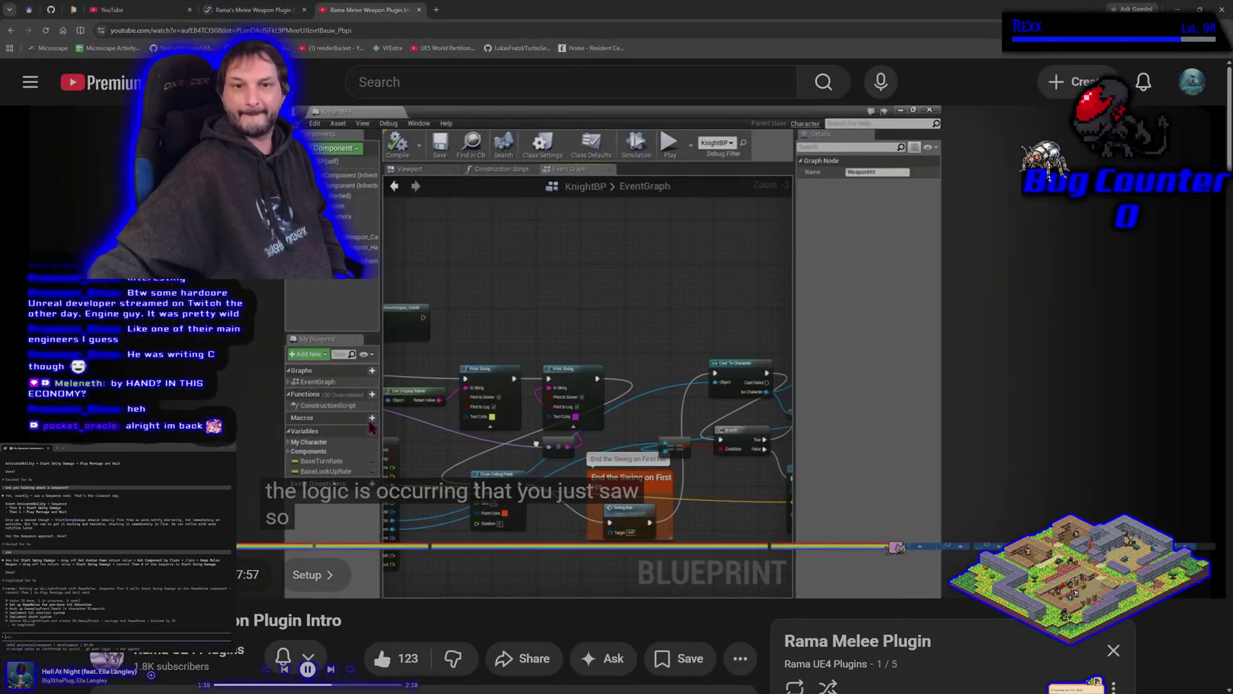
Step: Go full screen and replay the KnightBP weapon-hit section from around 5:48–5:51
left_click(1193, 576)
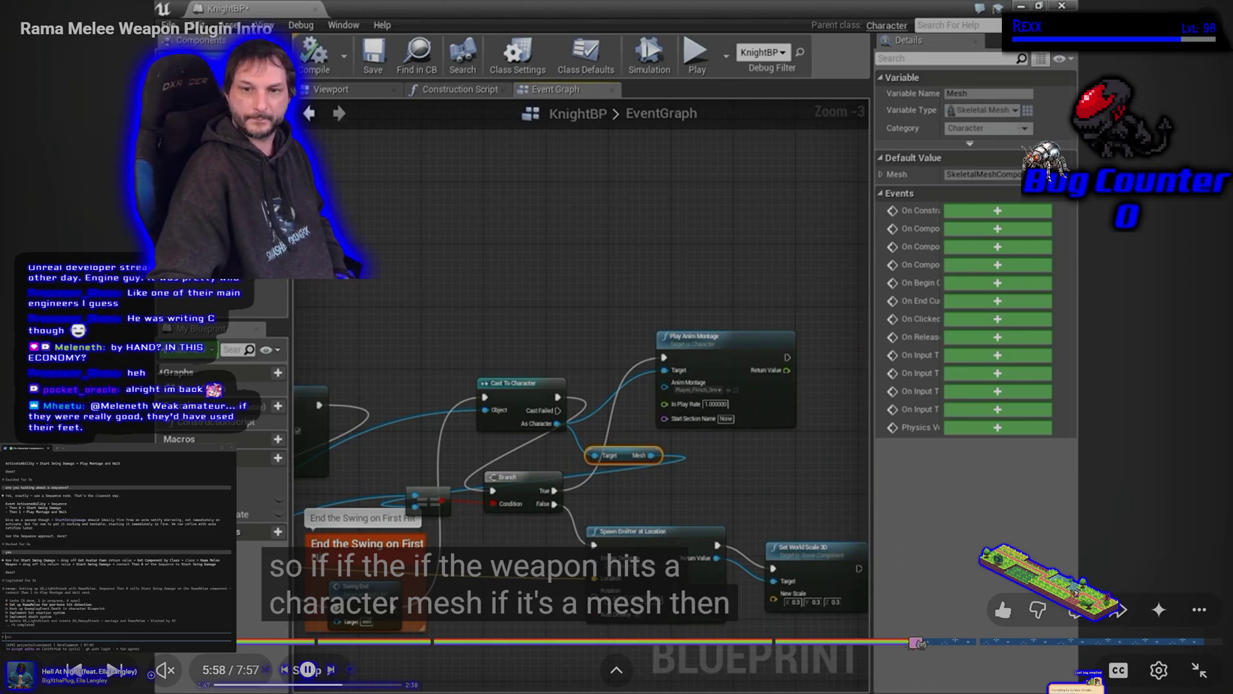
key("j")
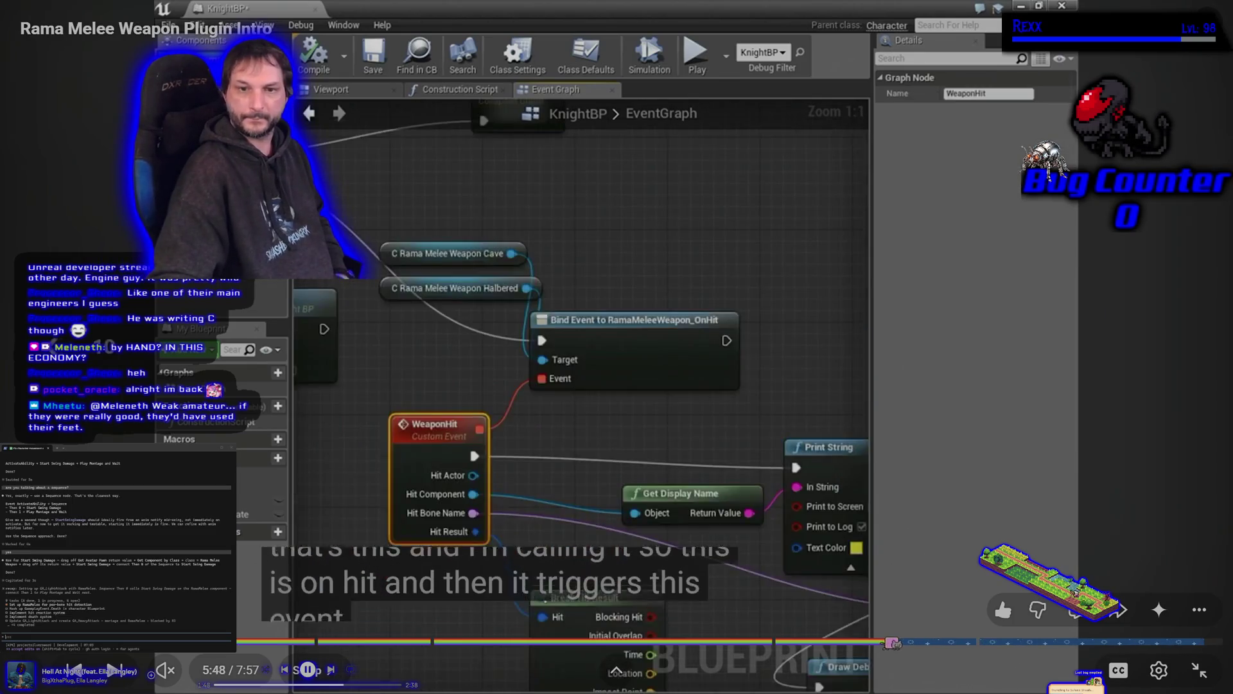
key("Left")
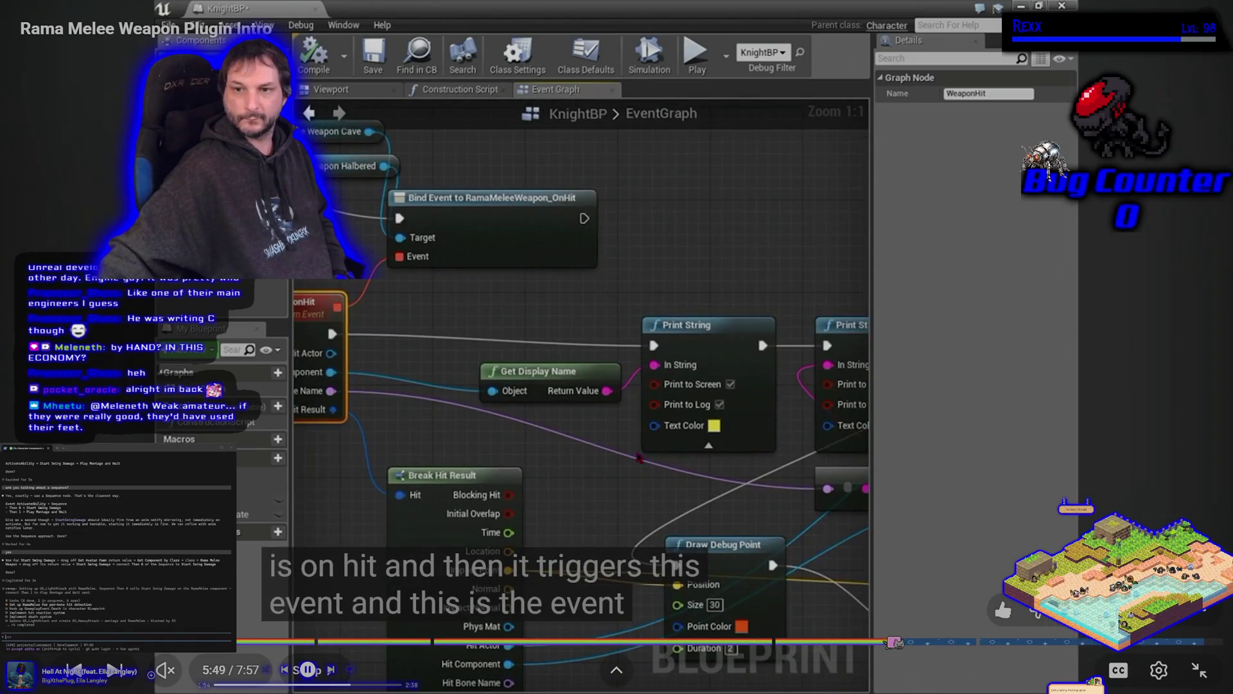
key("space")
key("space")
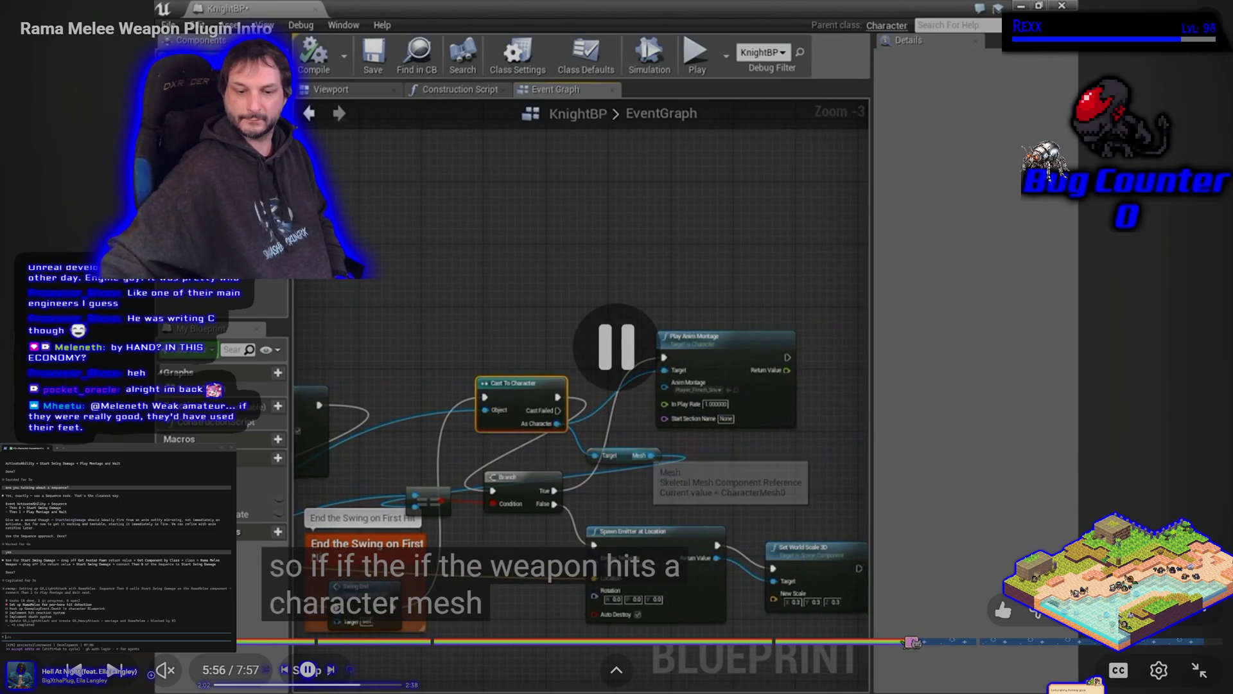
key("Left")
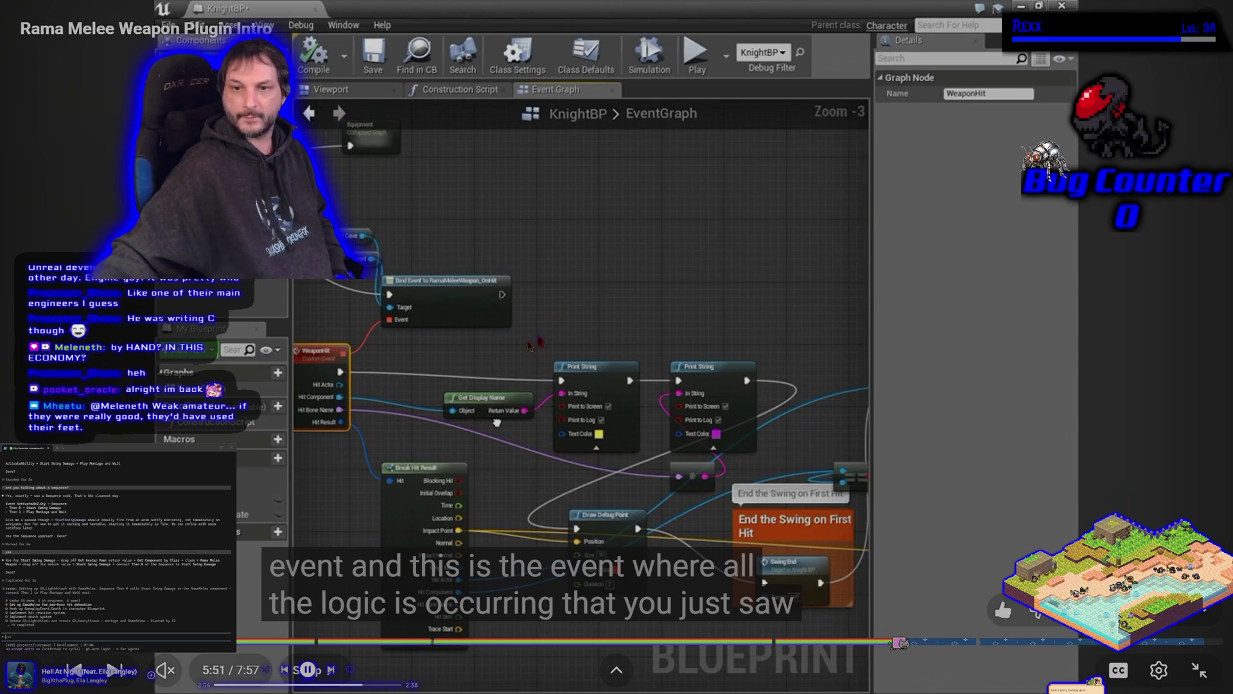
key("space")
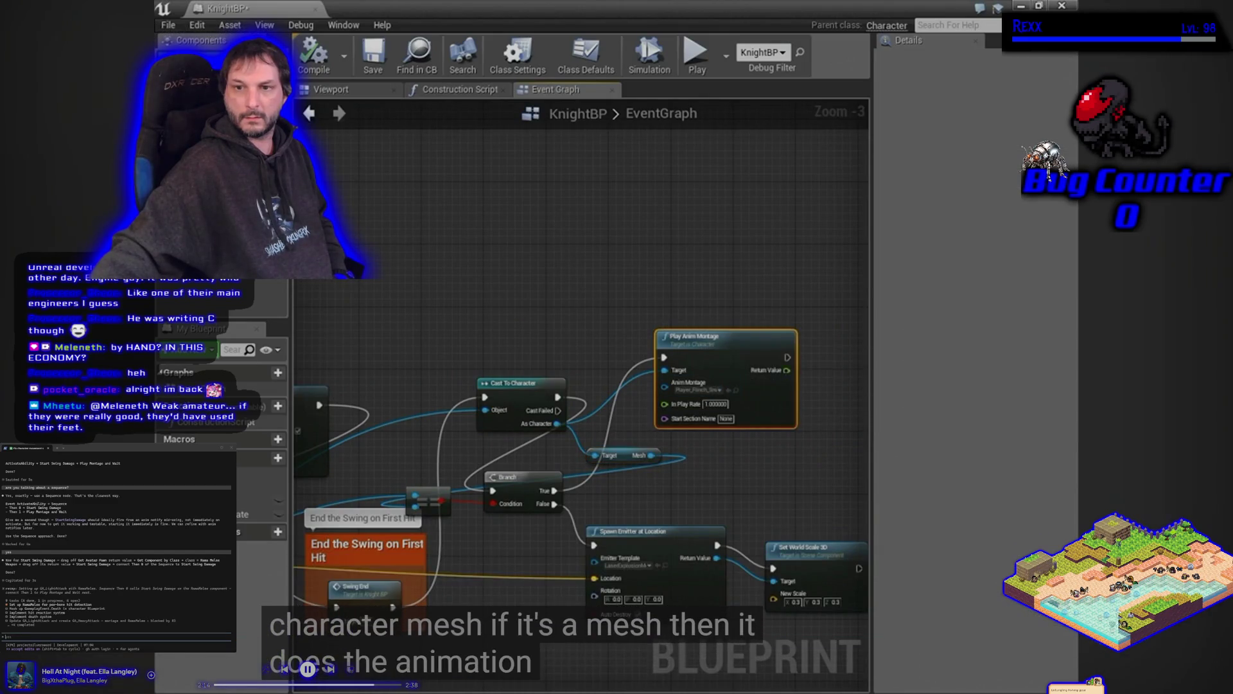
Step: Pause briefly, then skip ahead to the RamaMeleeTest demo of knights swinging swords
left_click(517, 318)
left_click(518, 318)
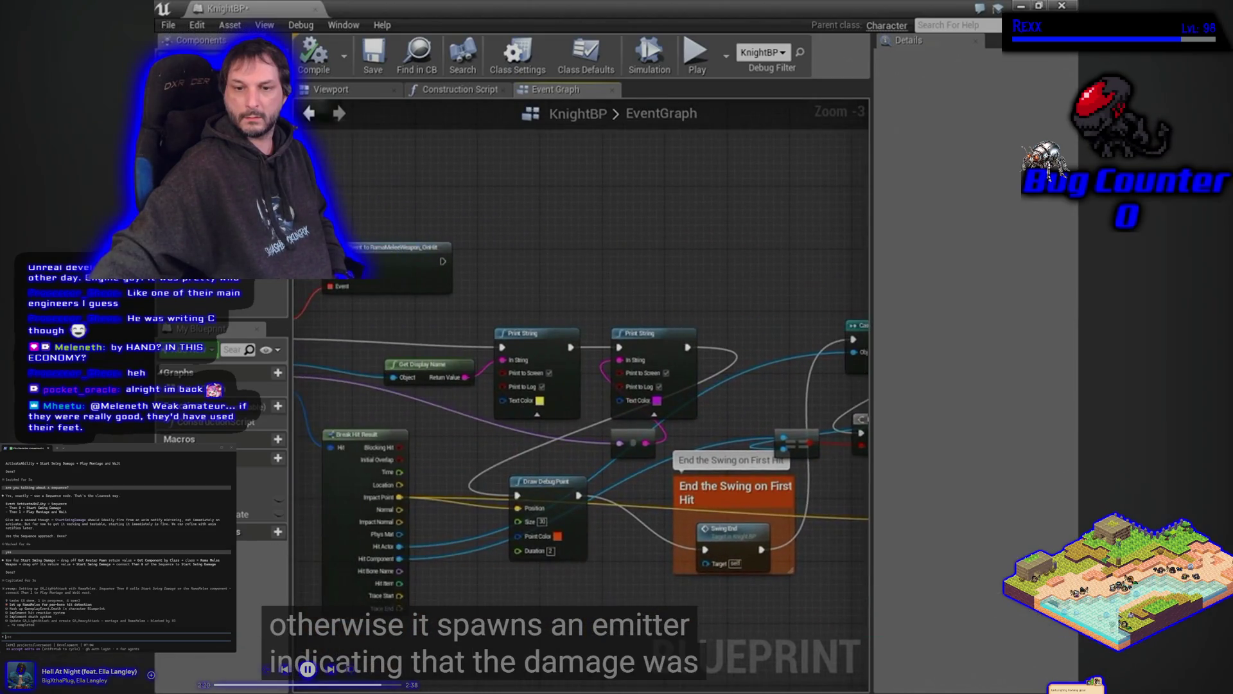
key("Right")
key("Right")
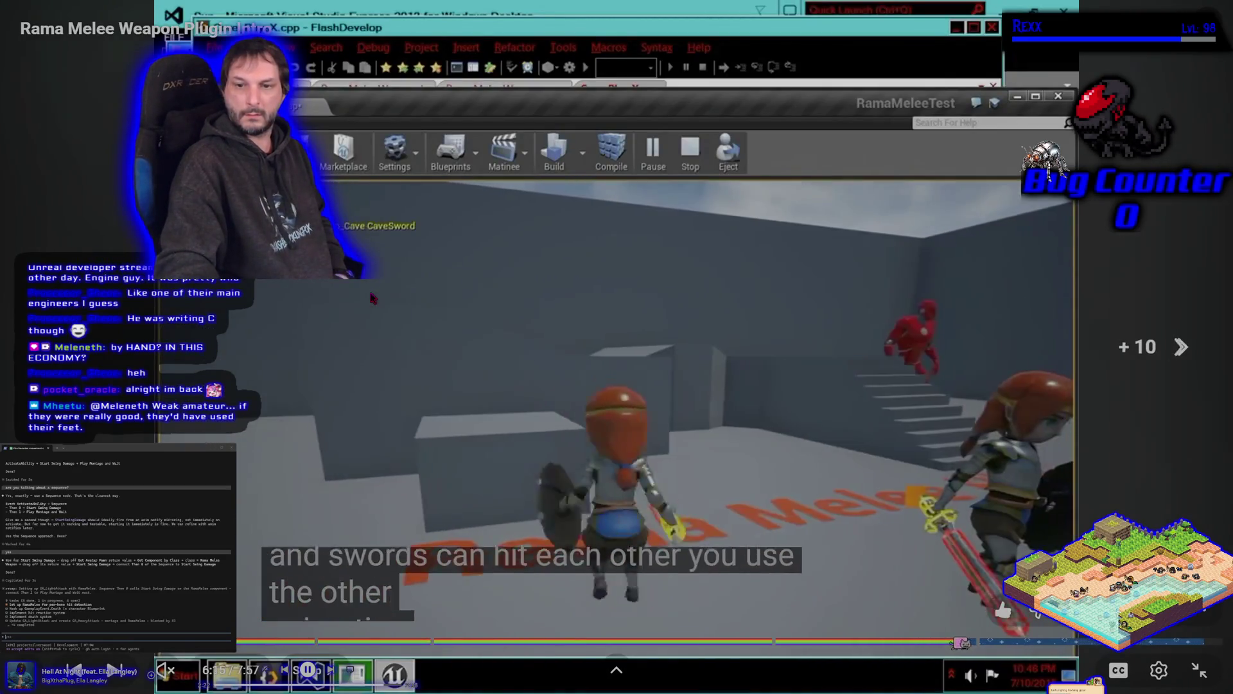
Step: Skip ahead repeatedly through the Intro video toward its end
key("Right")
key("Right")
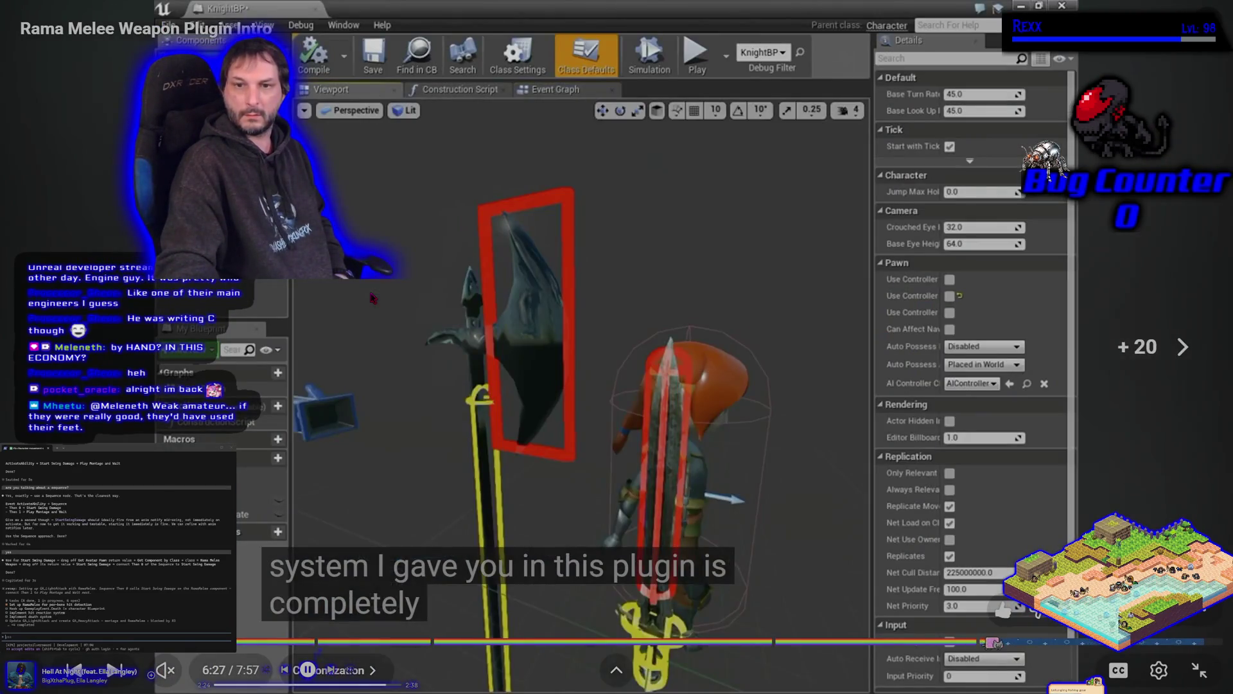
key("Right")
key("Right")
key("Right")
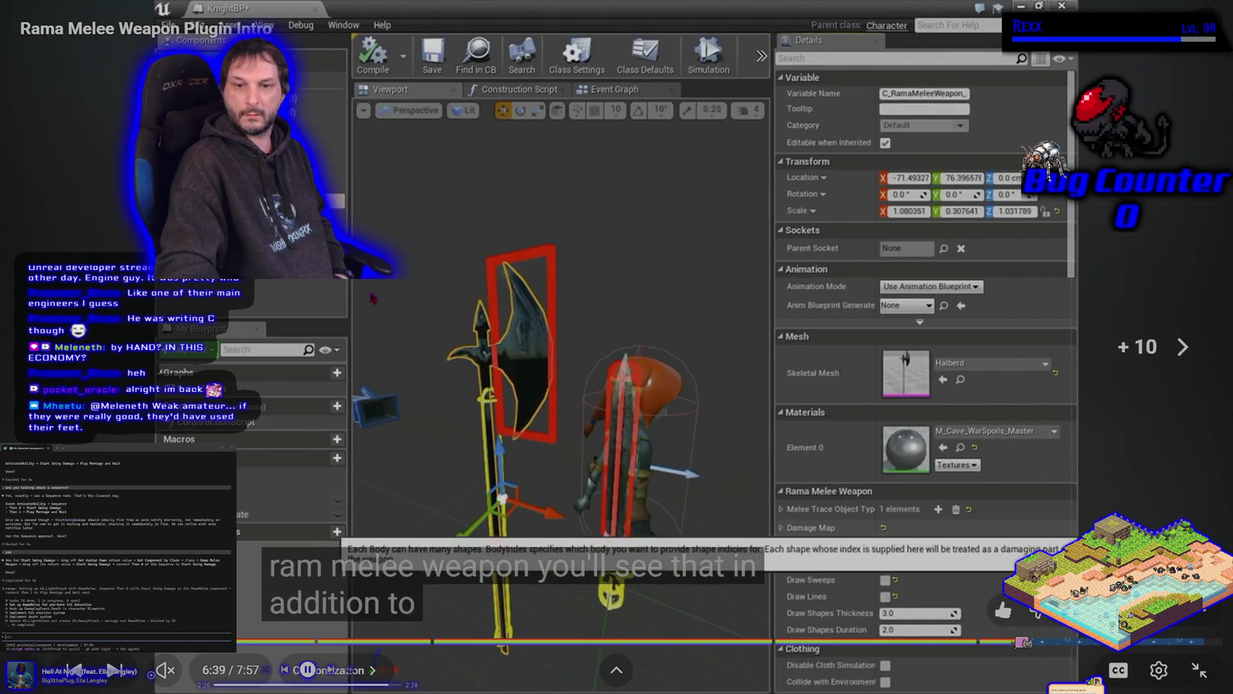
key("Right")
key("Right")
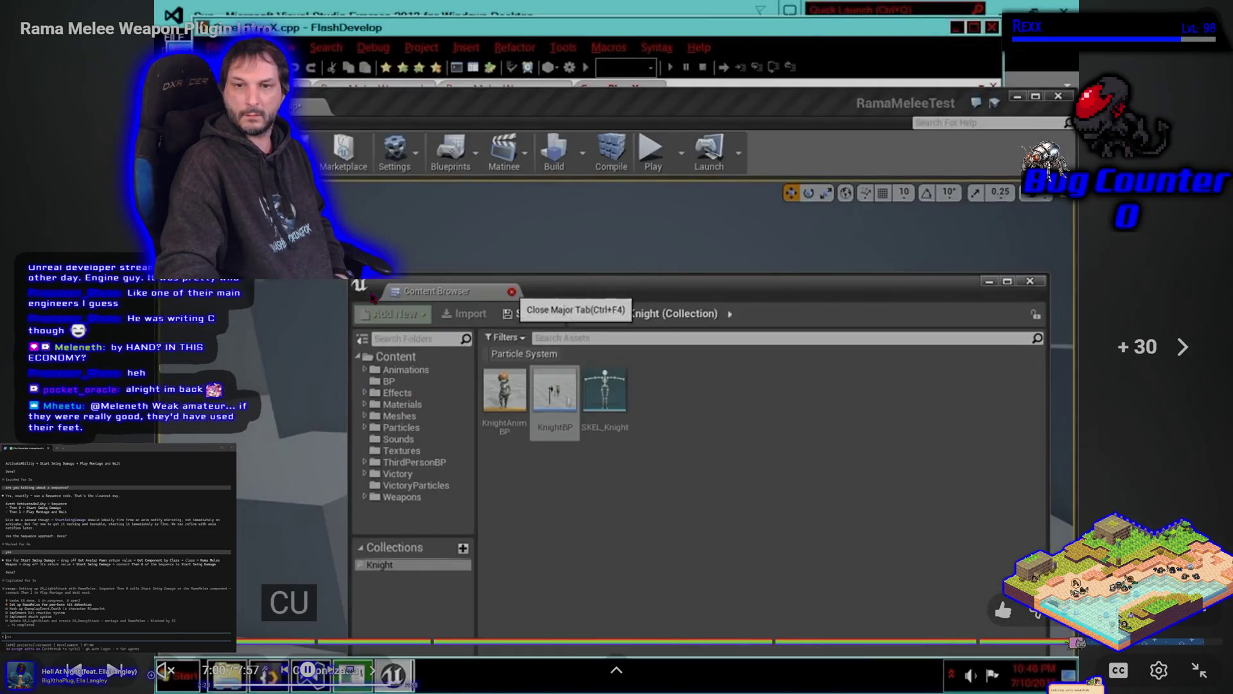
key("Right")
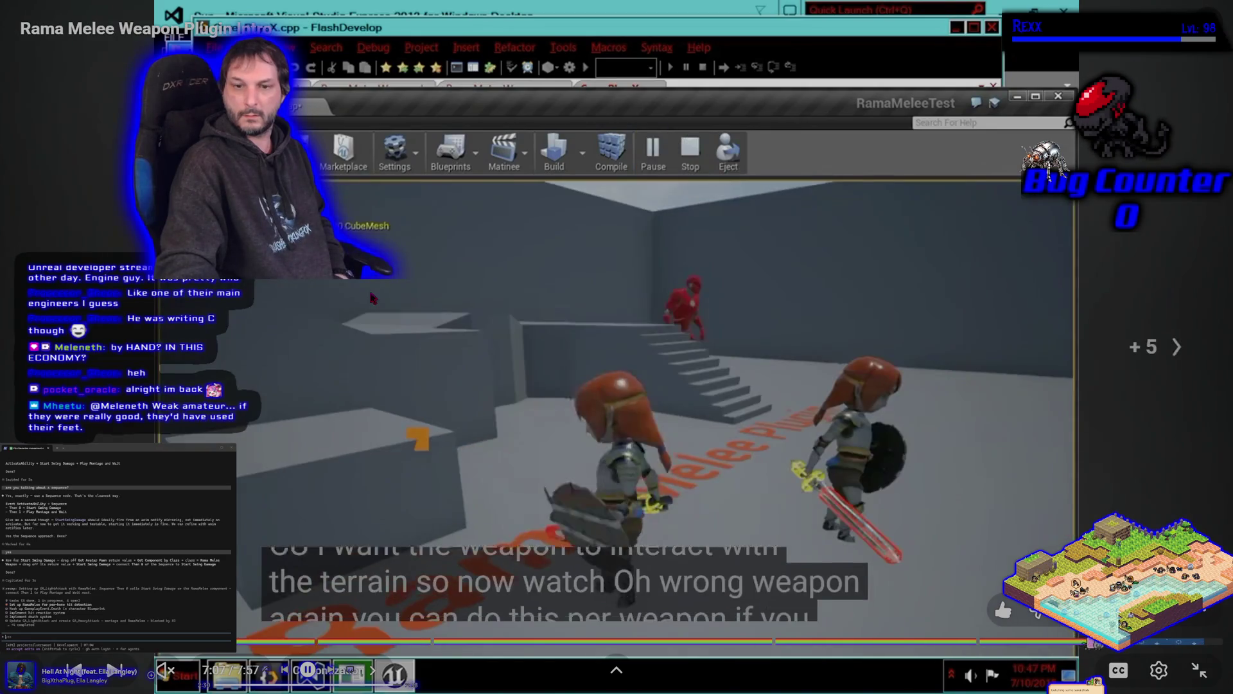
key("Right")
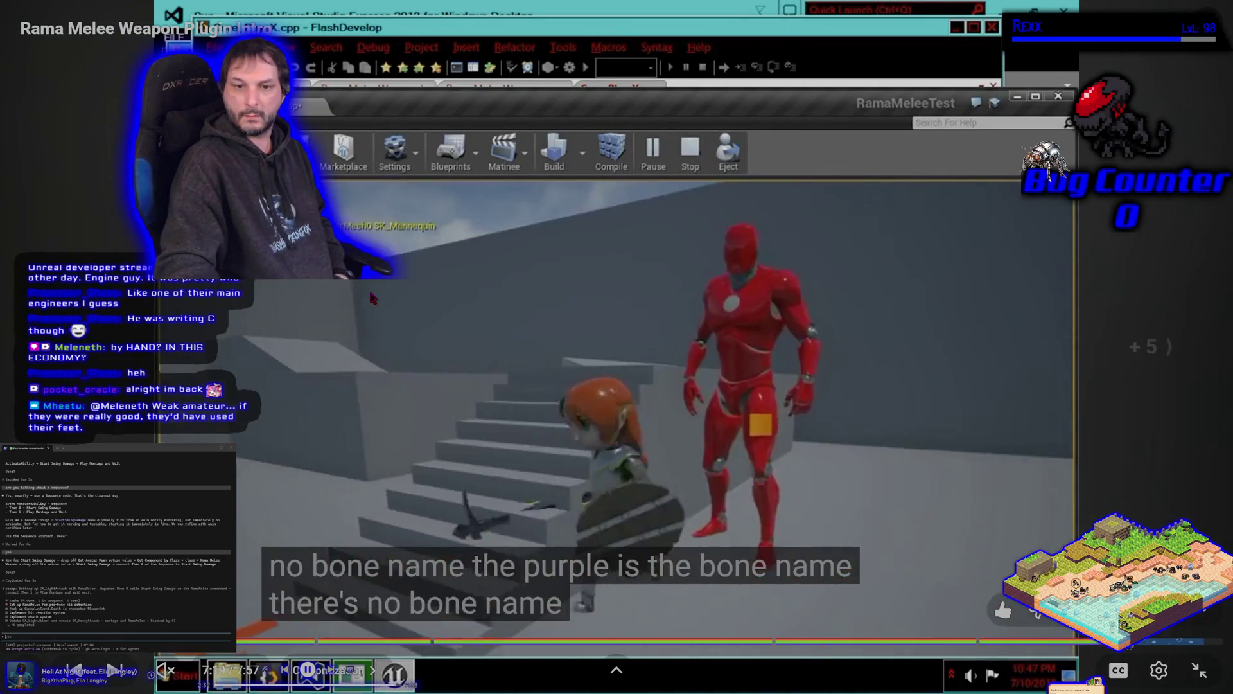
key("Right")
key("Right")
key("Right")
key("Right")
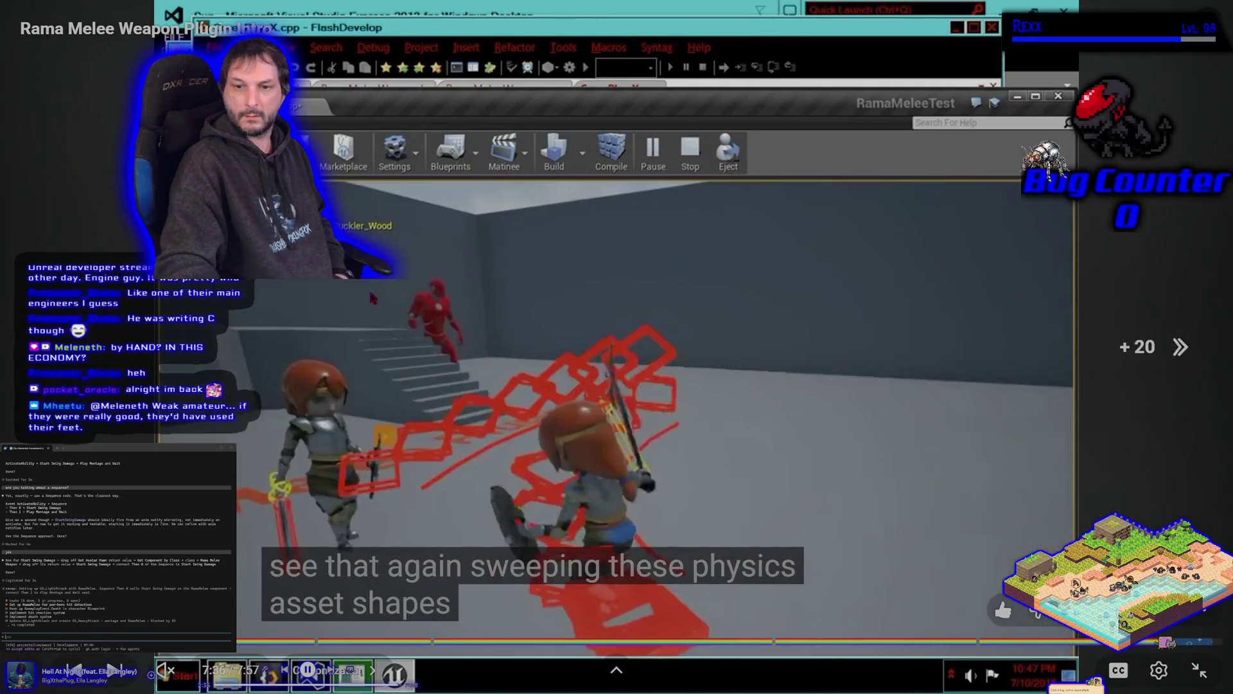
key("Right")
key("Right")
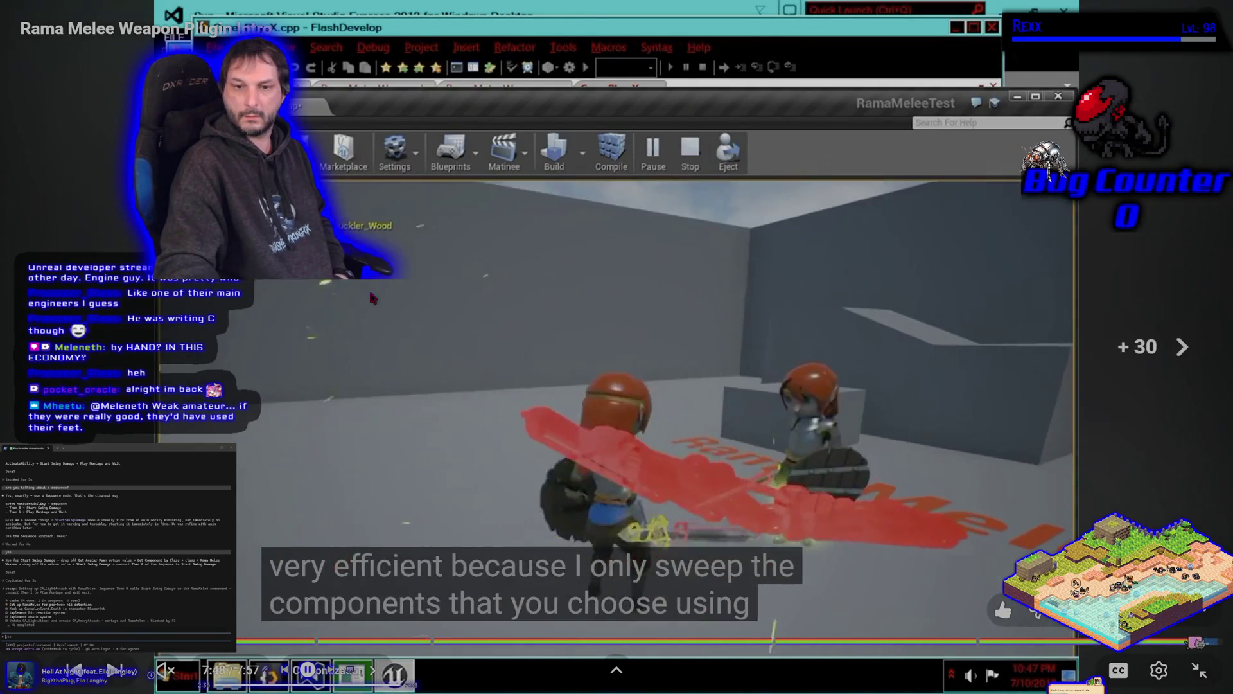
key("Right")
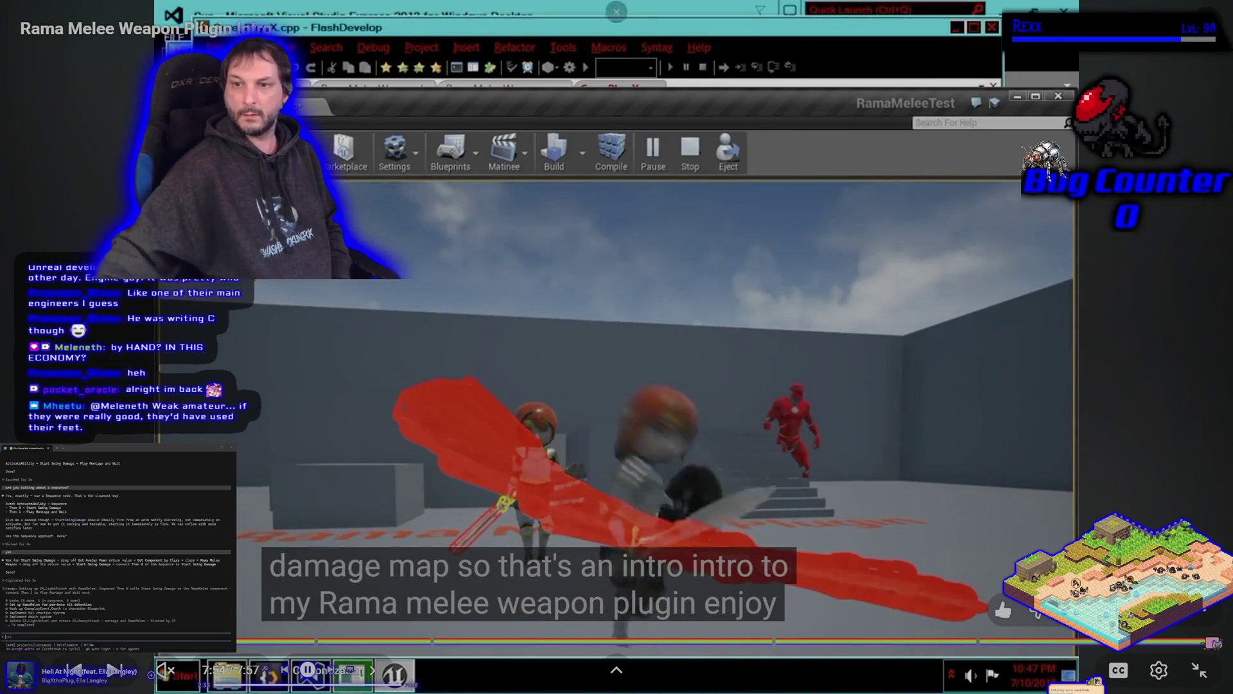
Step: Pause at 7:55, leave full screen, and scroll the watch page to show Setup 1 next
key("space")
key("Escape")
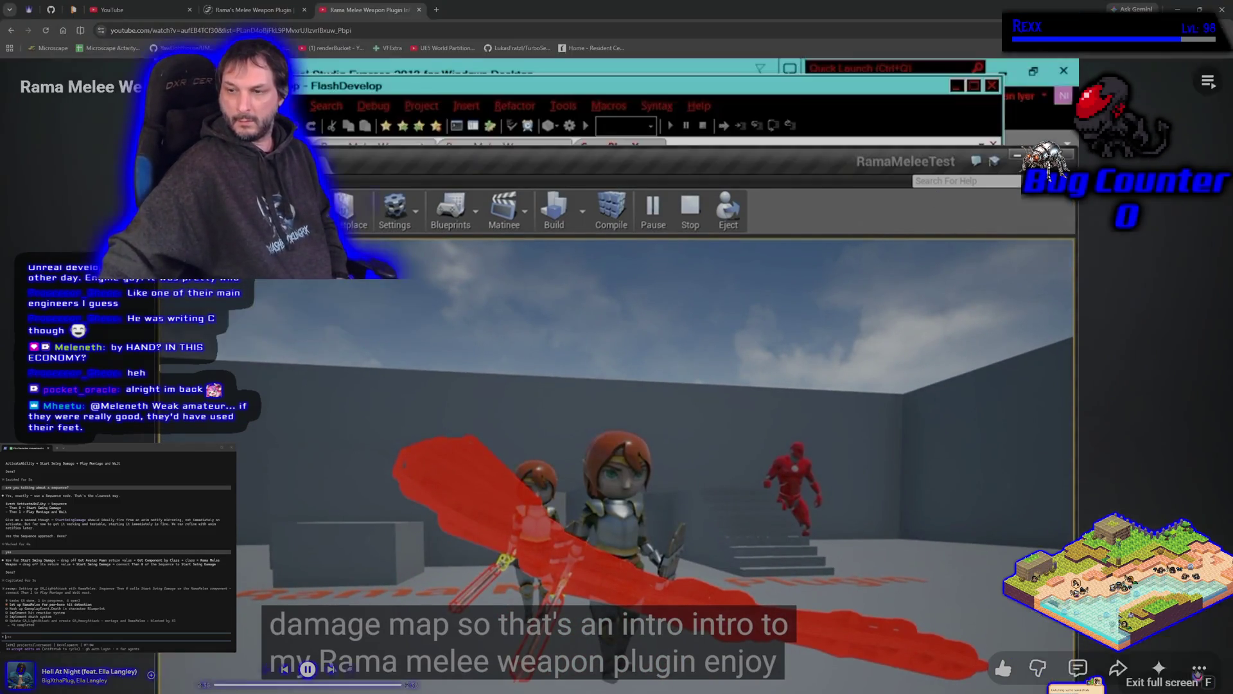
scroll(1060, 454, "down", 3)
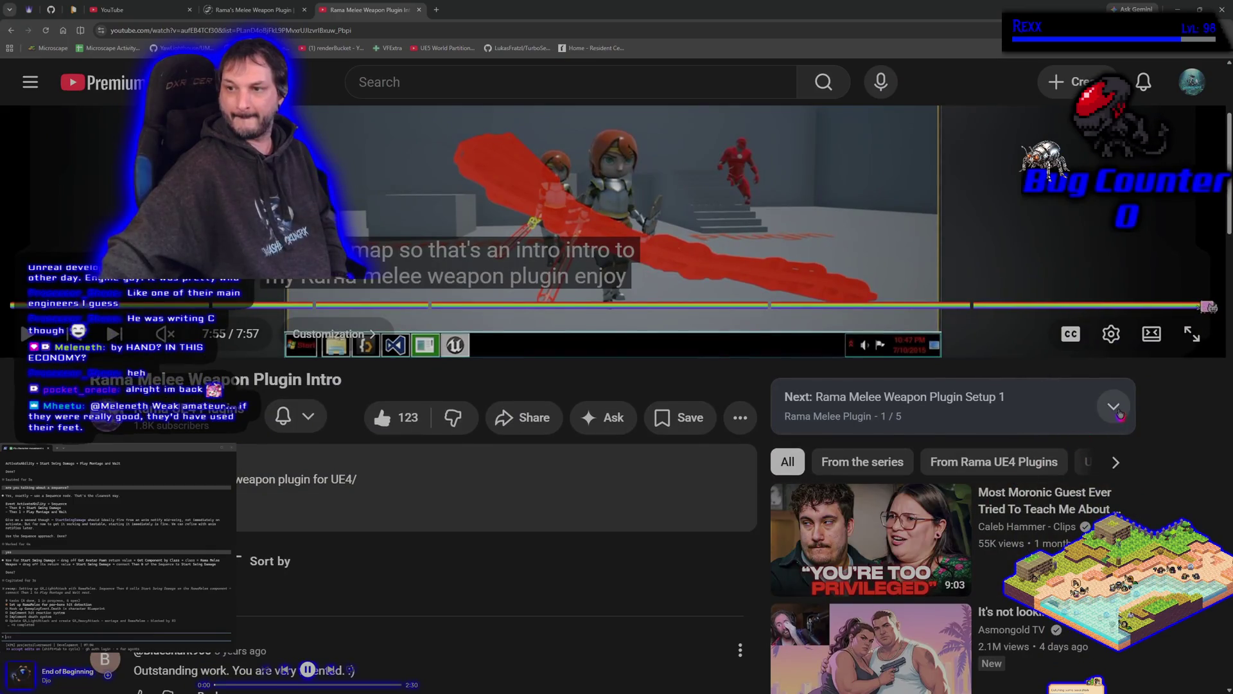
Step: Expand the Rama Melee Plugin playlist and open the Setup 2 video, pausing it
left_click(1114, 407)
scroll(973, 400, "down", 2)
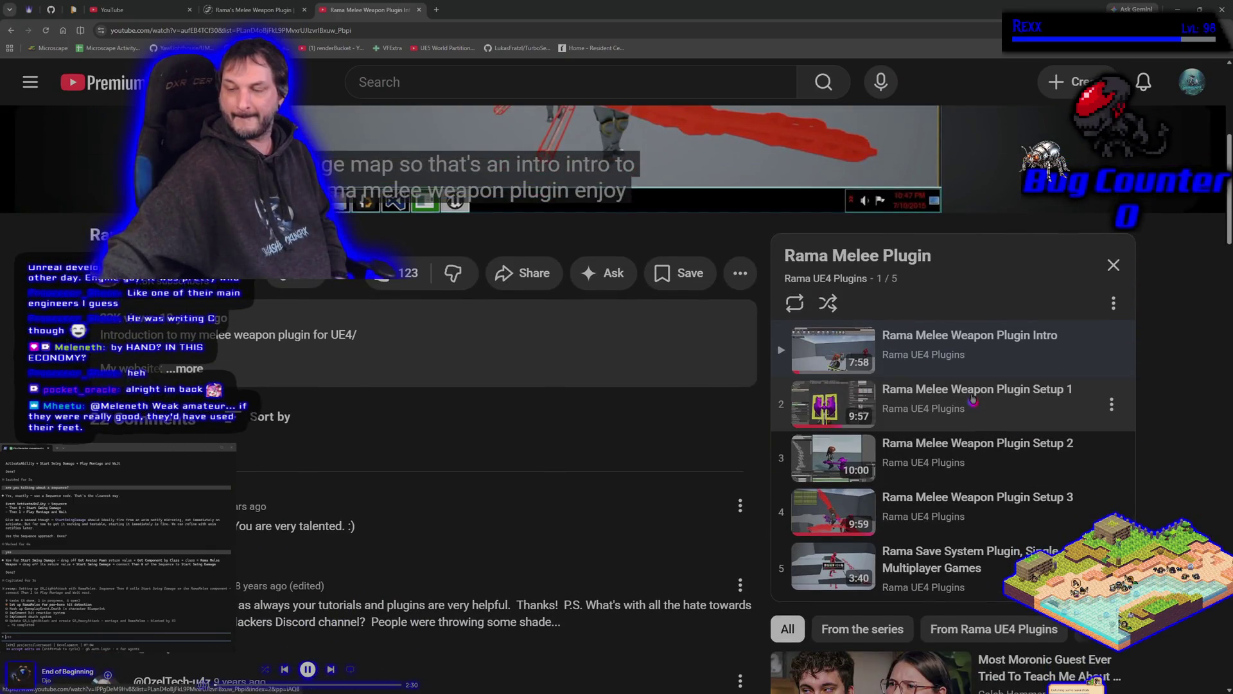
left_click(1010, 456)
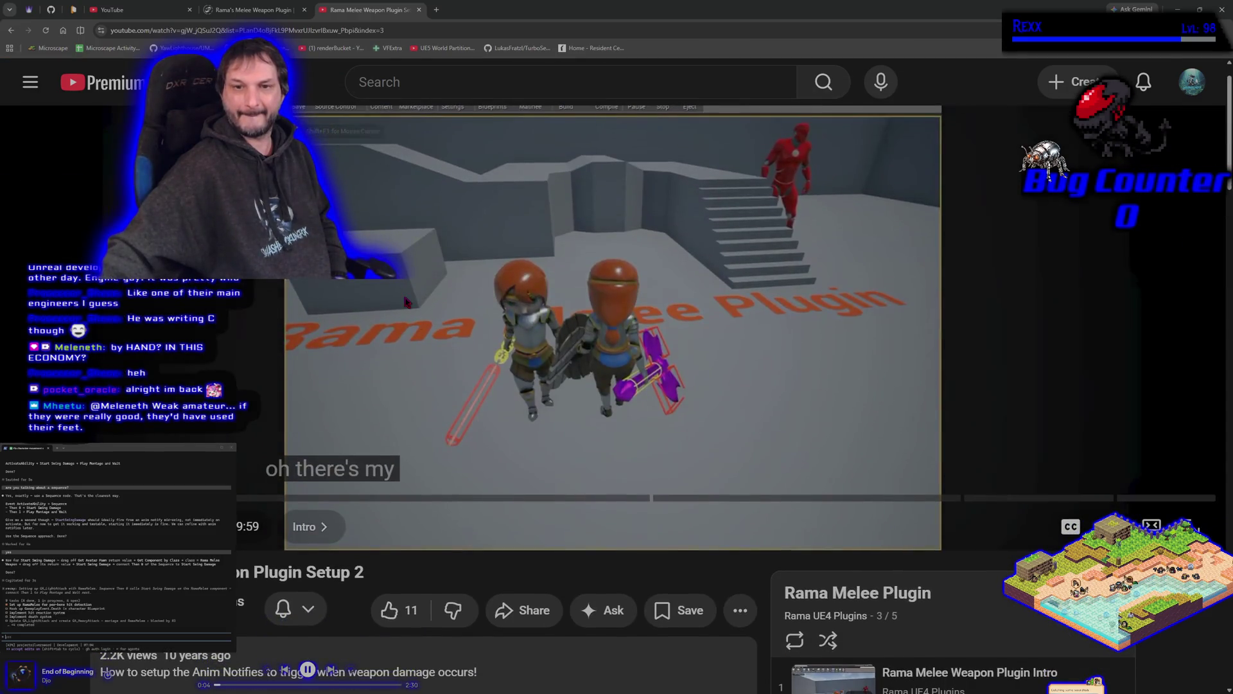
left_click(406, 302)
scroll(360, 418, "down", 4)
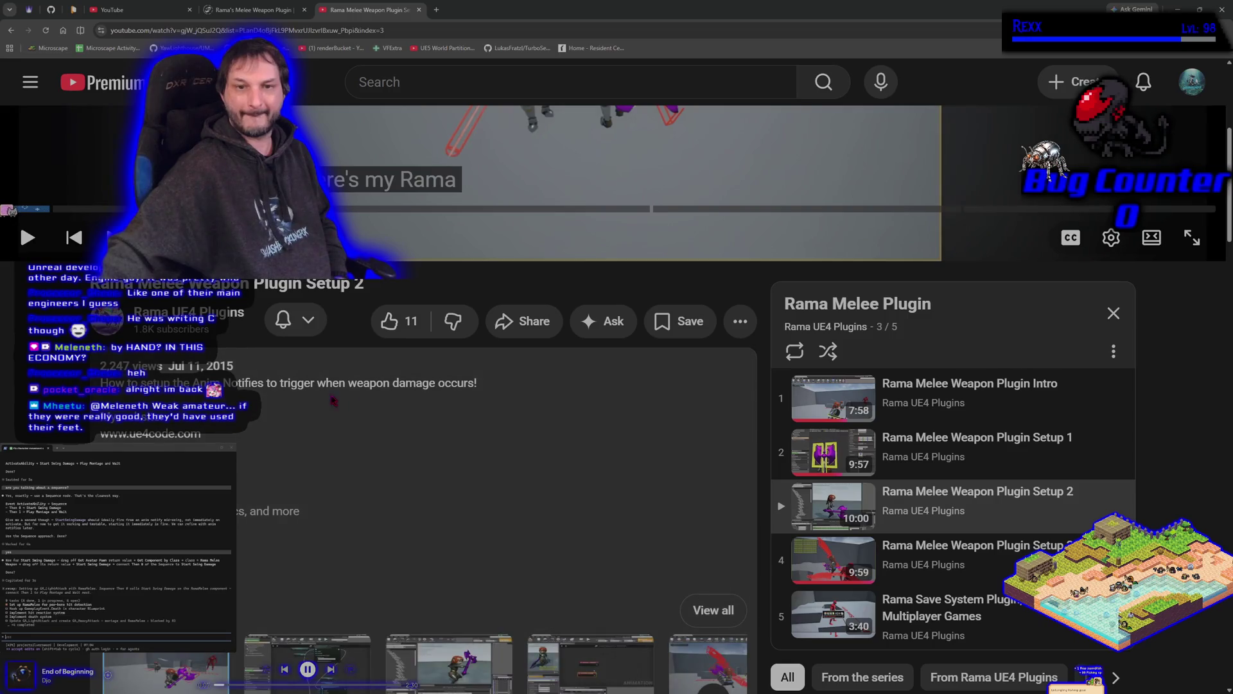
scroll(488, 541, "up", 2)
scroll(488, 541, "up", 4)
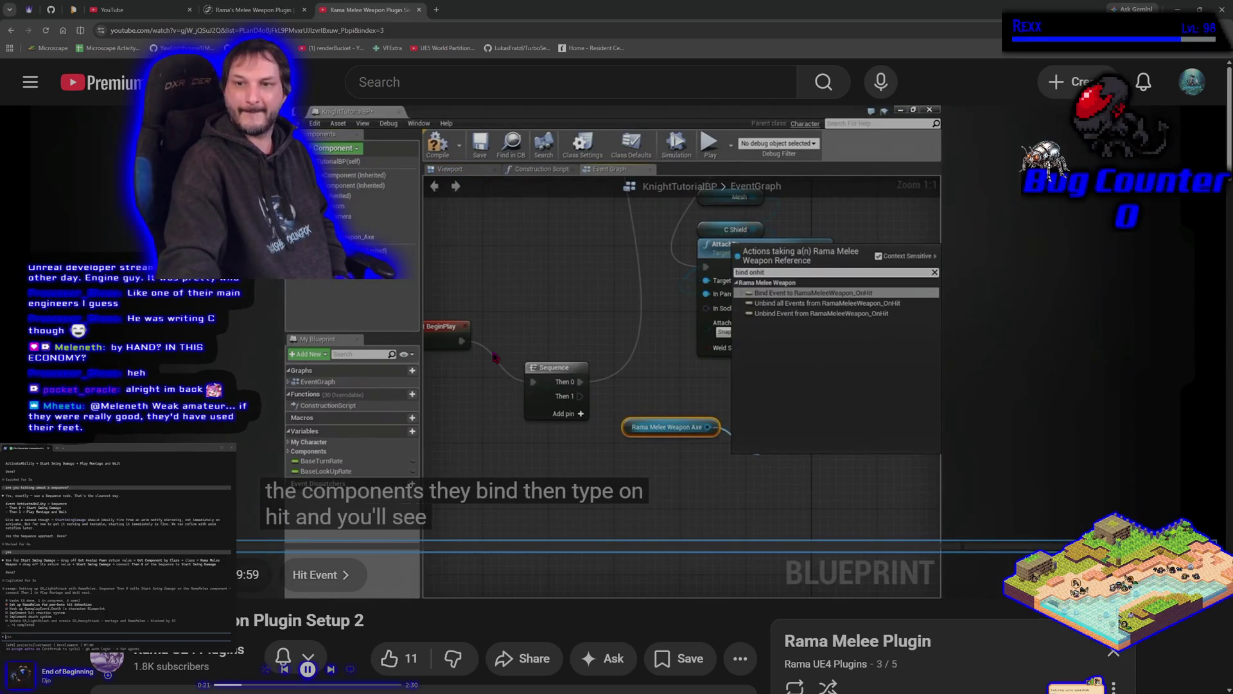
Step: Skim Setup 2 ahead to its Start Swing Damage section, then return to Rider
key("Right")
key("Right")
key("Right")
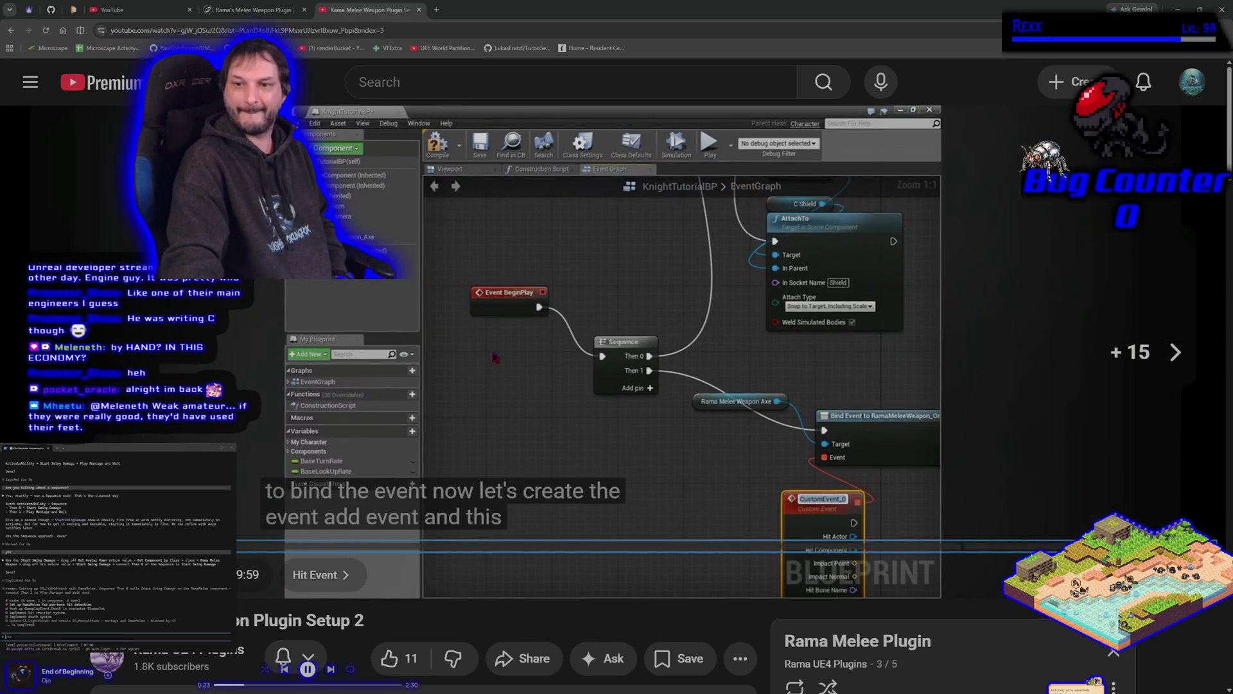
key("Right")
key("Right")
key("Right")
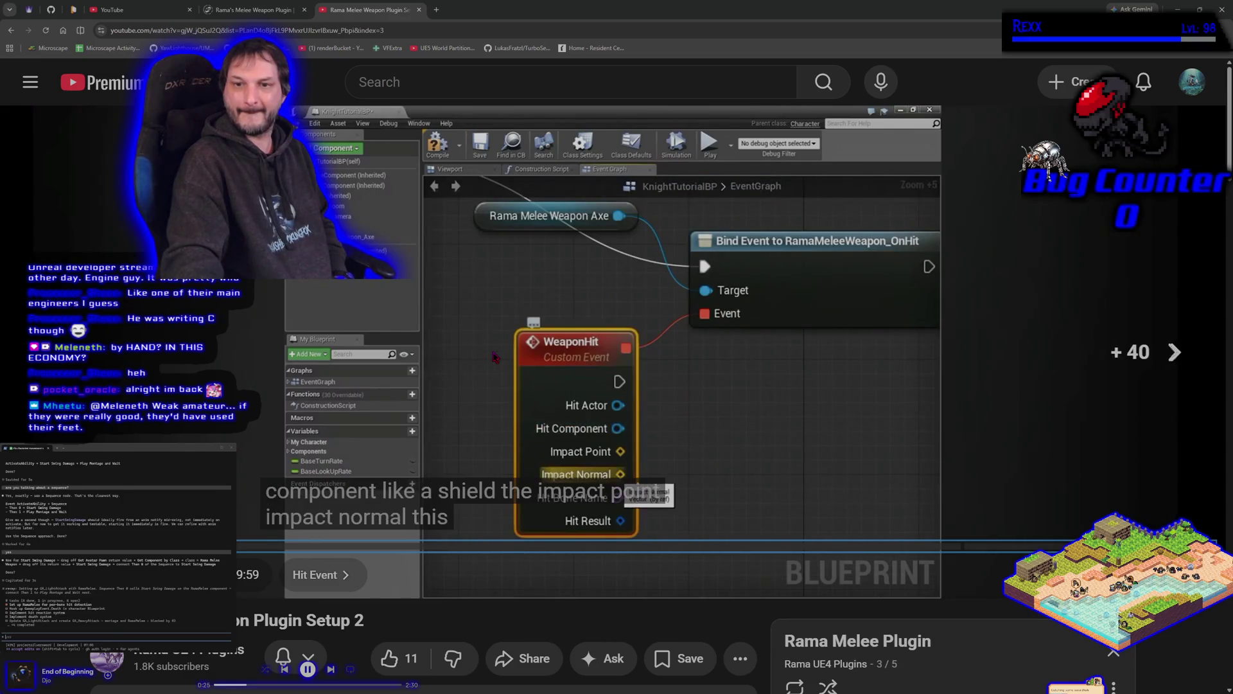
key("Right")
key("Right")
key("Right")
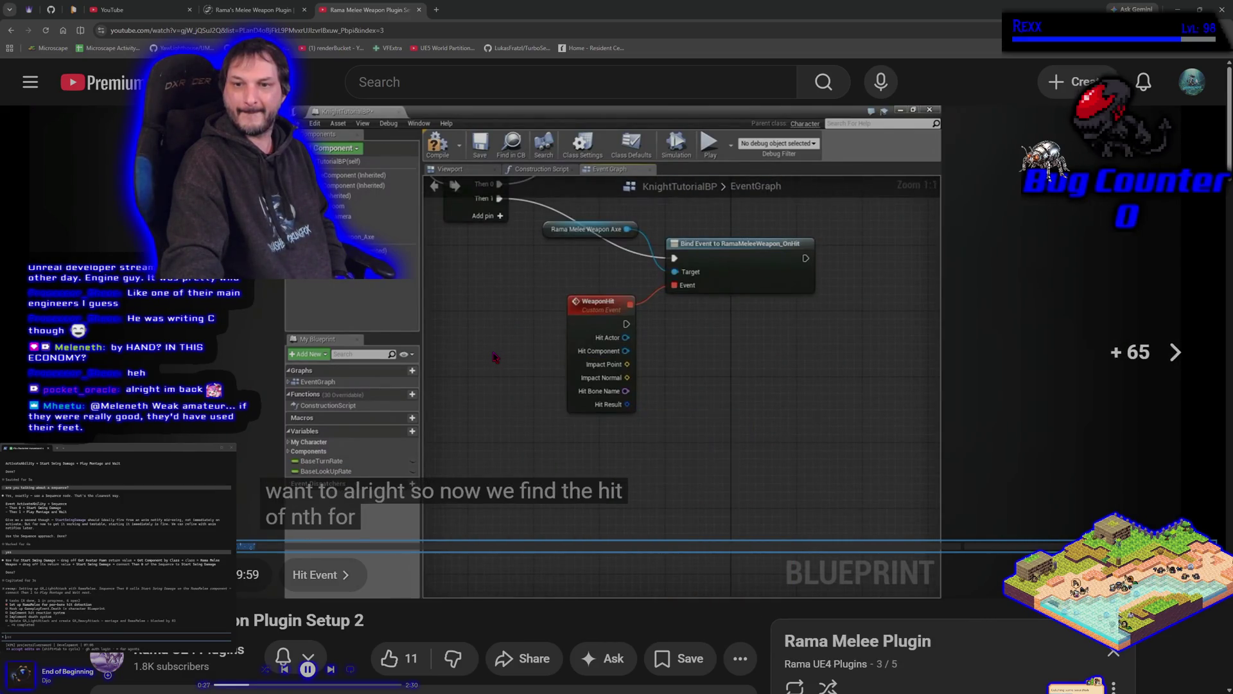
key("Right")
key("Right")
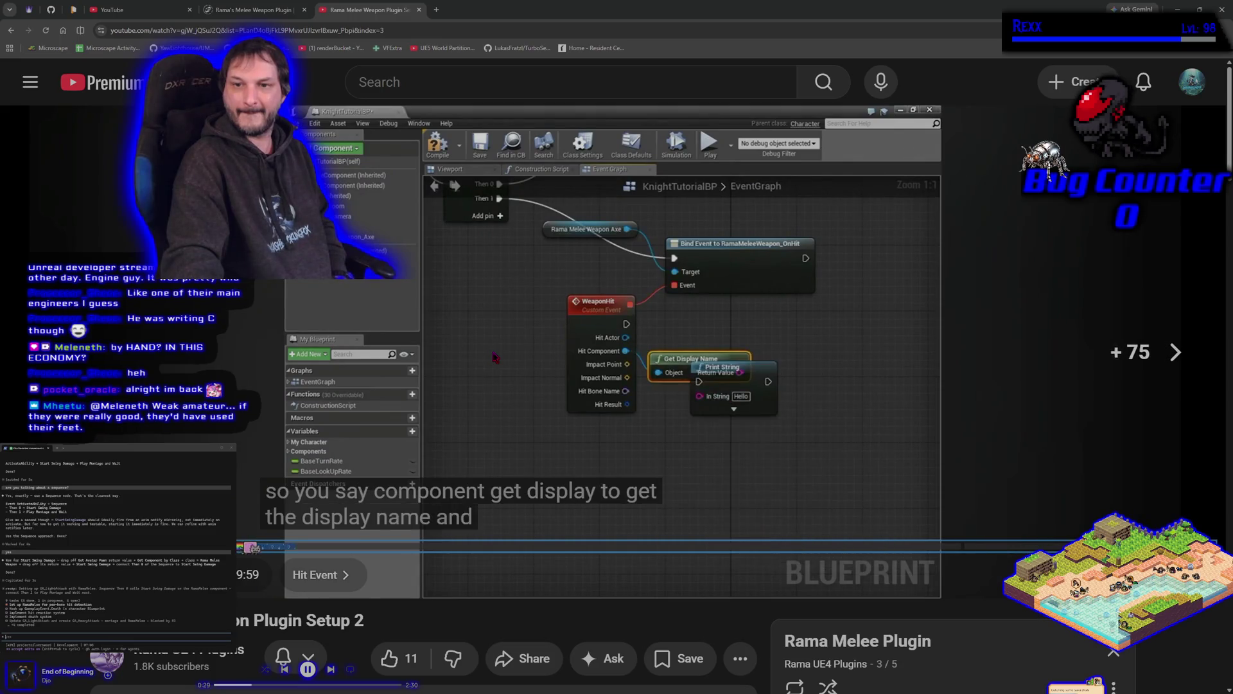
key("Right")
key("Right")
key("Right")
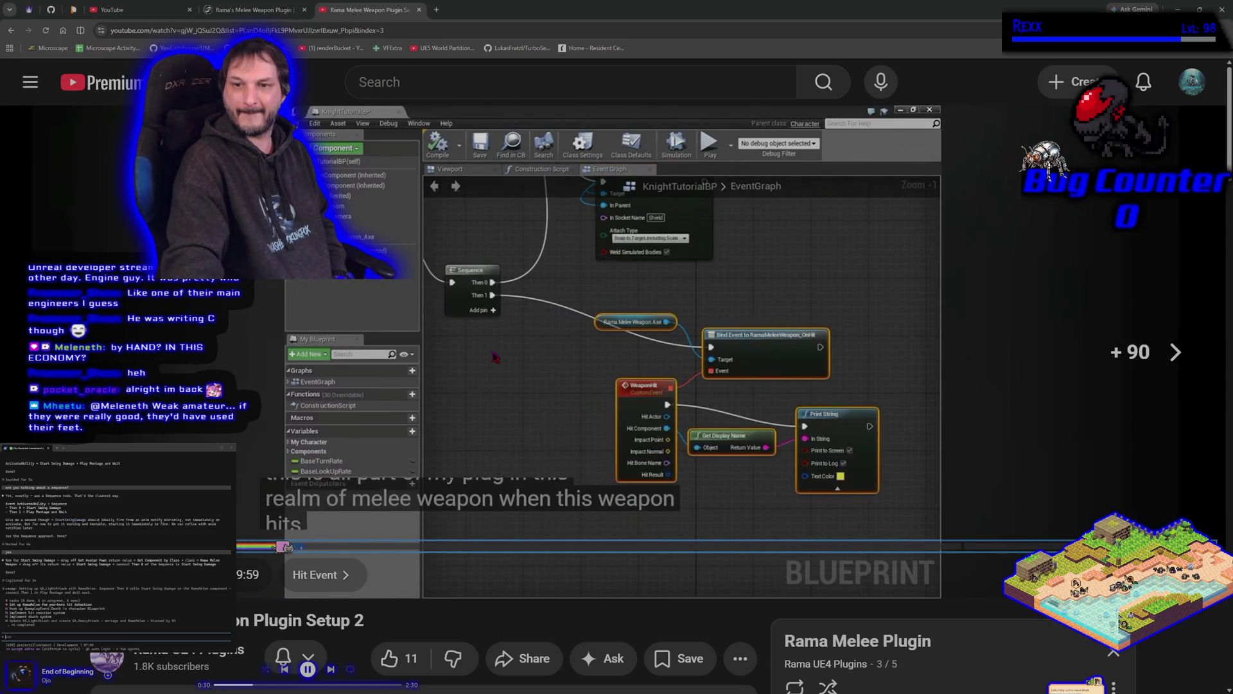
key("Right")
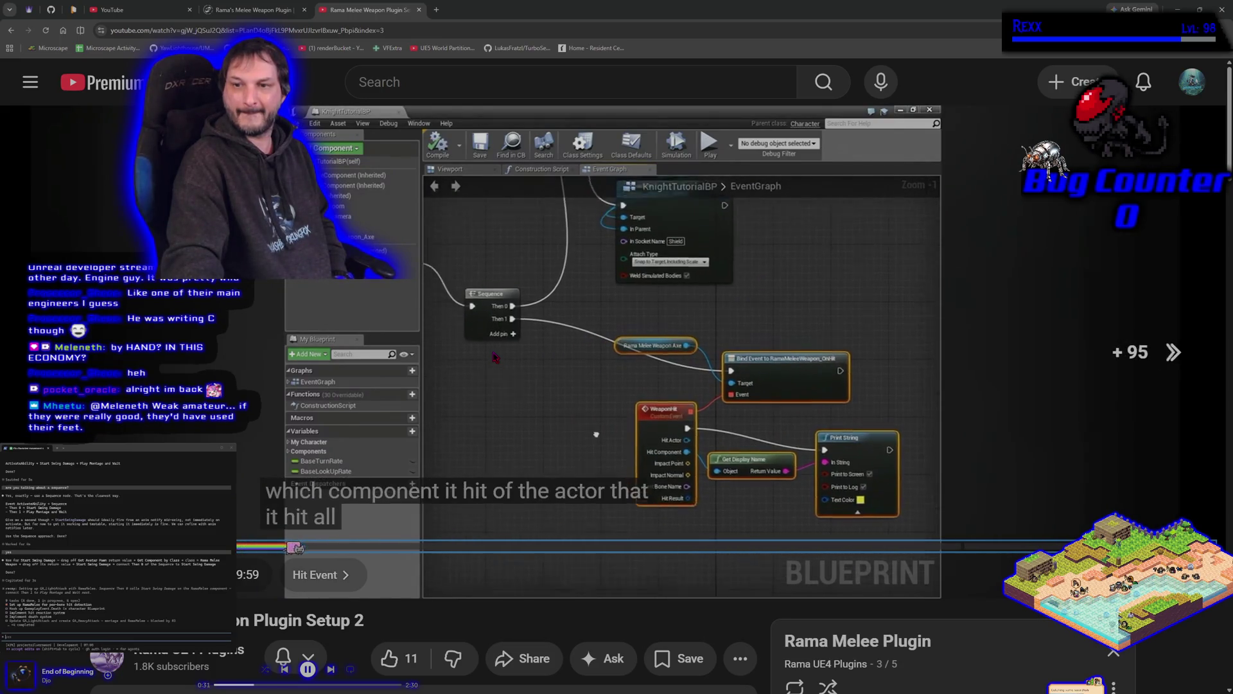
key("Right")
key("Right")
key("Right")
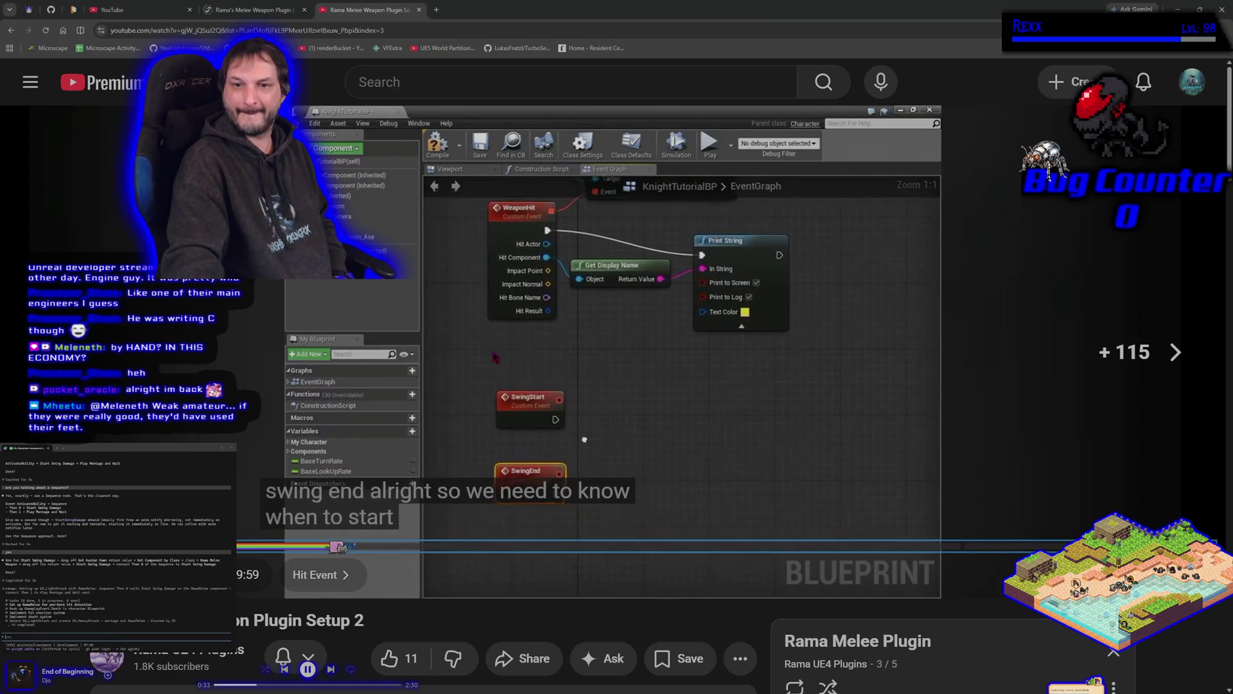
key("space")
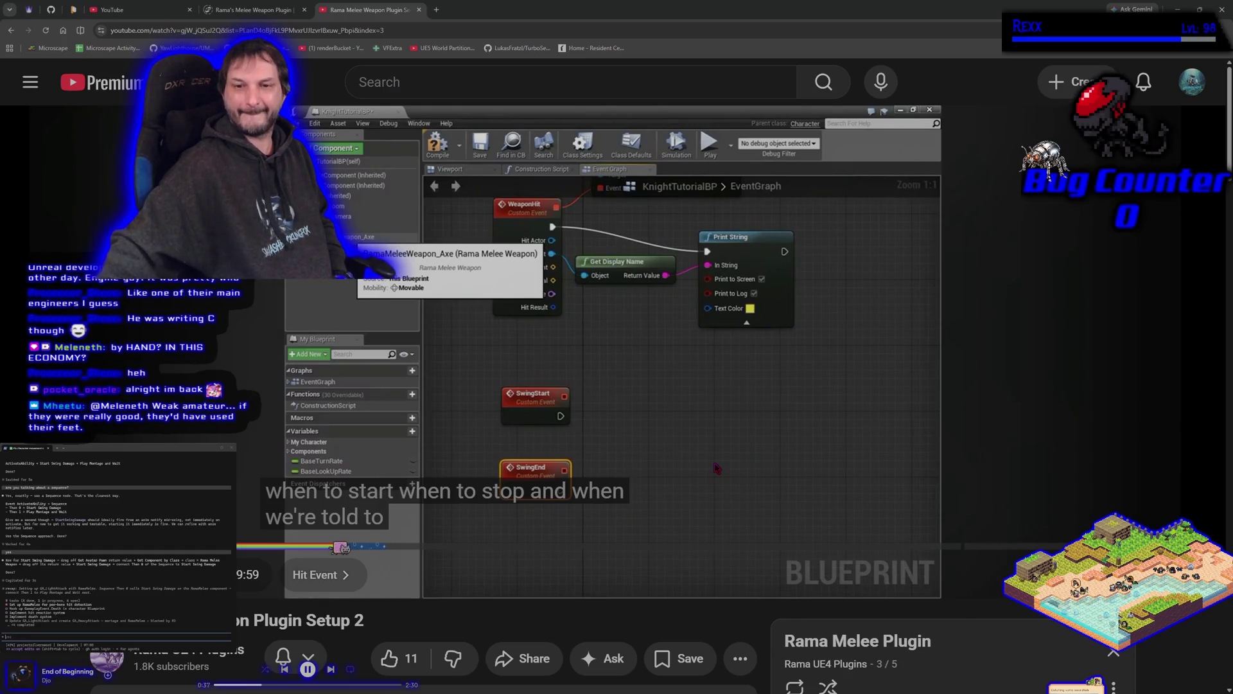
key("space")
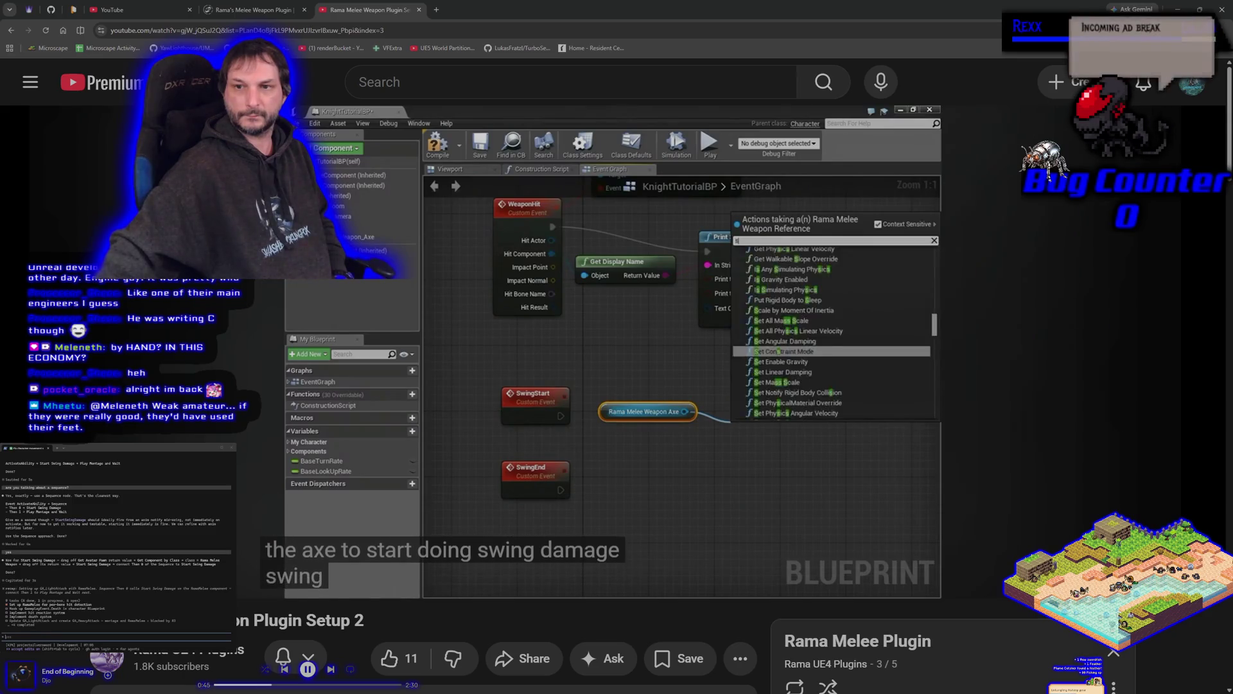
key("space")
key("alt+Tab")
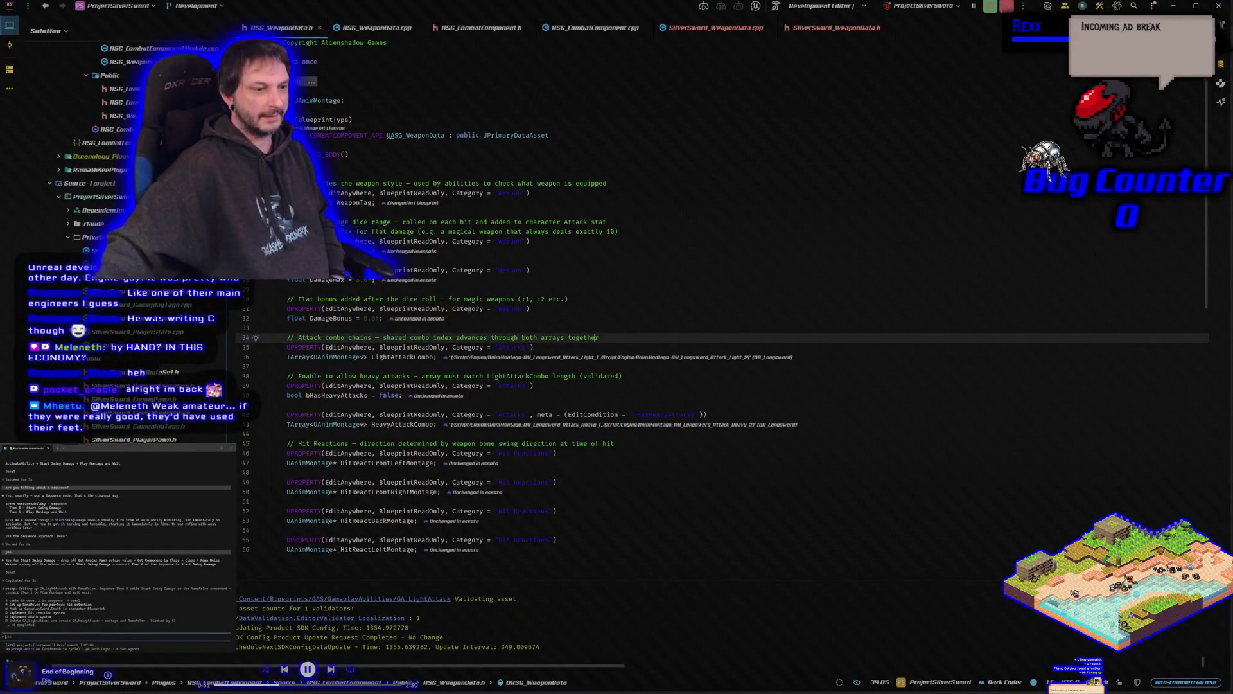
Step: Return to GA_LightAttack's EventGraph and frame the cast chain feeding Start Swing Damage
key("alt+Tab")
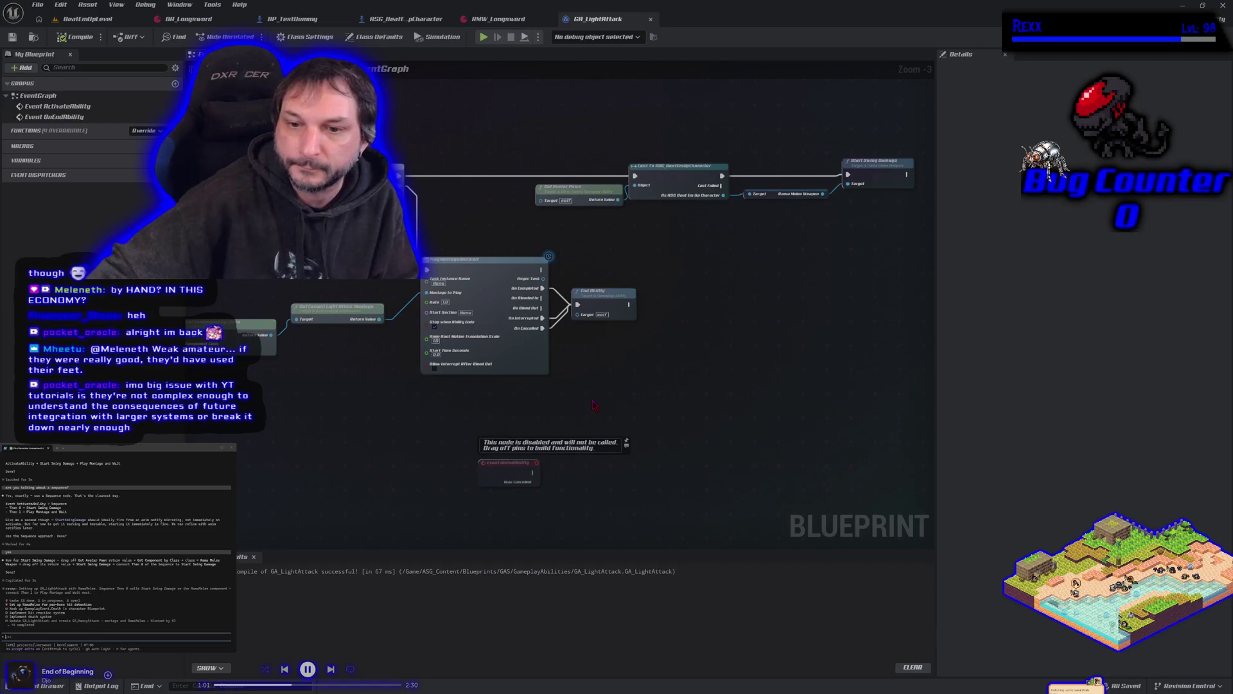
left_click_drag(647, 380, 557, 394)
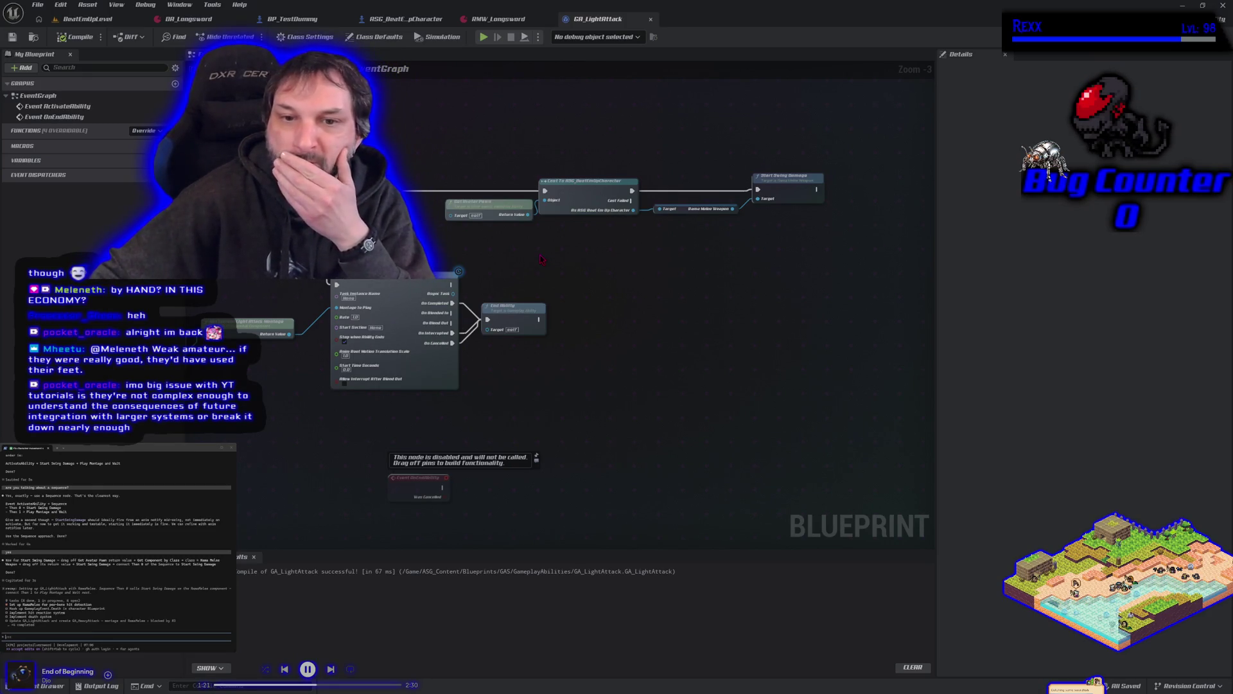
scroll(540, 260, "up", 2)
left_click_drag(539, 263, 484, 319)
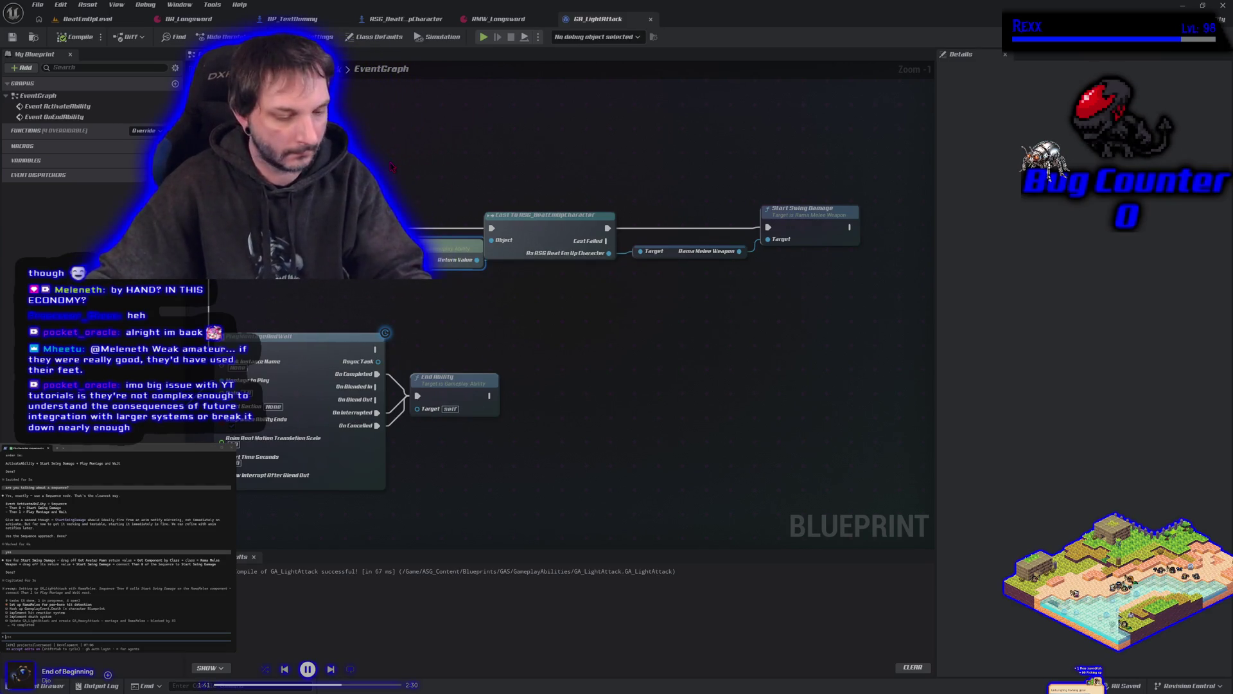
Step: Add a Get Component by Class node set to Rama Melee Weapon off a pasted Get Avatar Pawn
key("ctrl+v")
mouse_move(504, 179)
left_mouse_down()
mouse_move(572, 189)
mouse_move(533, 174)
left_mouse_up()
type("get component")
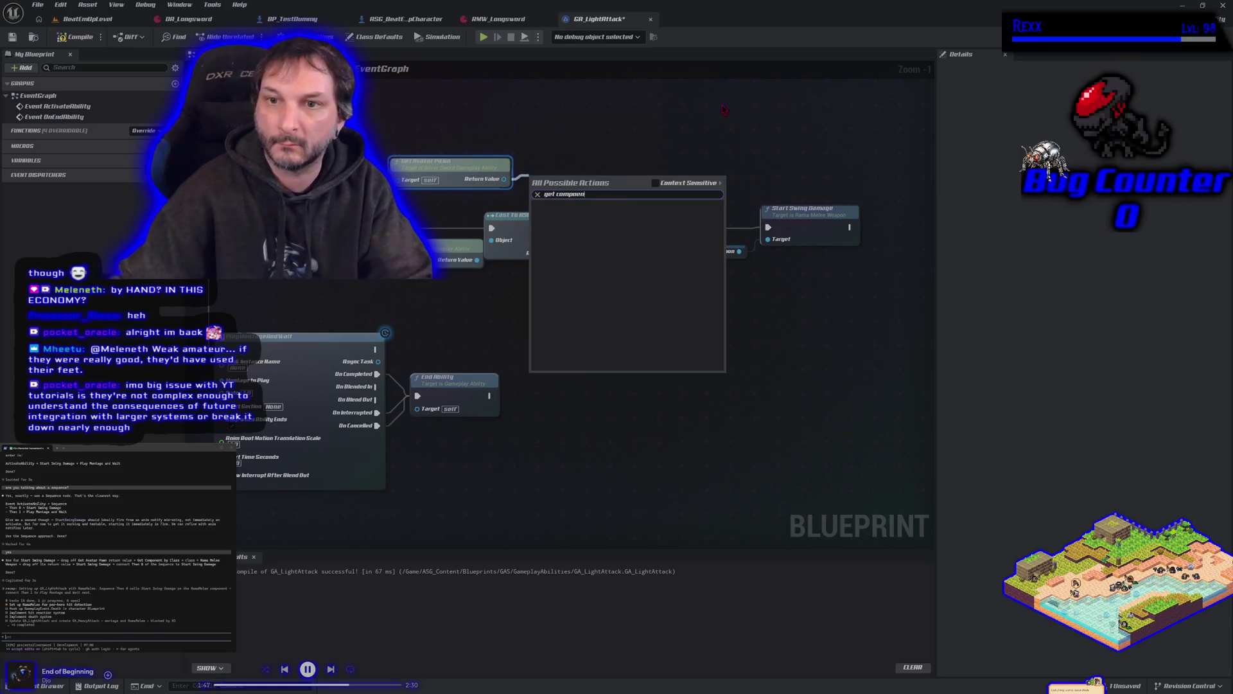
key("BackSpace")
key("BackSpace")
key("BackSpace")
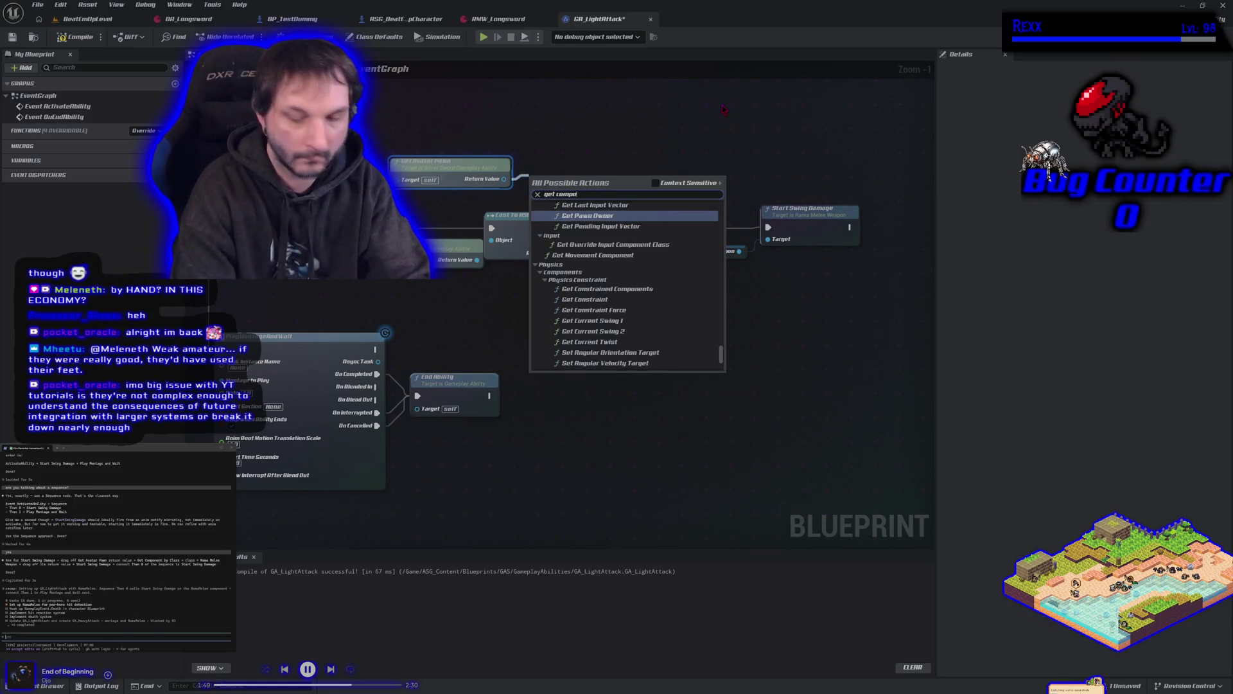
type("nent by cla")
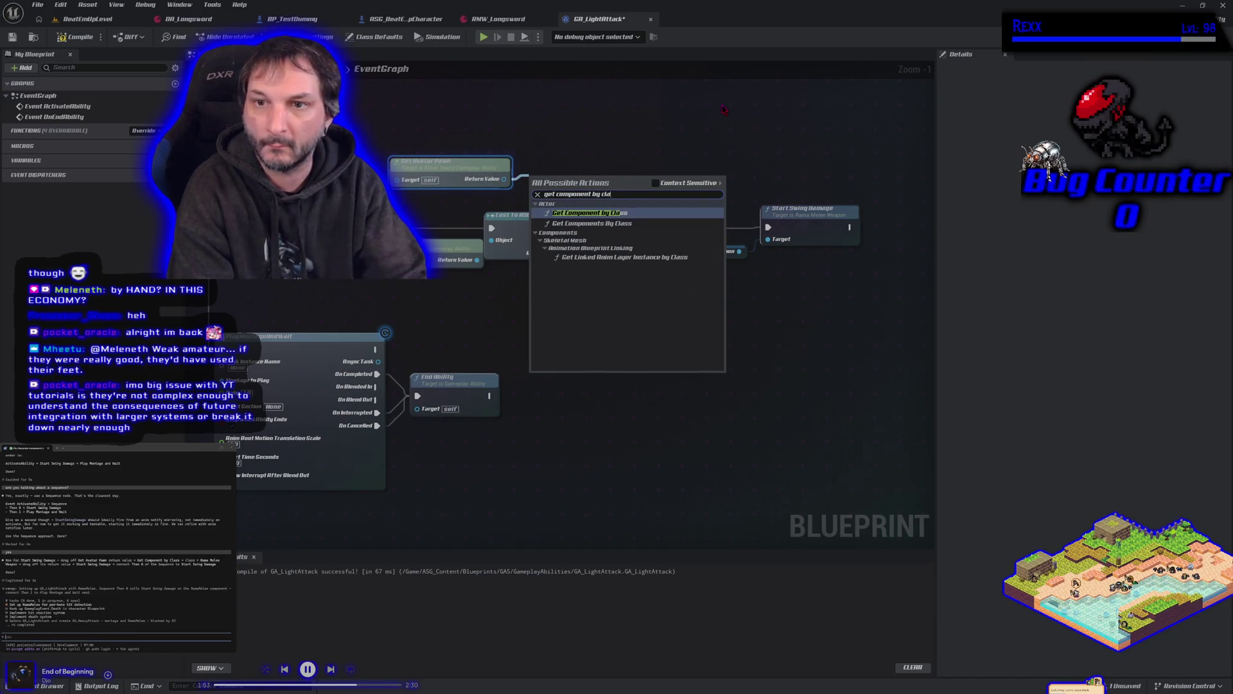
key("Return")
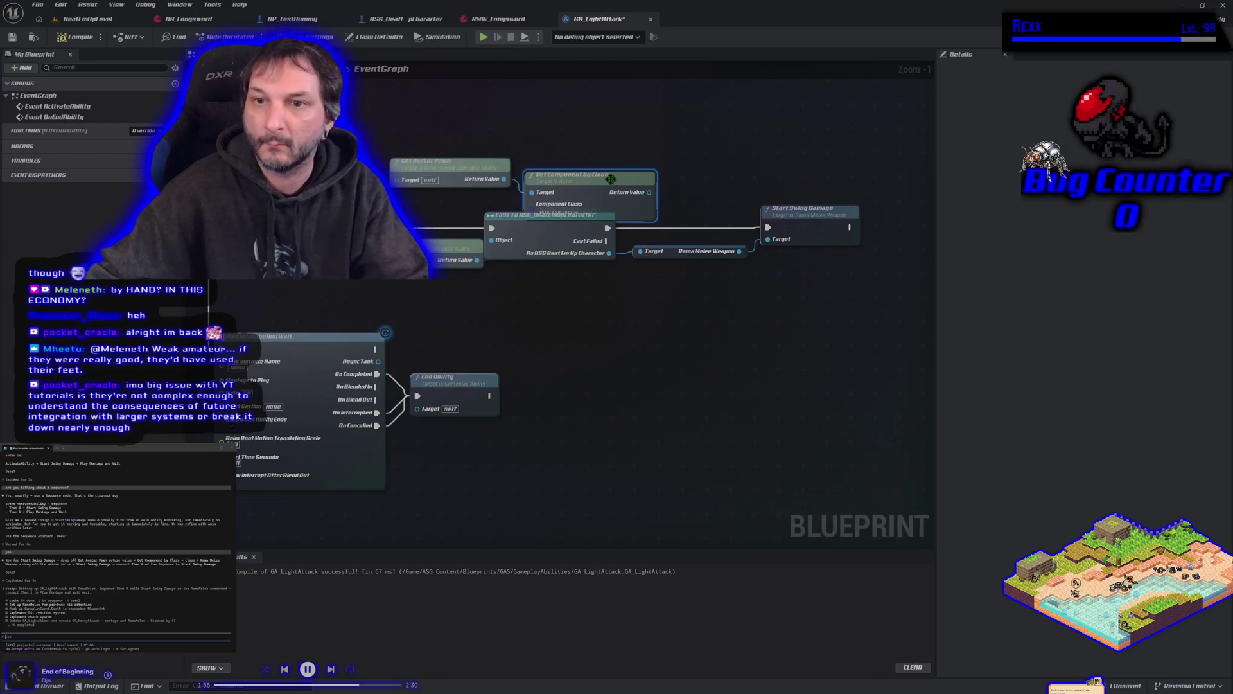
left_click_drag(565, 174, 591, 155)
left_click(584, 192)
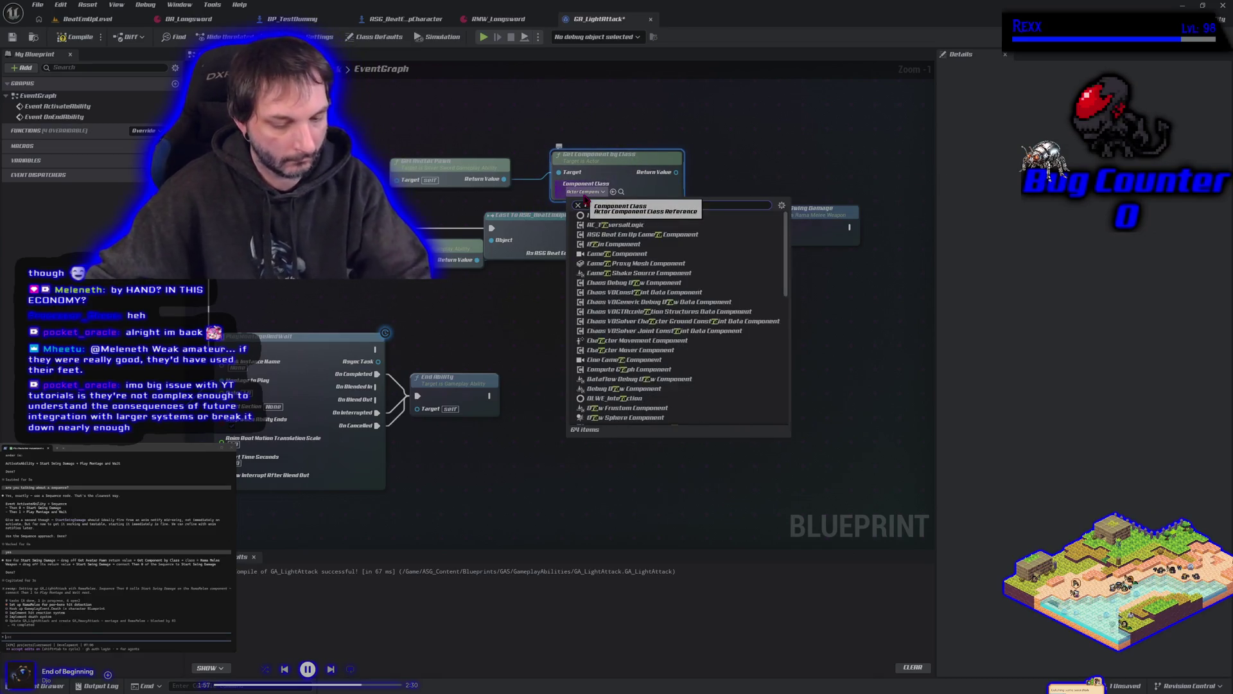
type("rama")
left_click(629, 225)
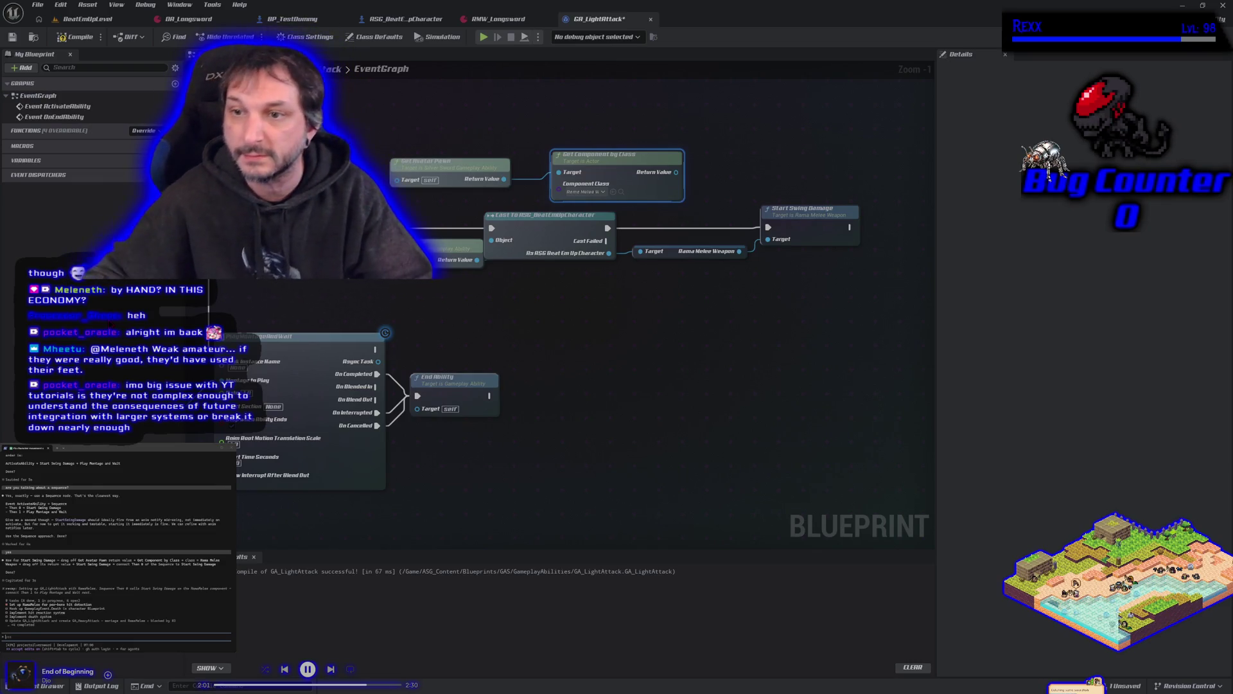
Step: Wire the component into Start Swing Damage's Target, reconnect the cast's execution, and tidy the nodes
mouse_move(677, 177)
left_mouse_down()
mouse_move(738, 192)
mouse_move(768, 247)
mouse_move(758, 242)
mouse_move(768, 241)
left_mouse_up()
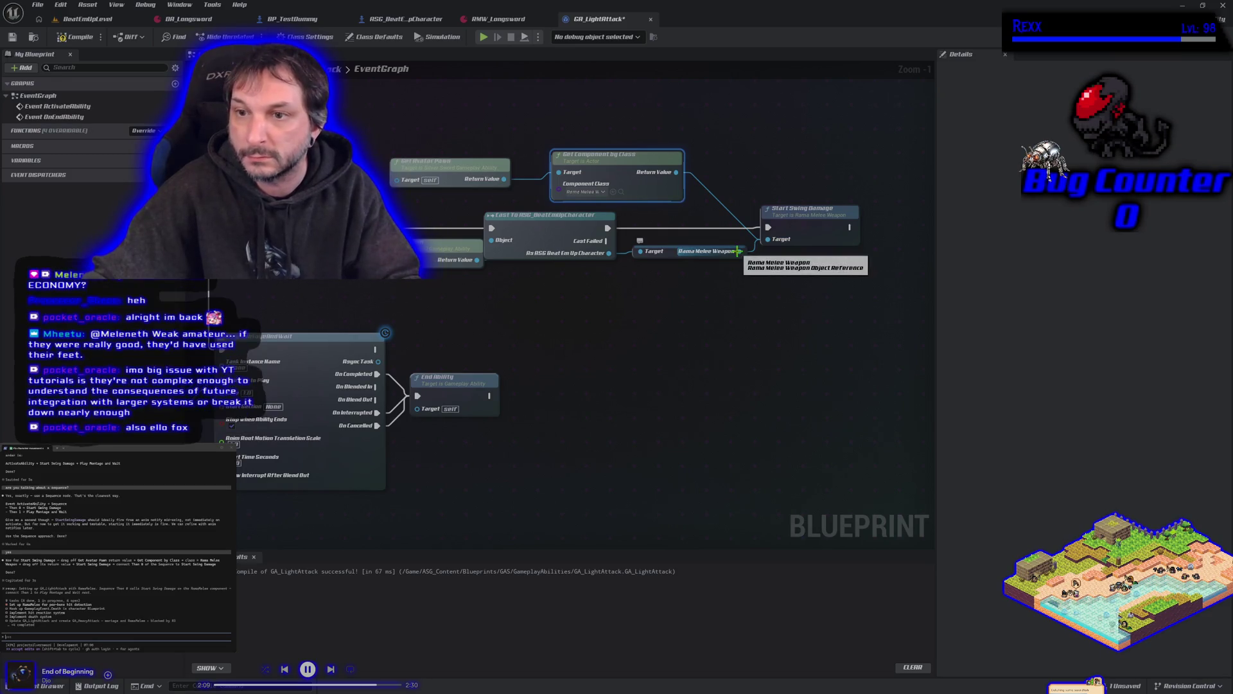
left_click(606, 228, "alt")
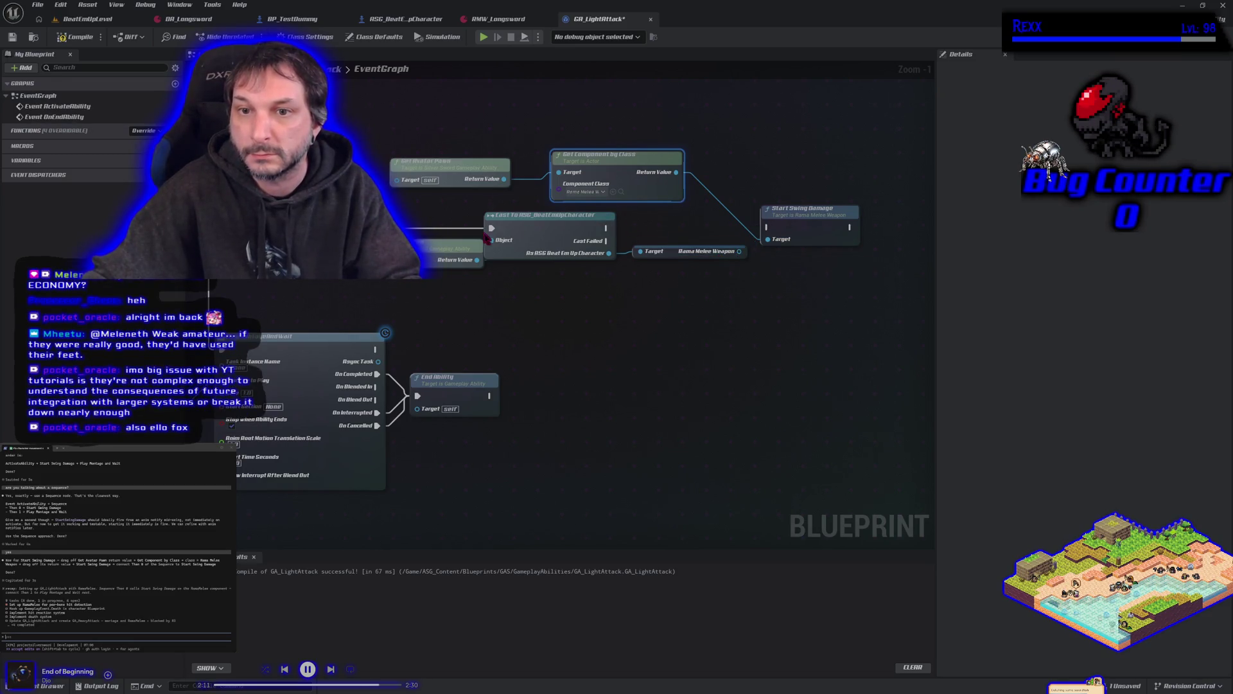
left_click_drag(606, 228, 768, 227)
mouse_move(664, 314)
left_mouse_down()
mouse_move(463, 241)
mouse_move(514, 138)
mouse_move(507, 108)
left_mouse_up()
left_click_drag(558, 158, 578, 252)
left_click_drag(457, 178, 494, 271)
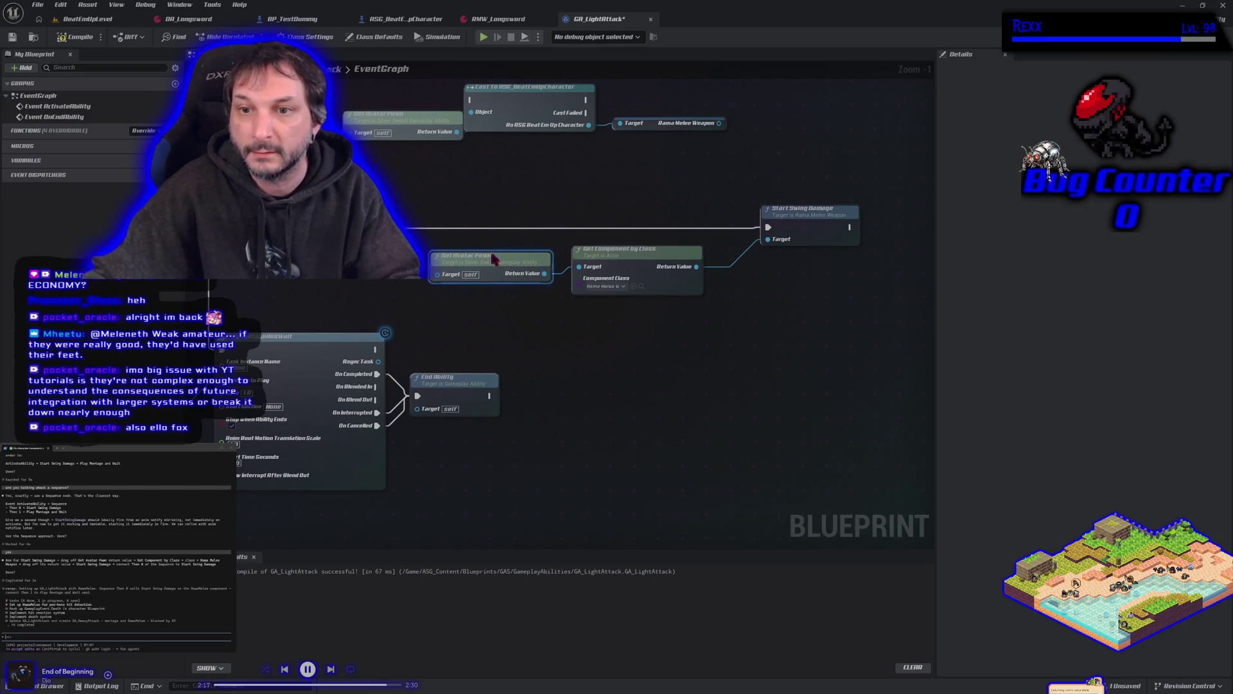
left_click(597, 273, "shift")
left_click(819, 220, "shift")
left_click_drag(819, 221, 623, 220)
Step: Compile and save GA_LightAttack, then approve the agent's request in the terminal
left_click(76, 37)
left_click(12, 37)
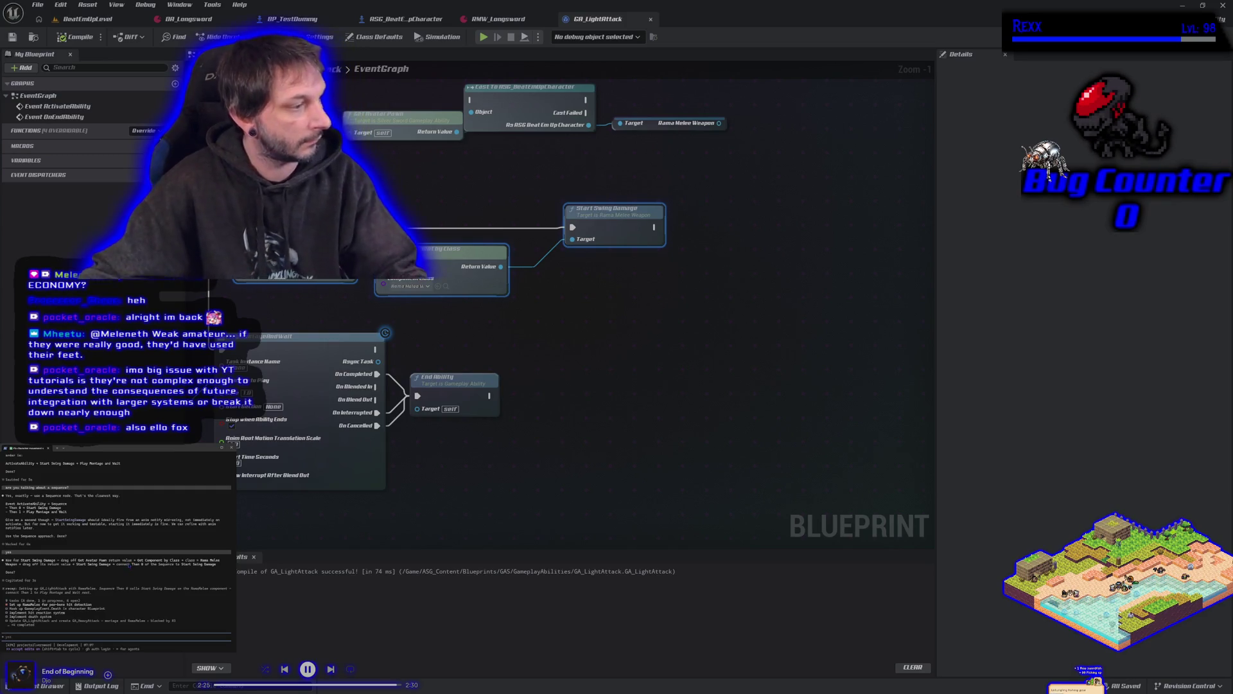
key("Return")
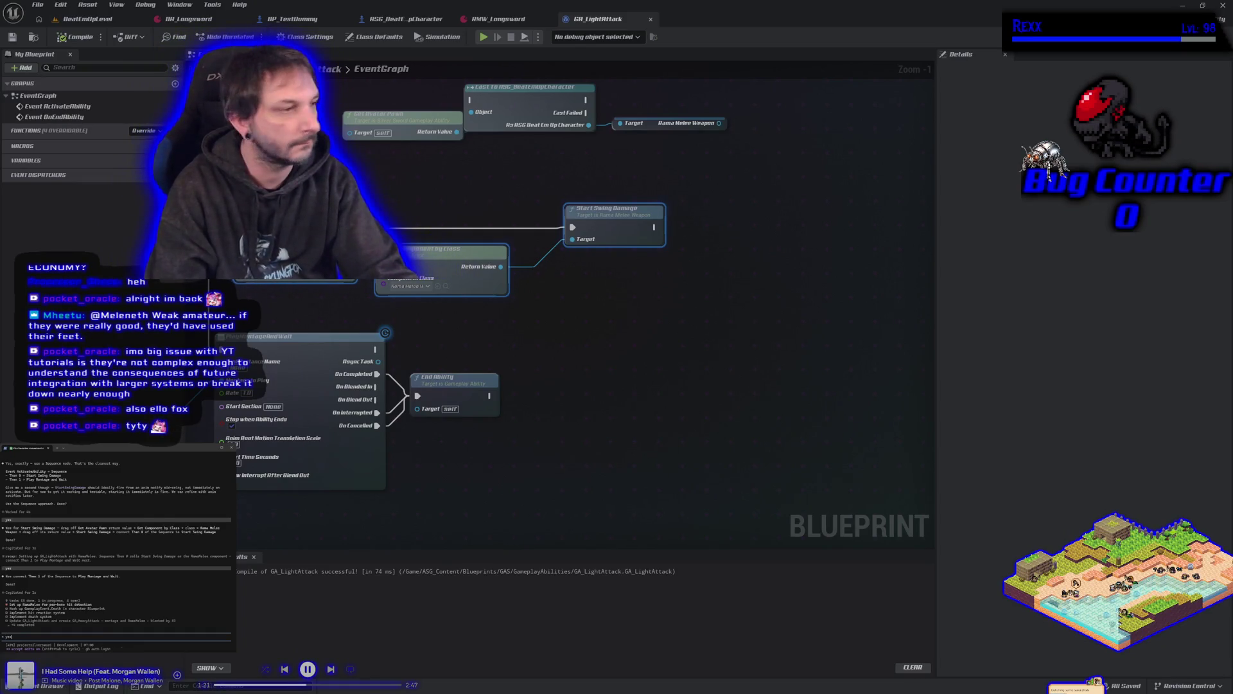
key("Return")
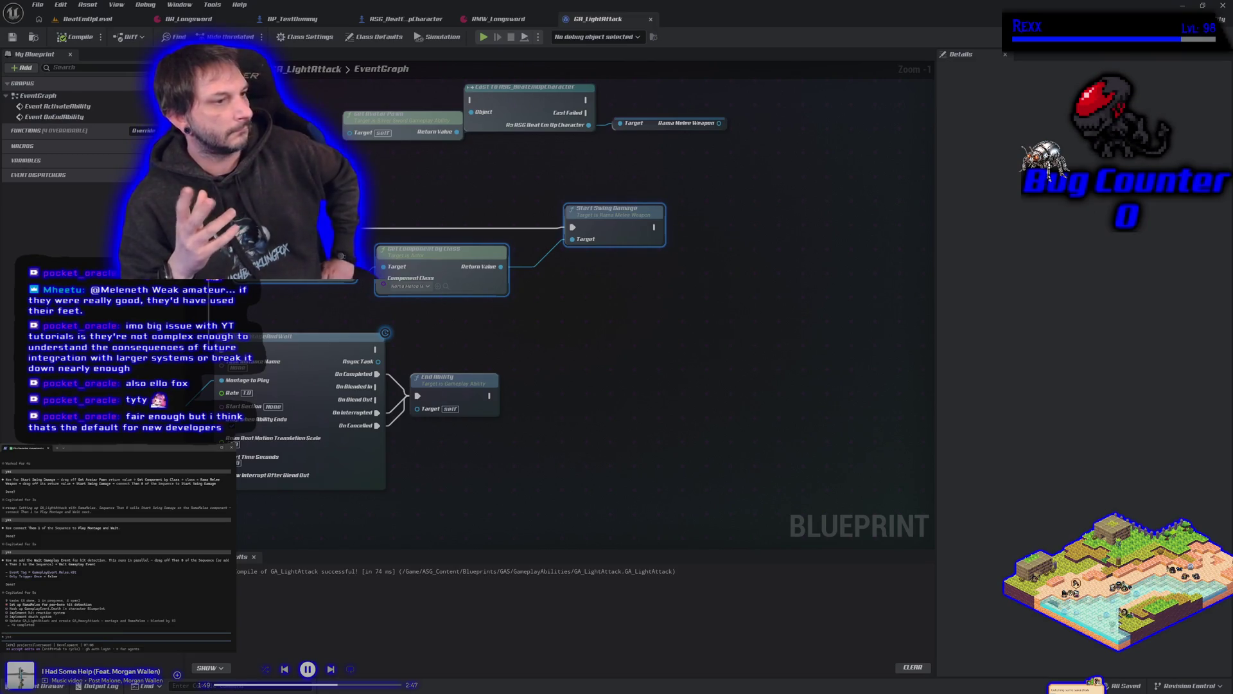
mouse_move(375, 210)
left_mouse_down()
mouse_move(534, 224)
mouse_move(659, 200)
left_mouse_up()
Step: Add a Then 2 output to the Sequence and attach a Wait Gameplay Event node to it
left_click(471, 244)
mouse_move(470, 245)
left_mouse_down()
mouse_move(483, 270)
mouse_move(481, 511)
left_mouse_up()
left_click_drag(487, 522, 487, 520)
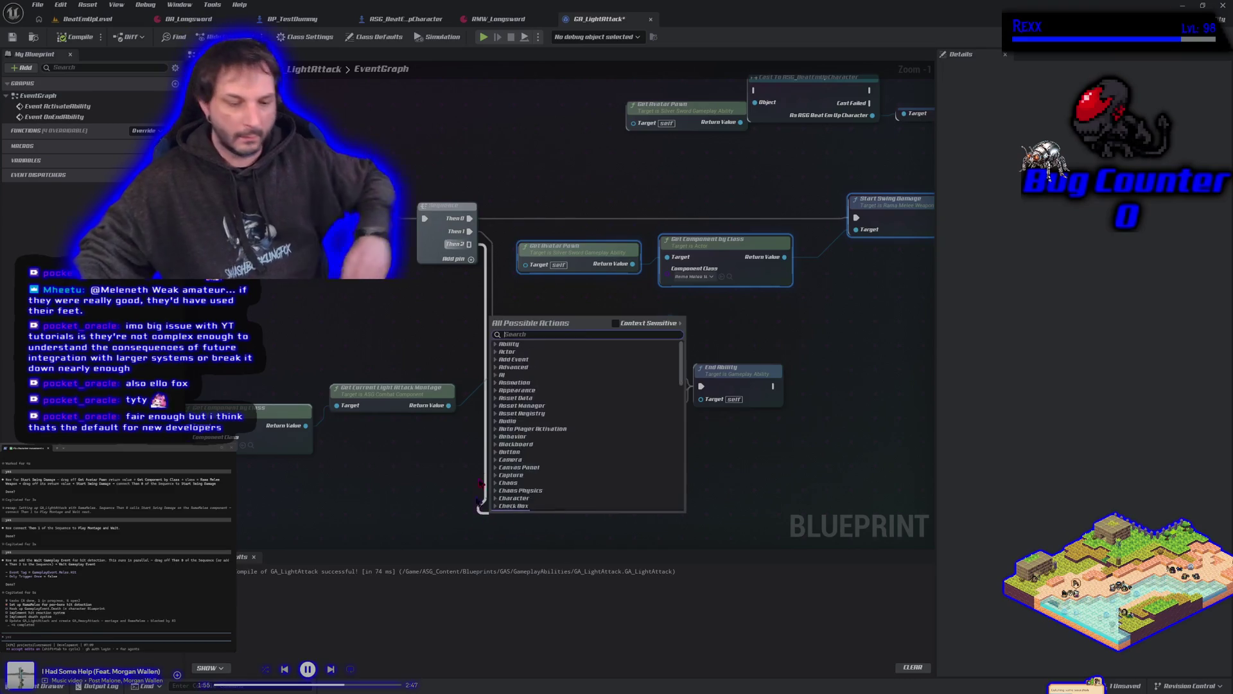
type("wait gamep")
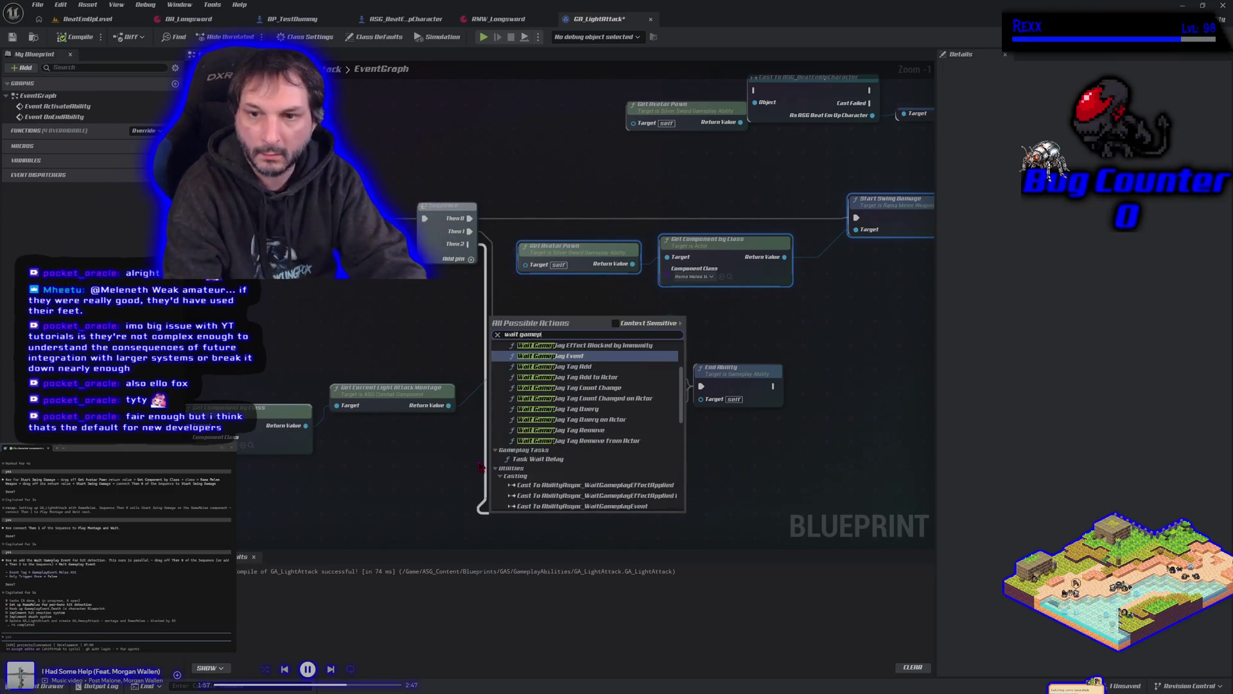
left_click(551, 345)
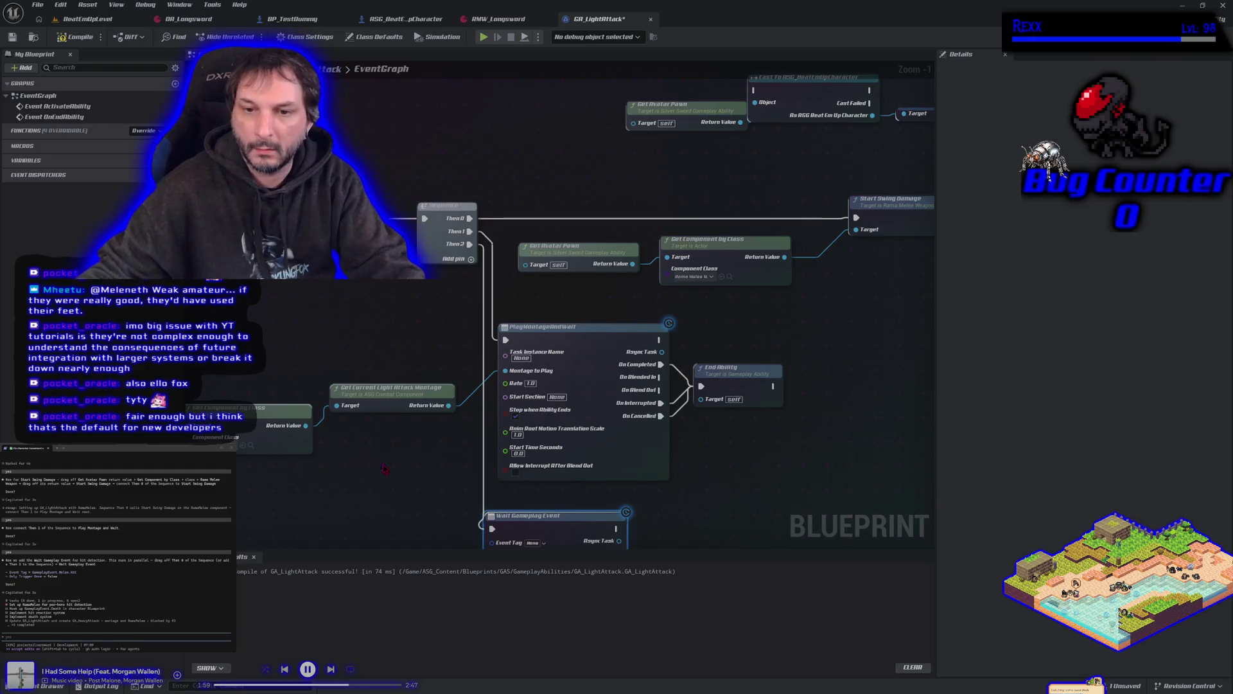
left_click_drag(523, 514, 487, 422)
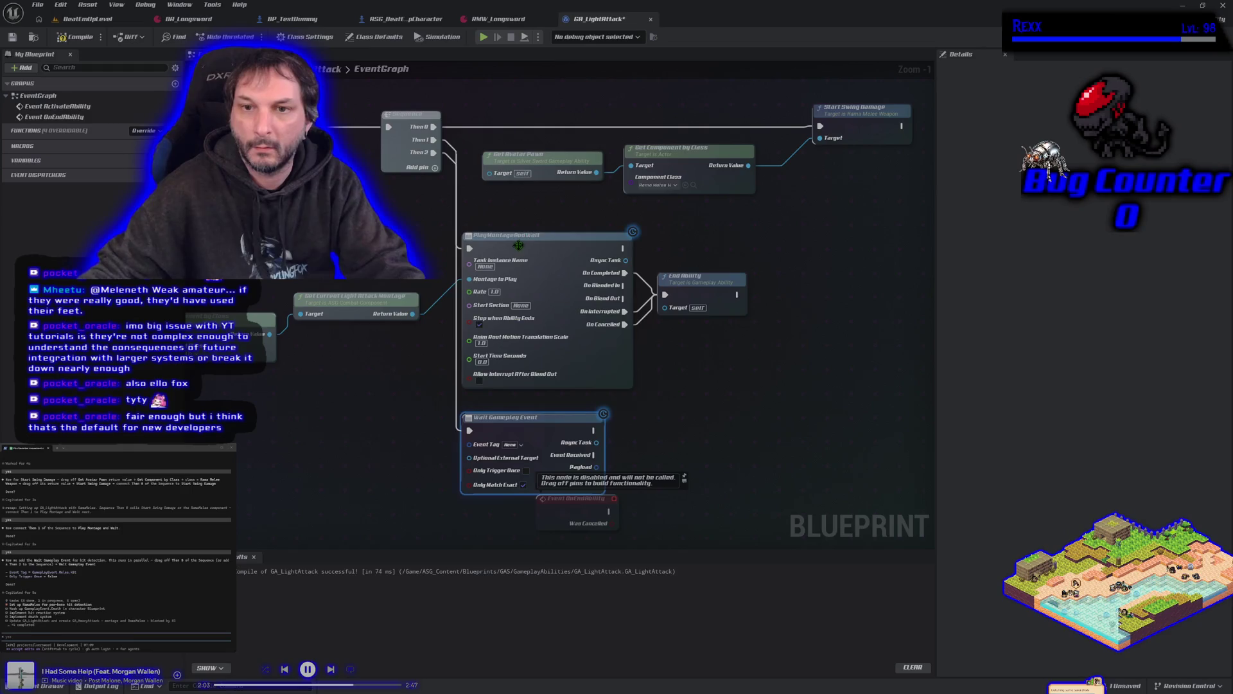
Step: Nudge PlayMontageAndWait and End Ability aside and set the Event Tag to GameplayEvent.Melee.Hit
left_click_drag(519, 246, 532, 246)
left_click_drag(700, 276, 711, 276)
mouse_move(612, 477)
left_mouse_down()
mouse_move(598, 426)
mouse_move(501, 507)
left_mouse_up()
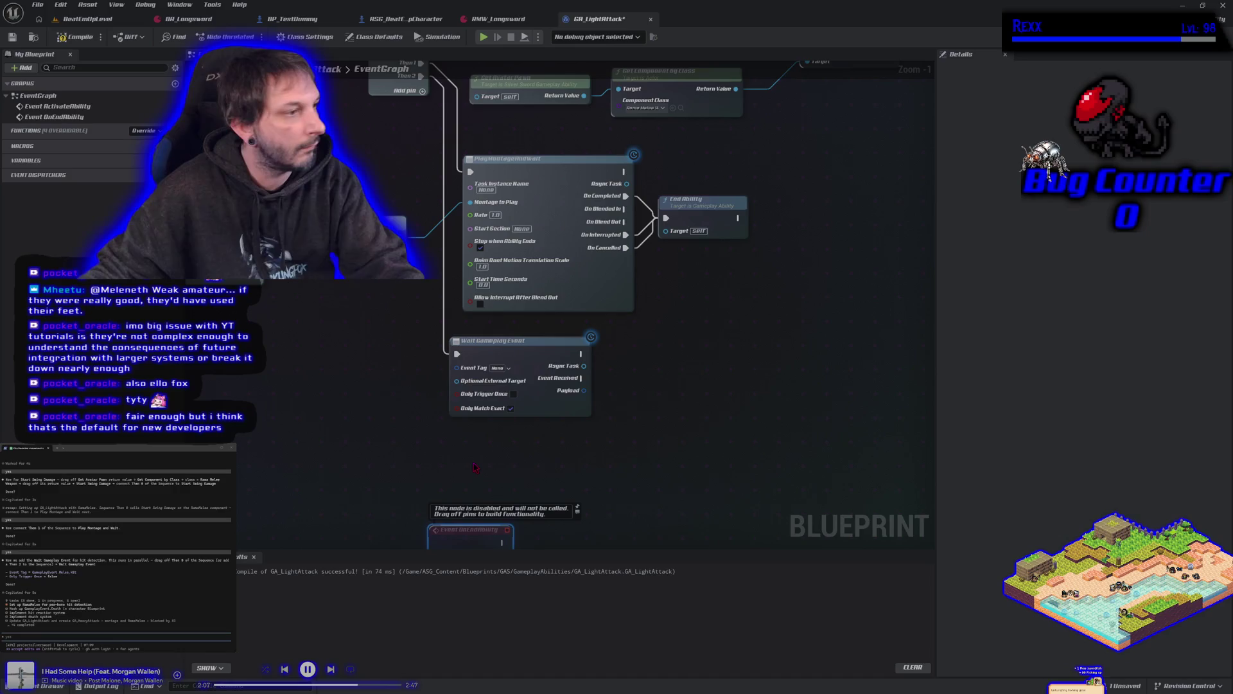
left_click(501, 368)
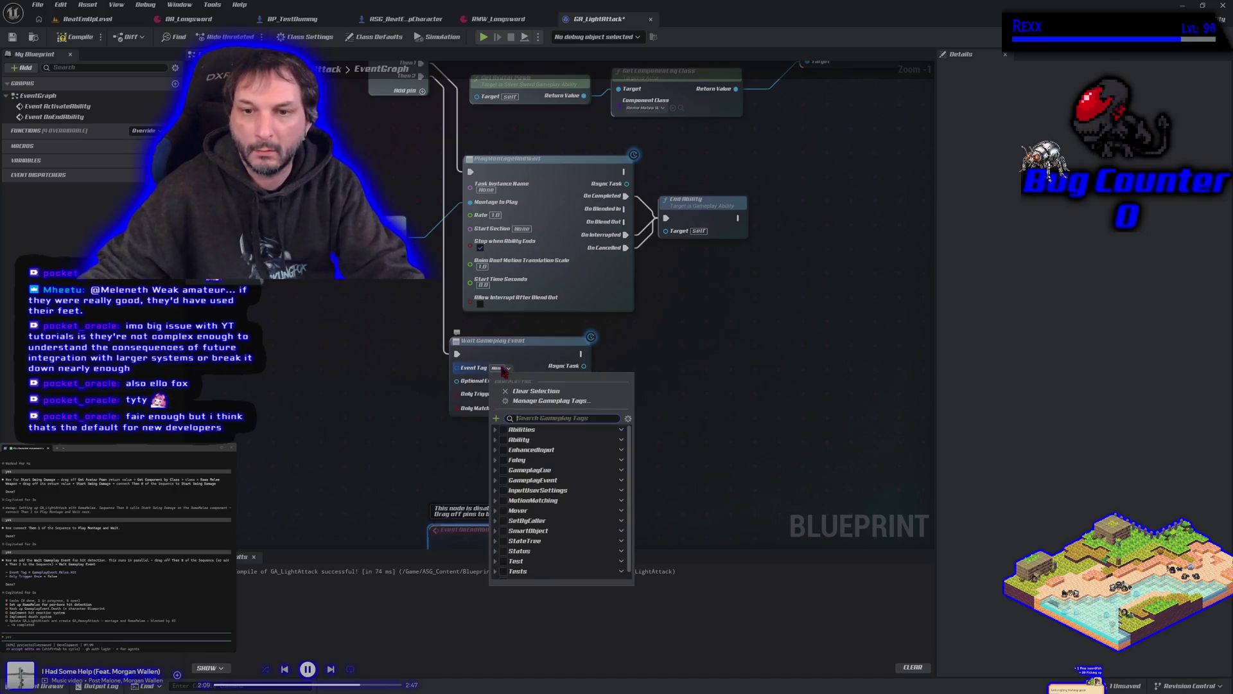
left_click(495, 480)
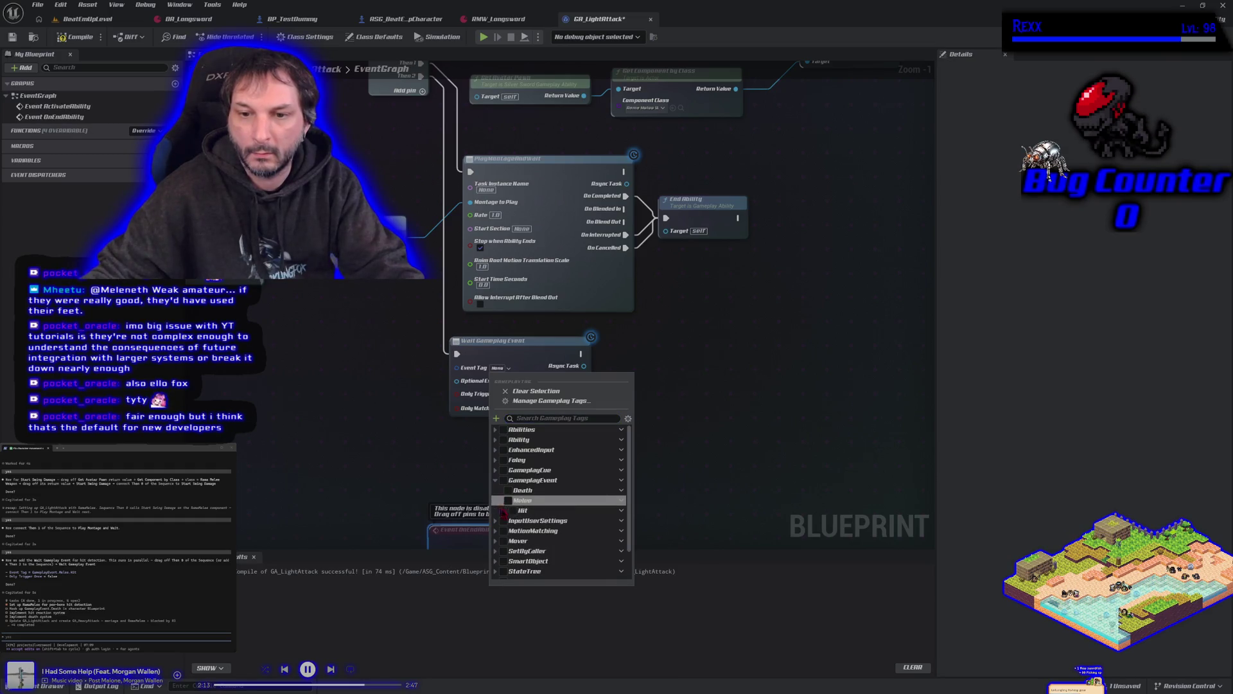
left_click(500, 500)
left_click(513, 512)
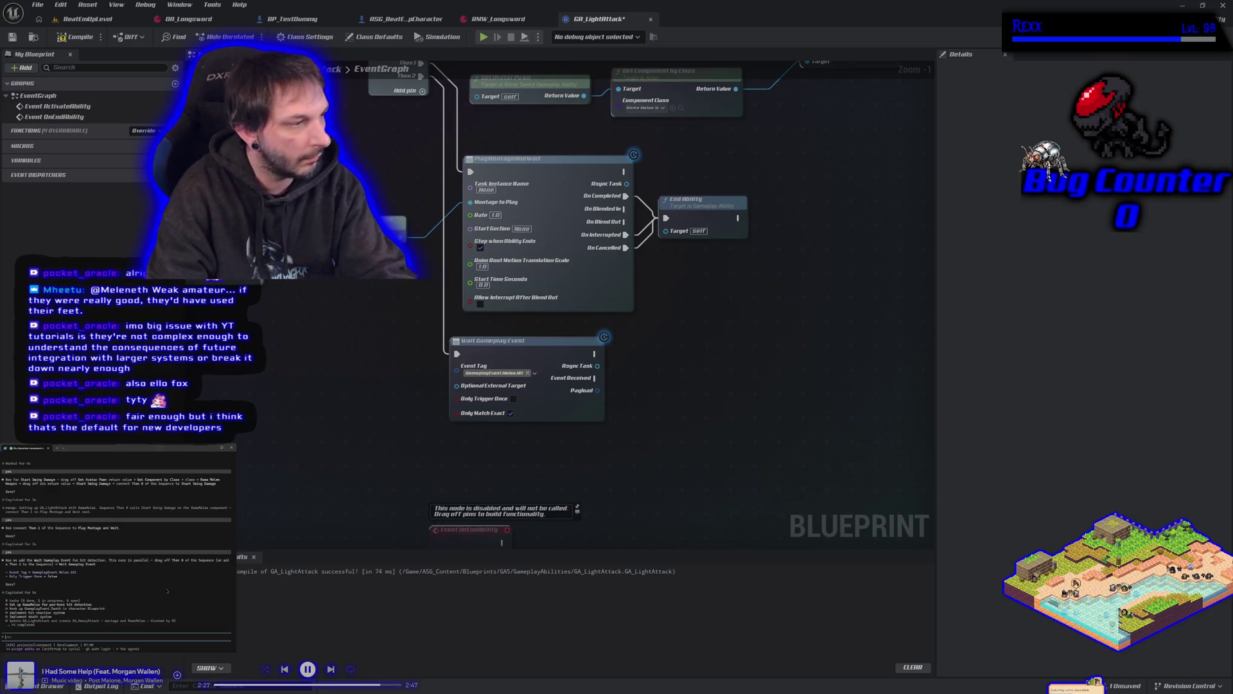
type("yes")
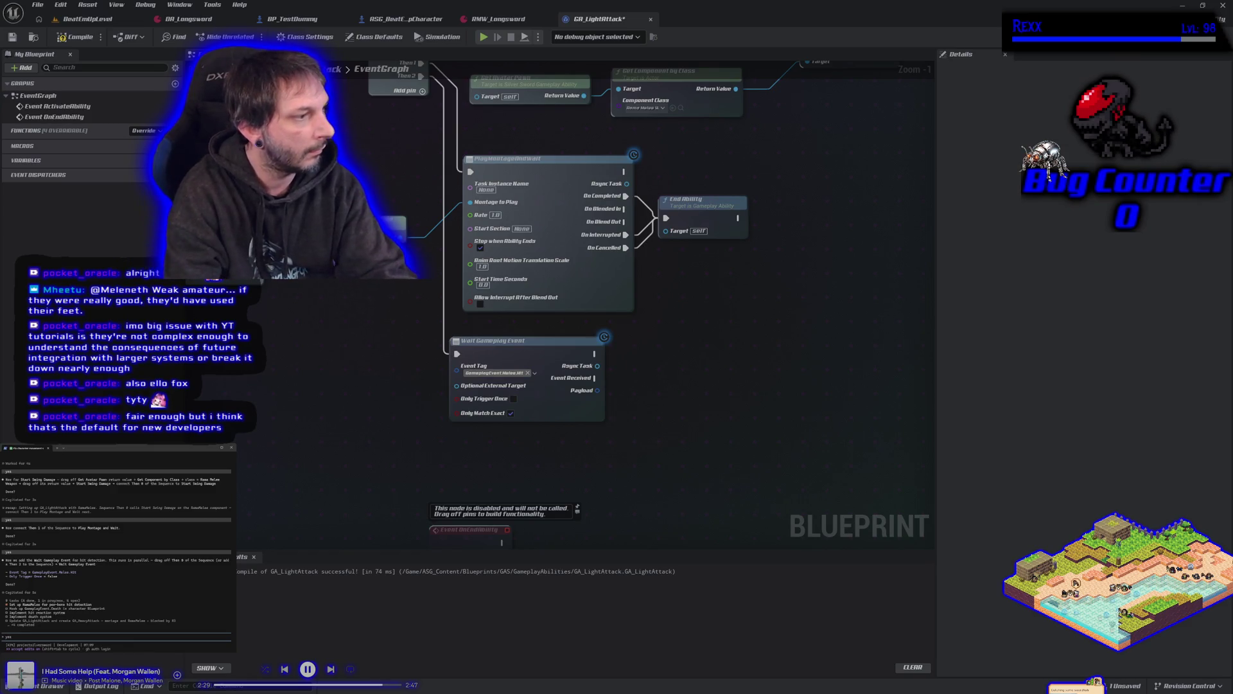
type(" off of")
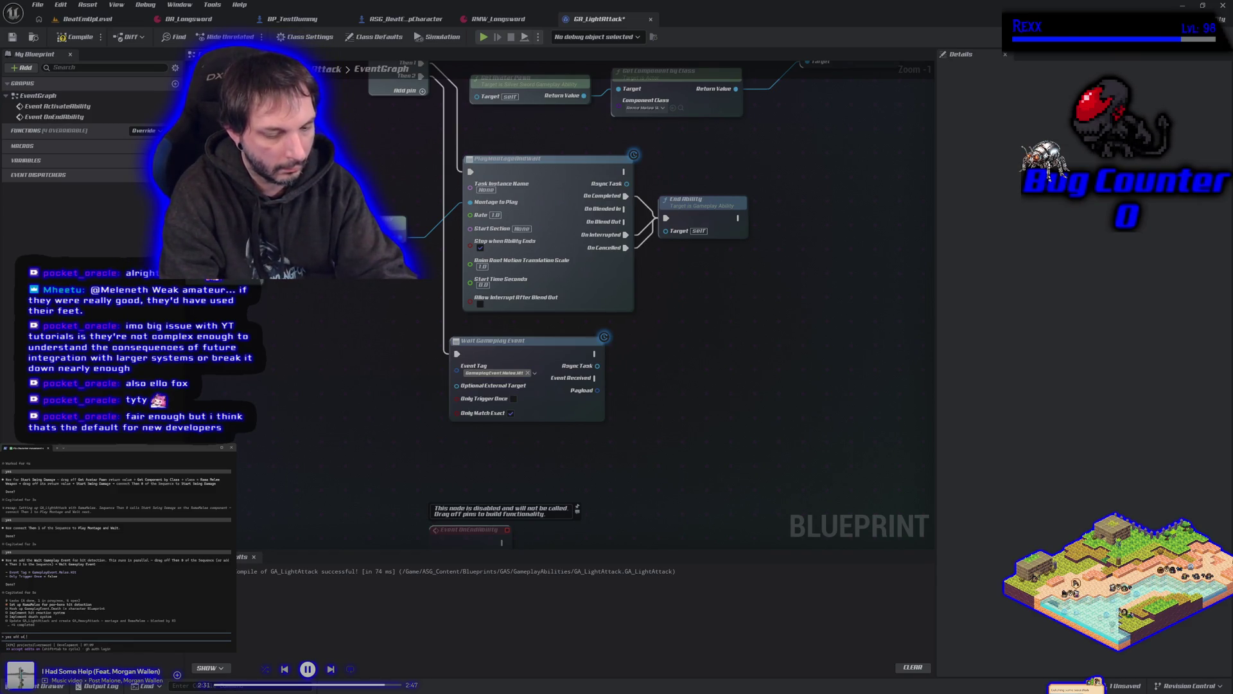
type(" then 2")
key("Return")
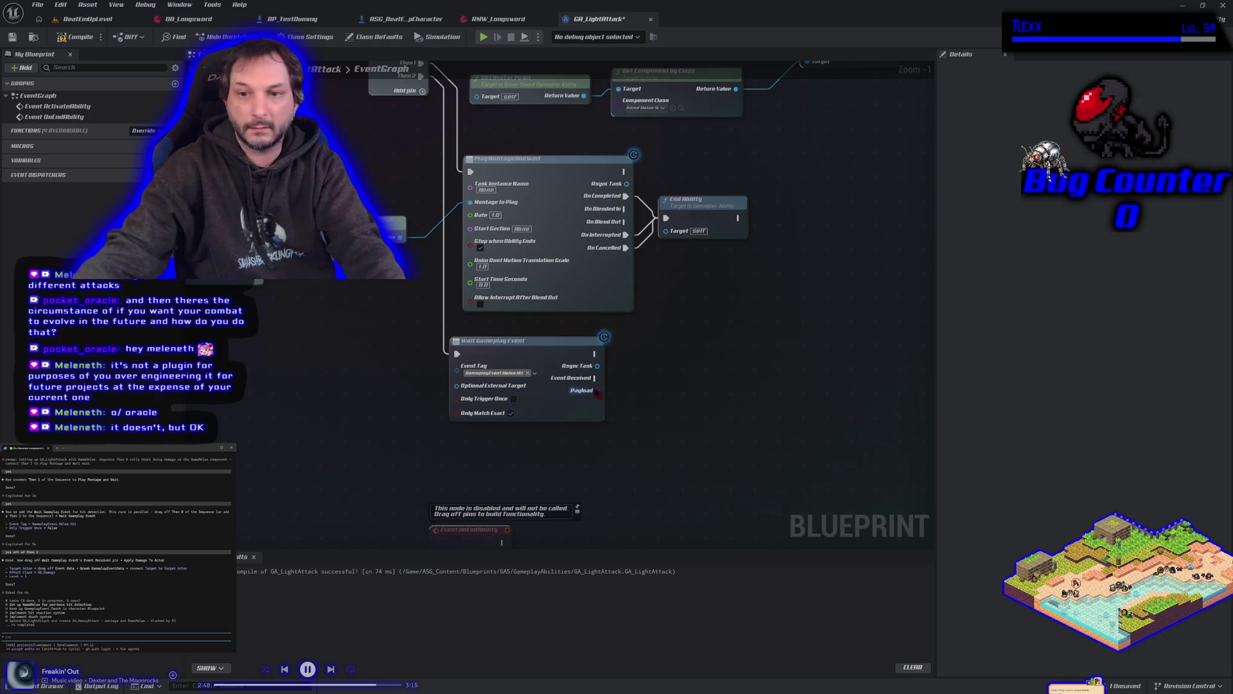
Step: Add an Apply Damage to Actor node off Event Received and move it to the right
left_click_drag(595, 378, 614, 381)
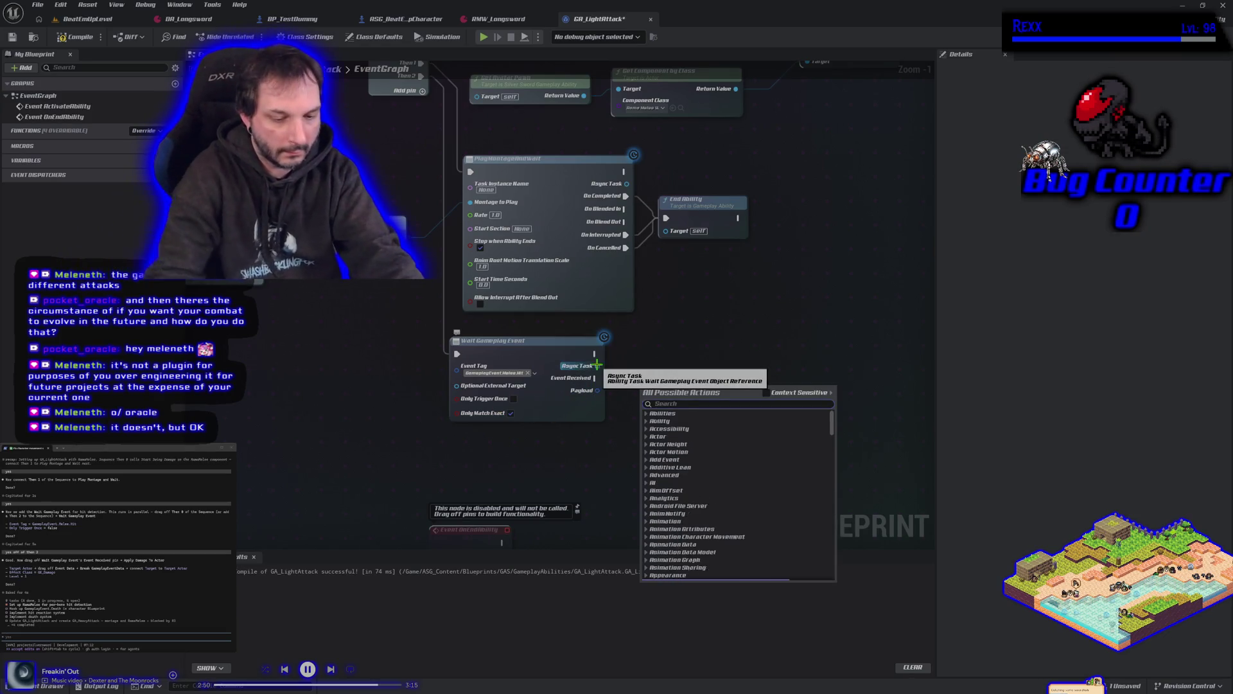
type("apply damage to")
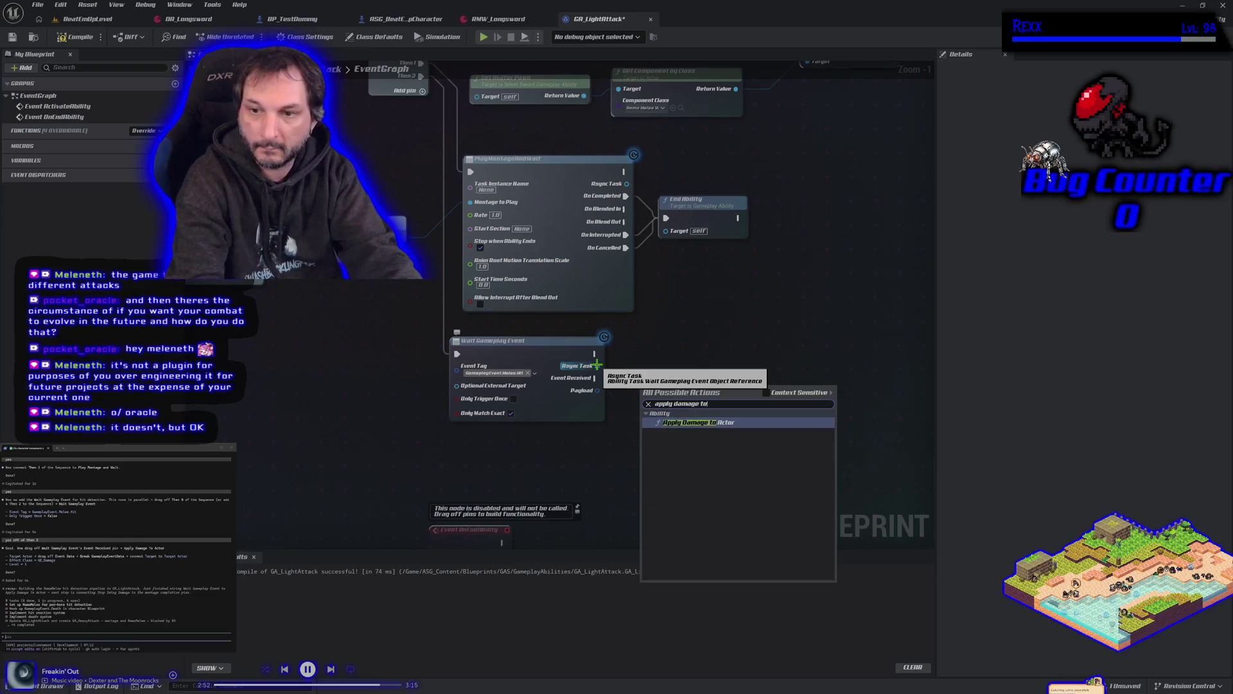
key("Return")
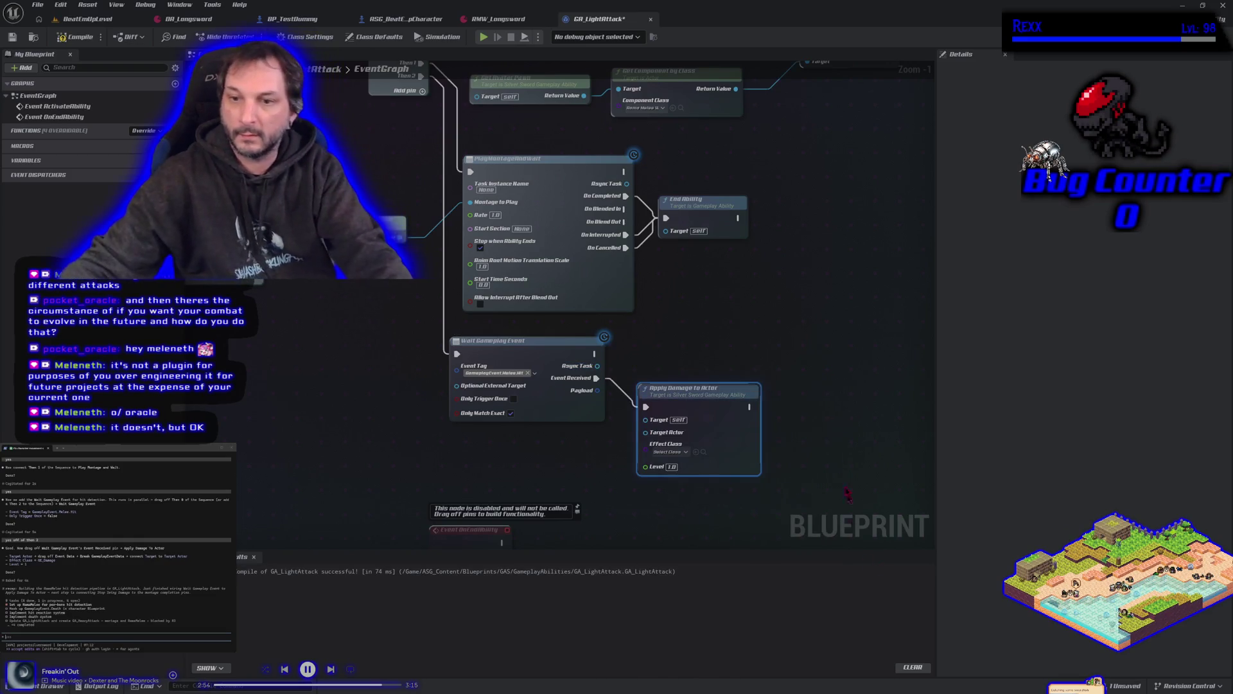
mouse_move(690, 420)
left_mouse_down()
mouse_move(711, 386)
mouse_move(704, 393)
left_mouse_up()
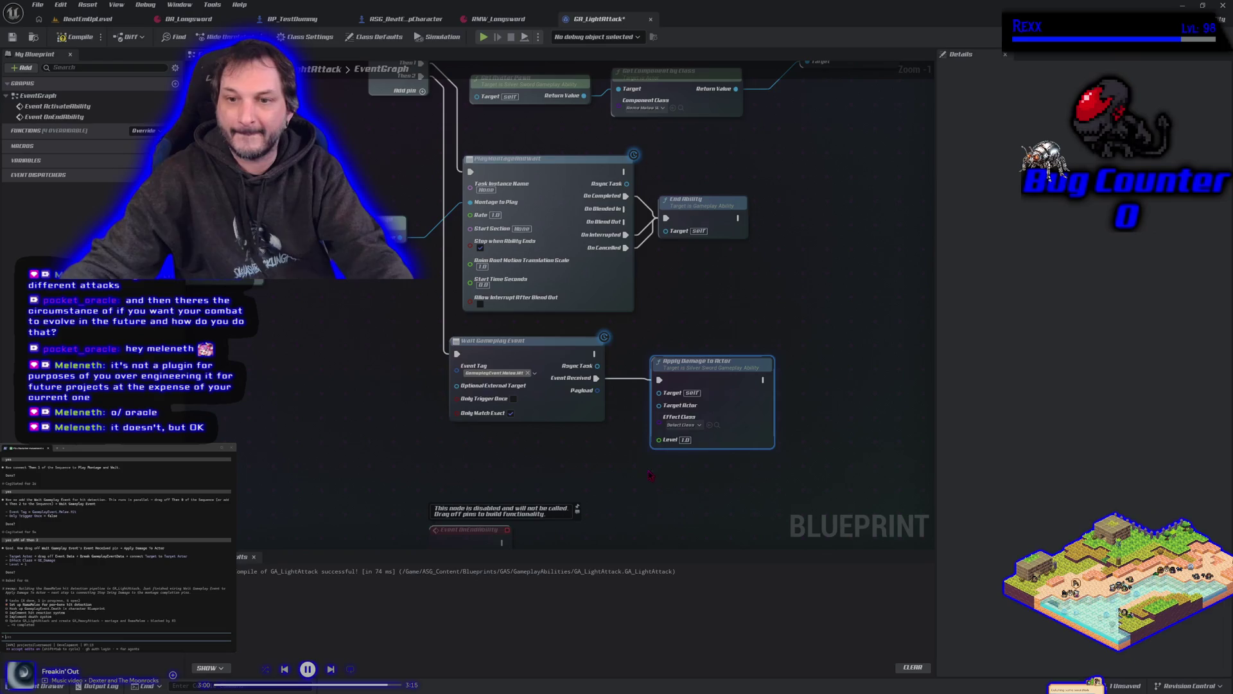
left_click_drag(392, 359, 427, 329)
left_click_drag(697, 350, 792, 350)
left_click_drag(740, 276, 677, 316)
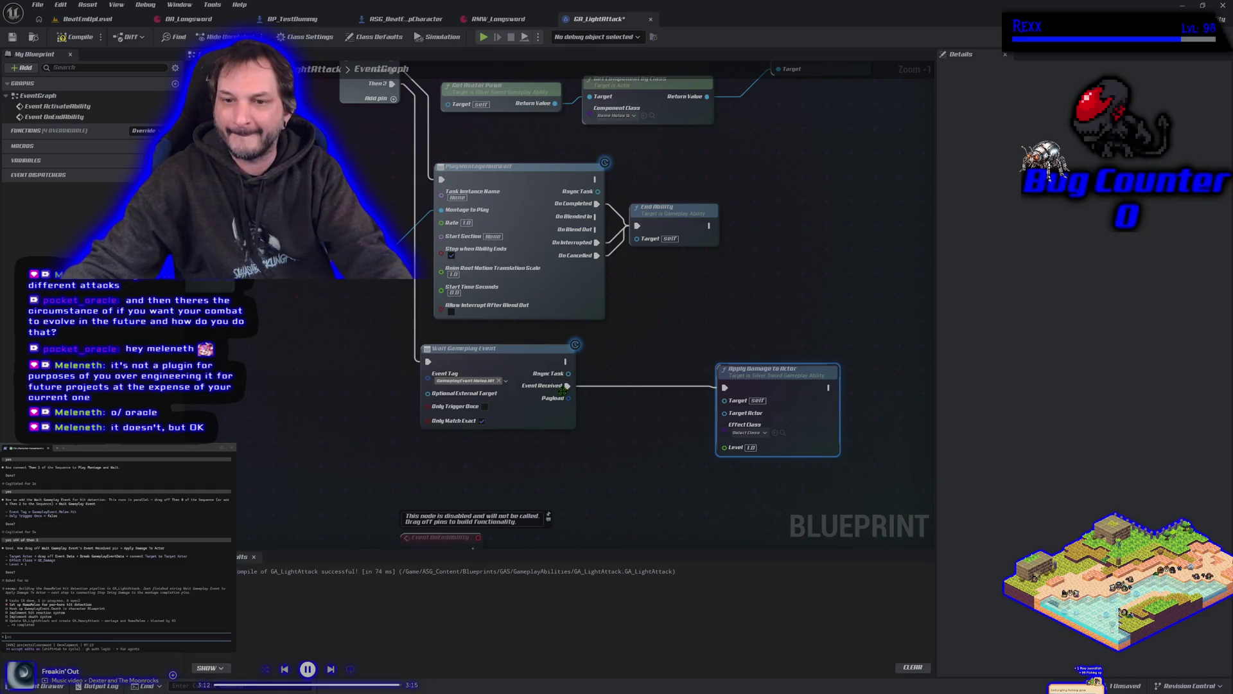
Step: Search 'break' off the Payload output, cancel, and bring up the damage node's Effect Class choices
left_click_drag(569, 398, 590, 415)
type("break")
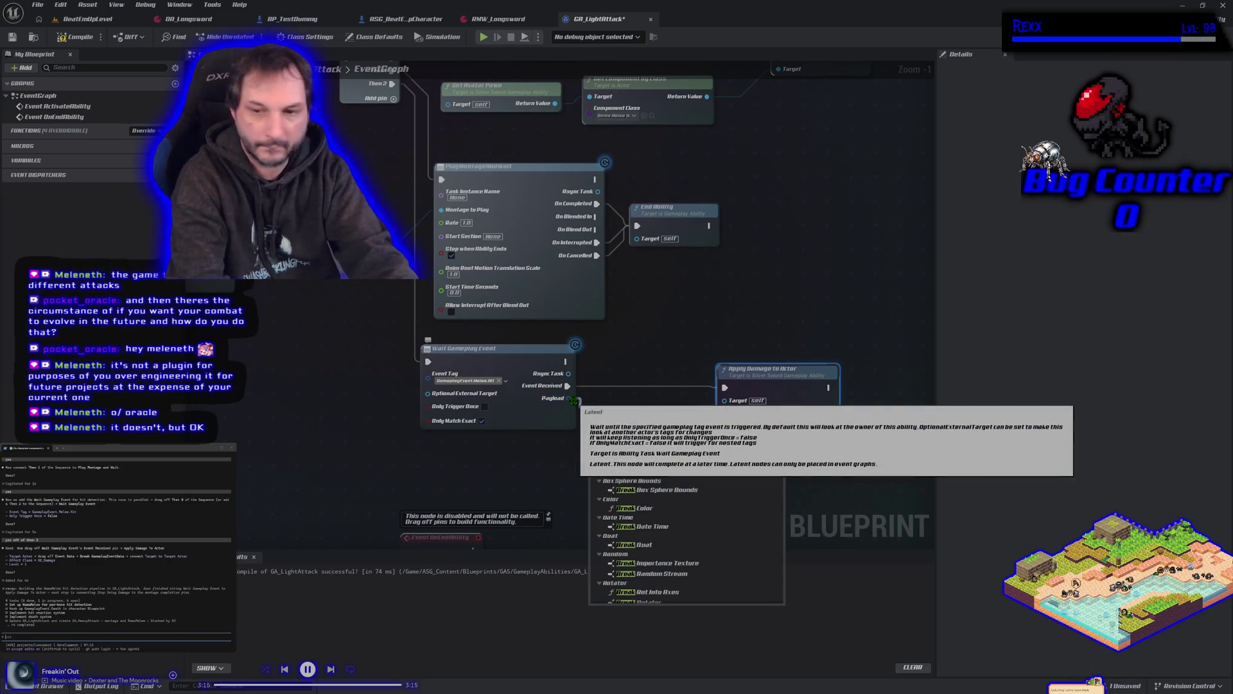
scroll(608, 507, "down", 3)
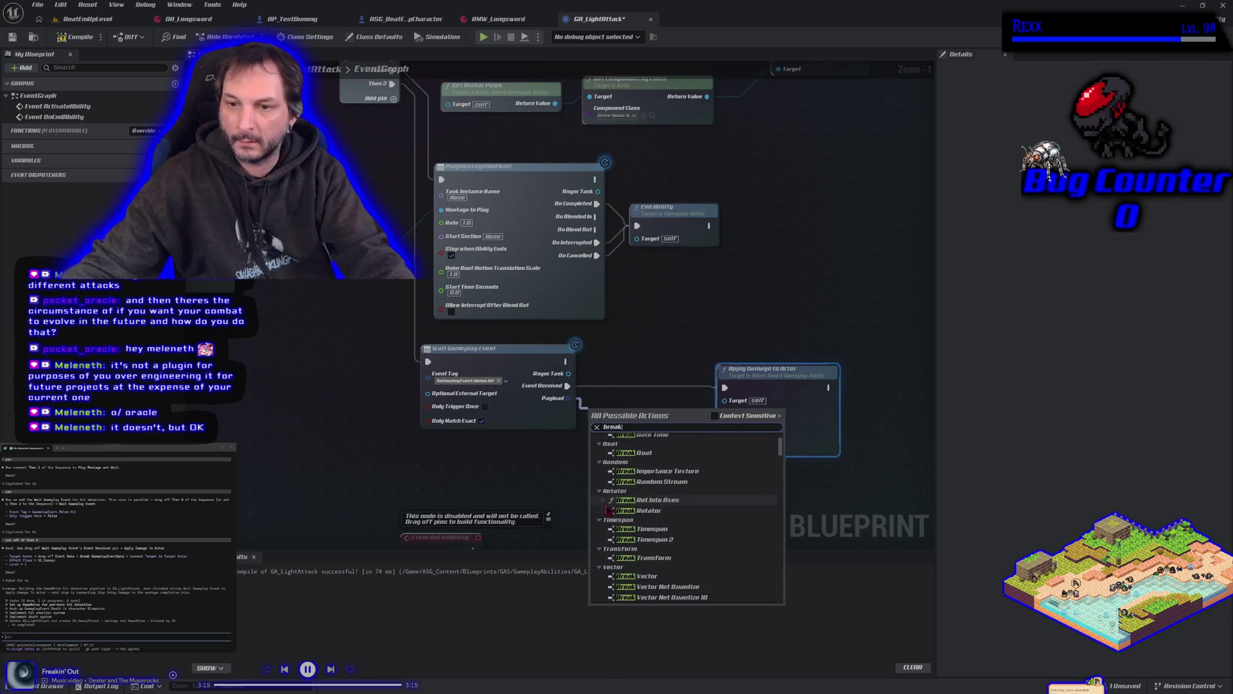
key("Escape")
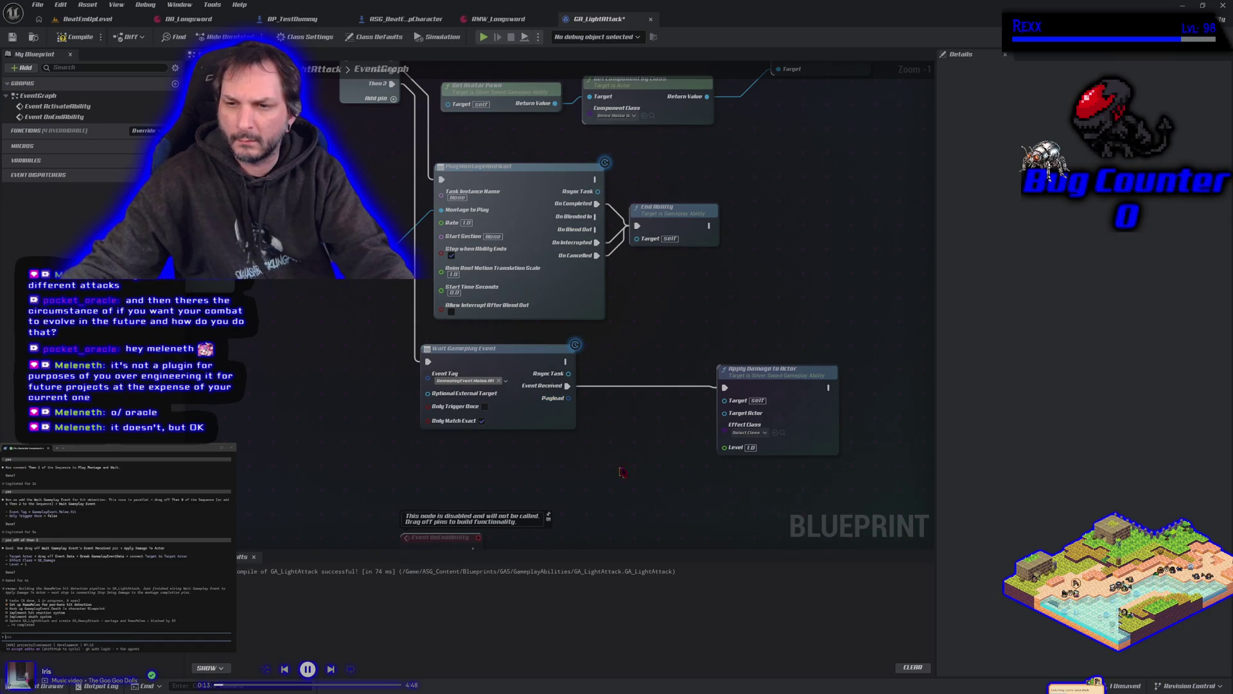
left_click(747, 432)
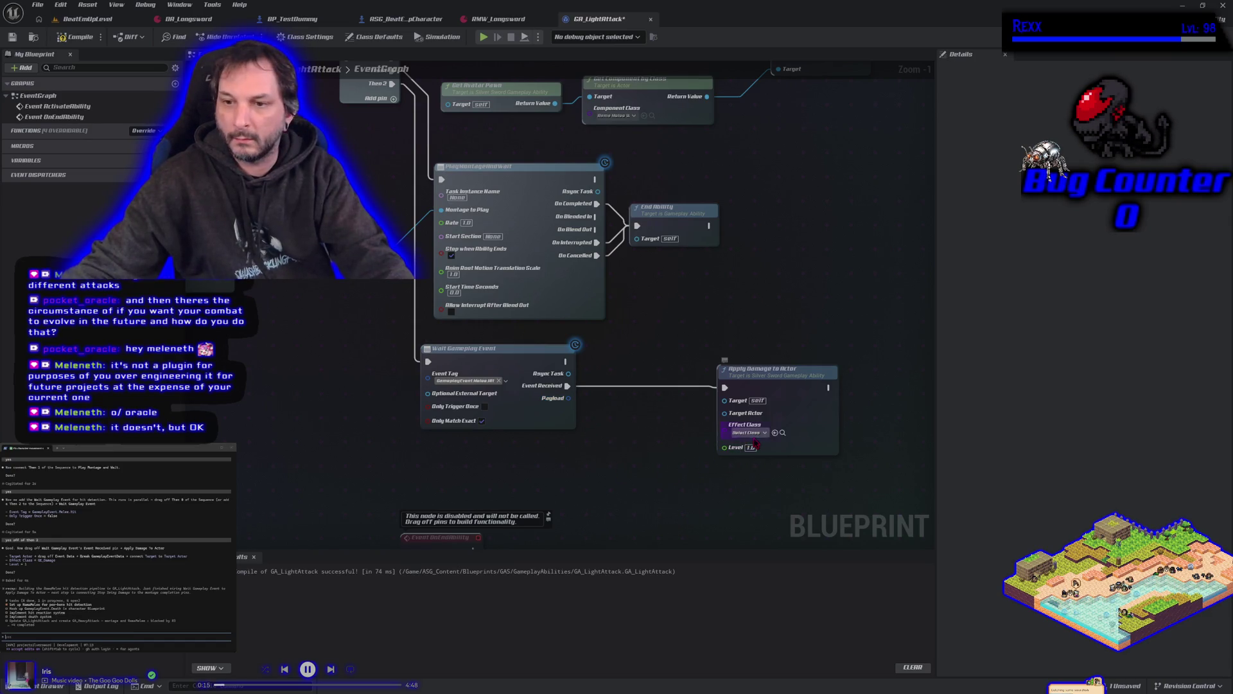
Step: Set Effect Class to GE_Damage and ask the terminal assistant 'event data?'
left_click(755, 480)
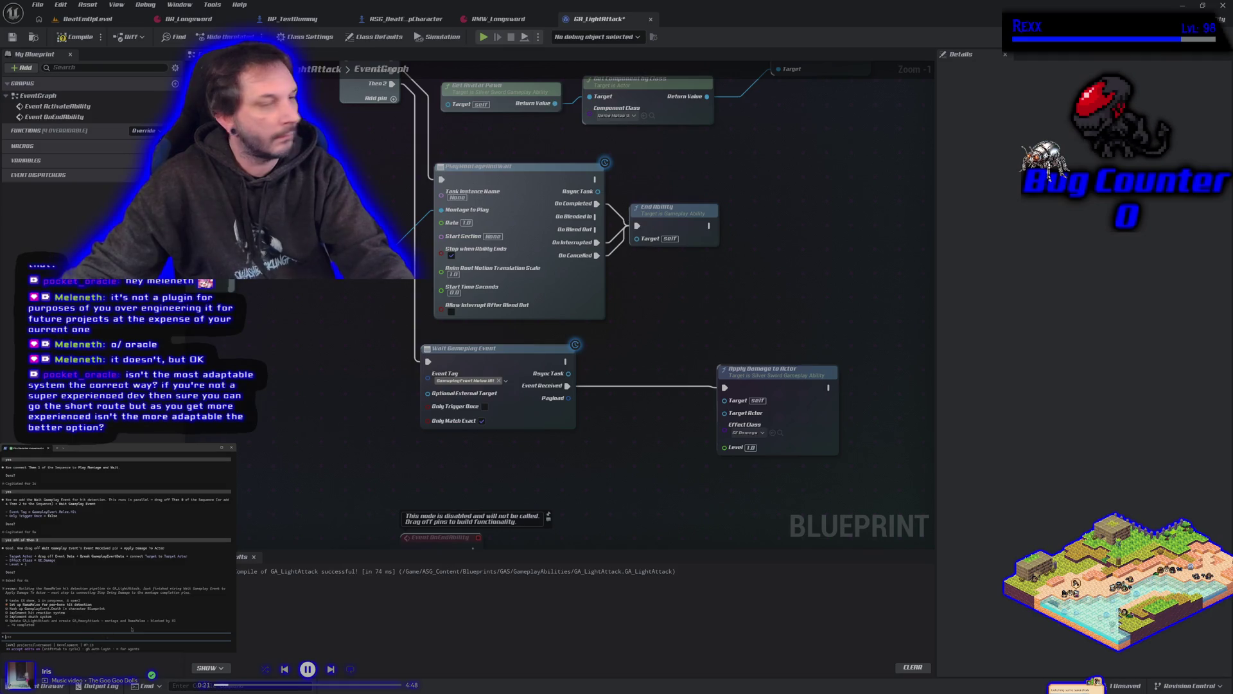
mouse_move(307, 329)
left_mouse_down()
mouse_move(326, 391)
mouse_move(415, 384)
mouse_move(531, 332)
mouse_move(257, 321)
mouse_move(280, 311)
left_mouse_up()
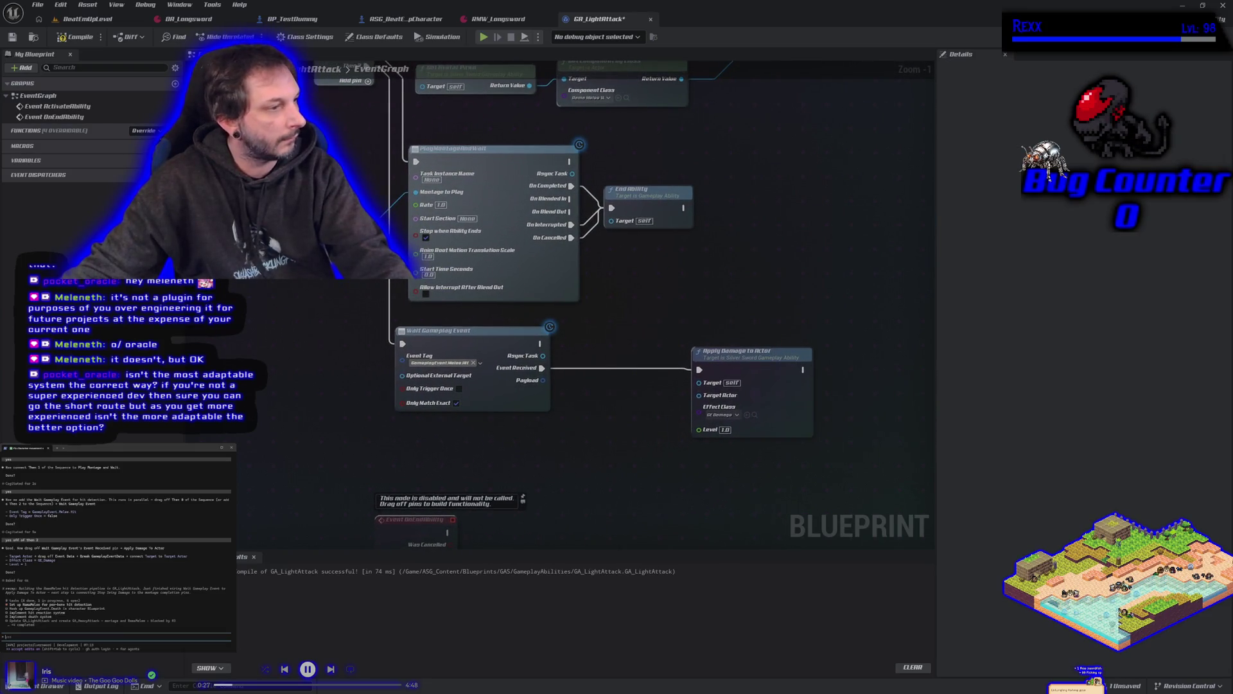
left_click(67, 638)
type("event ")
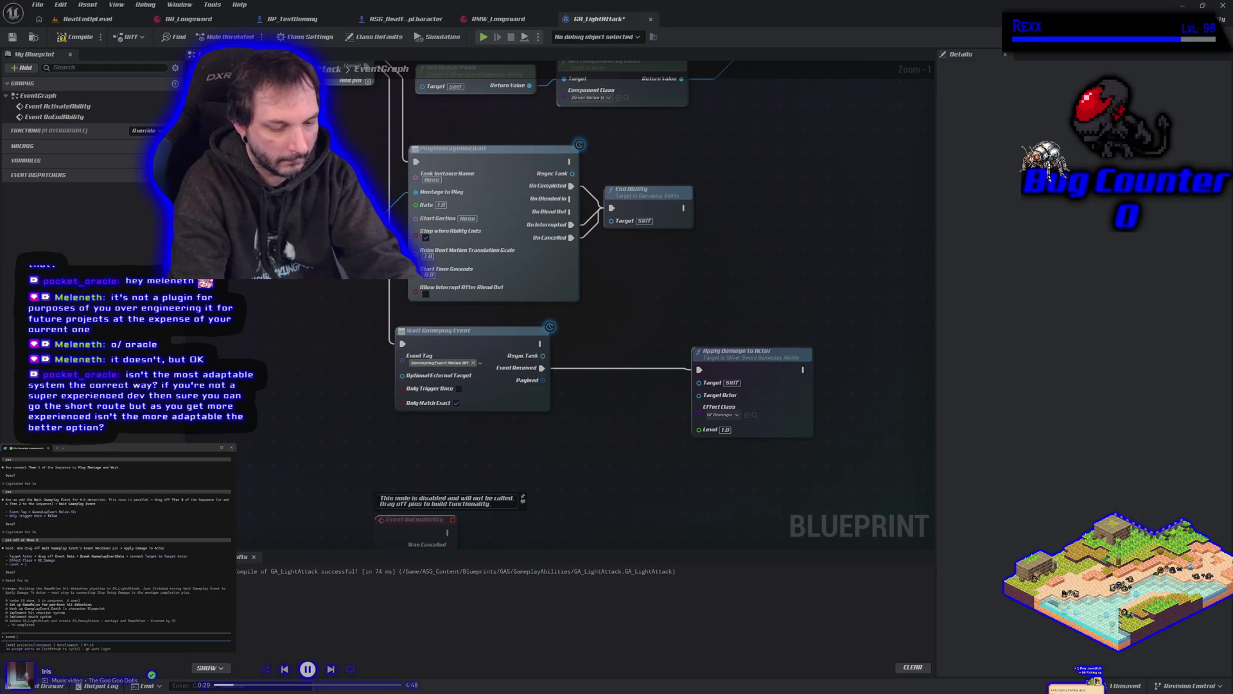
type("data?")
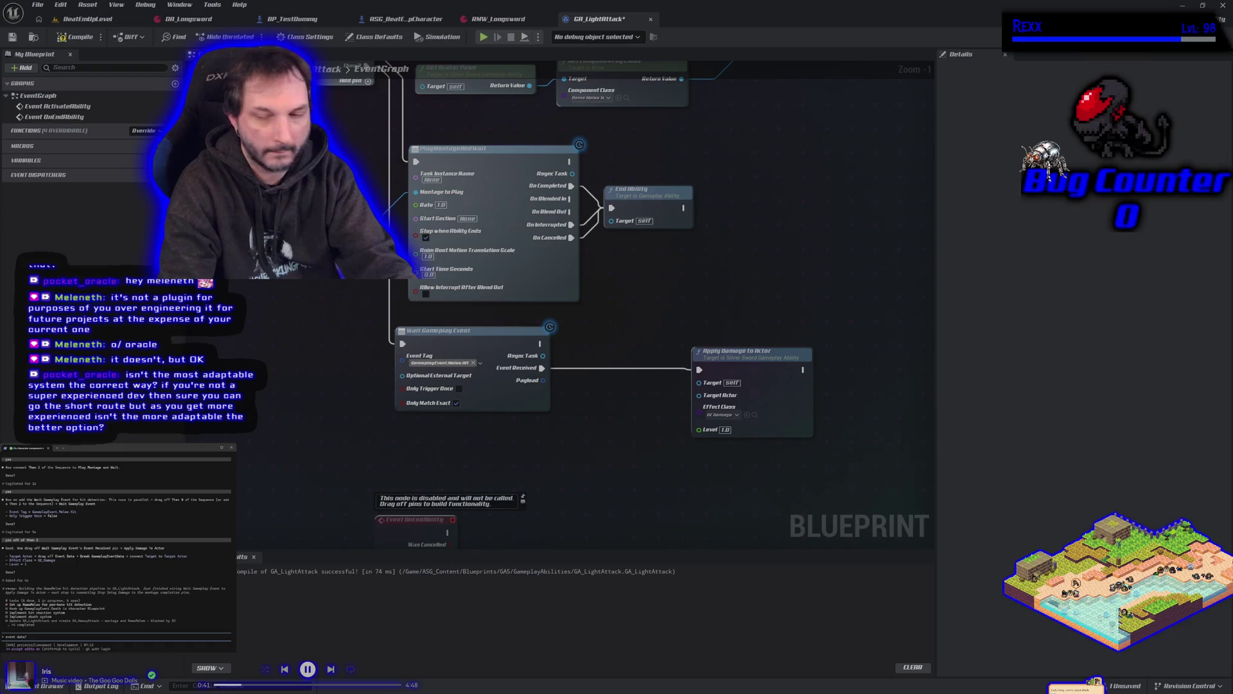
key("Return")
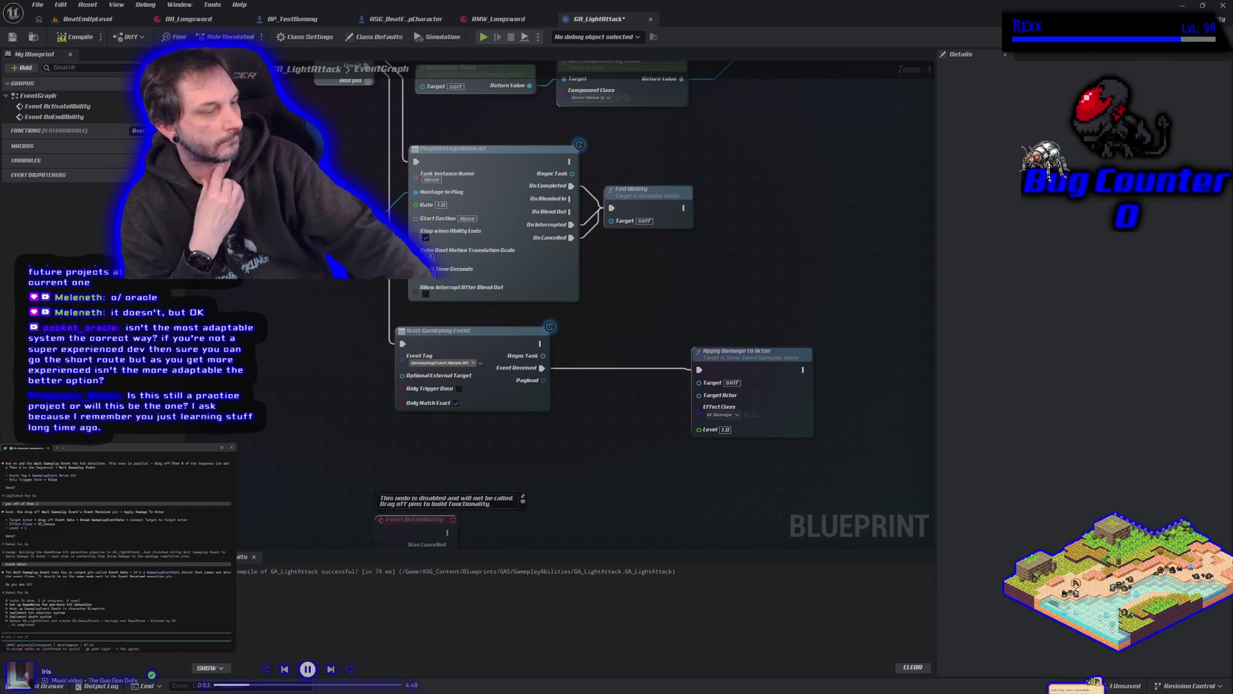
Step: Ask the assistant whether it meant Payload, then drag from the Payload pin for new-node options
type("do you mean po")
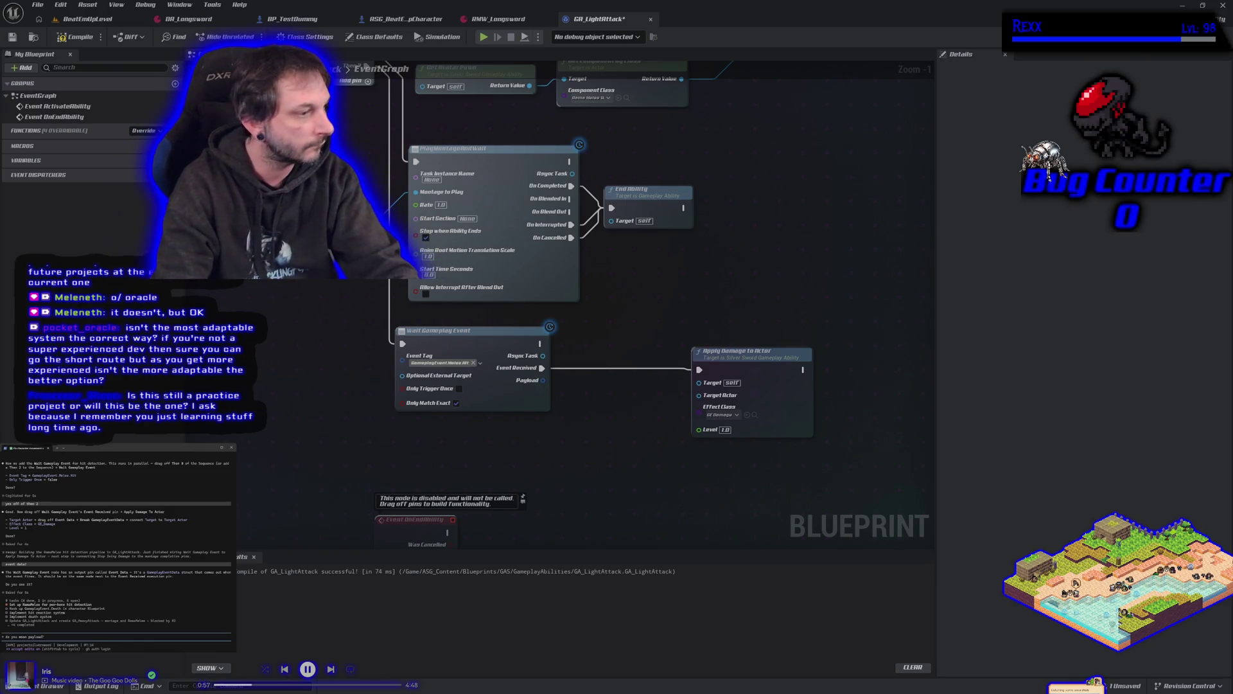
key("Return")
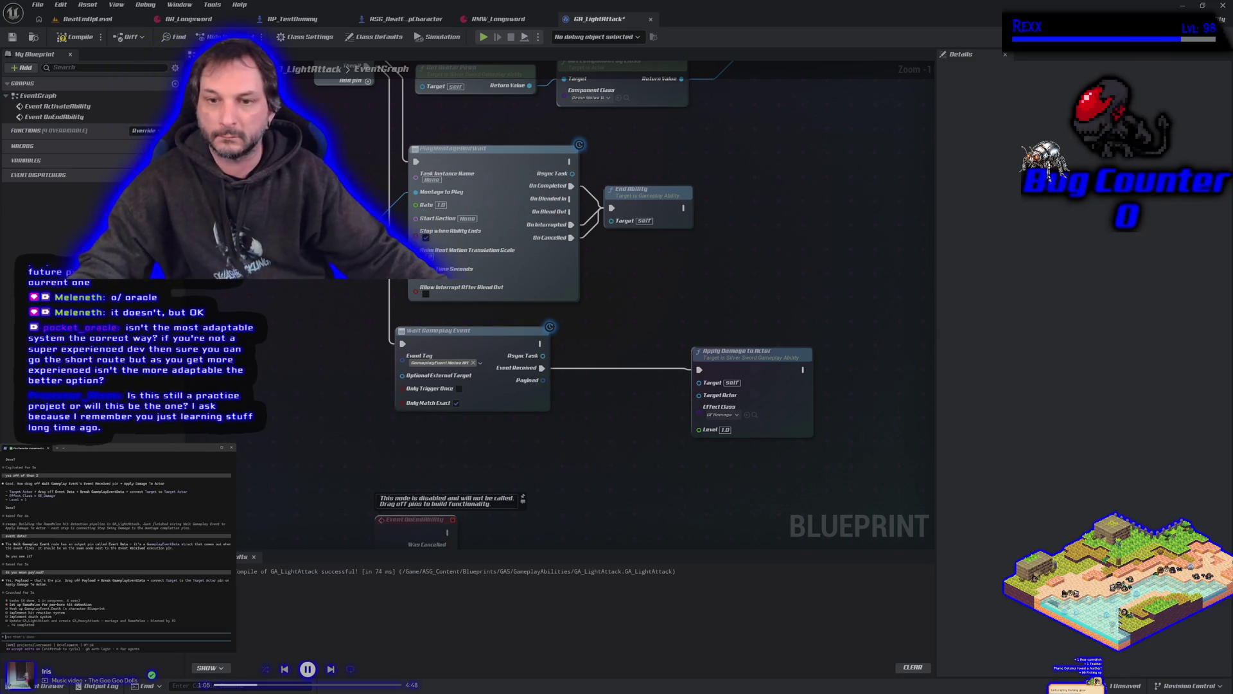
left_click_drag(544, 383, 560, 390)
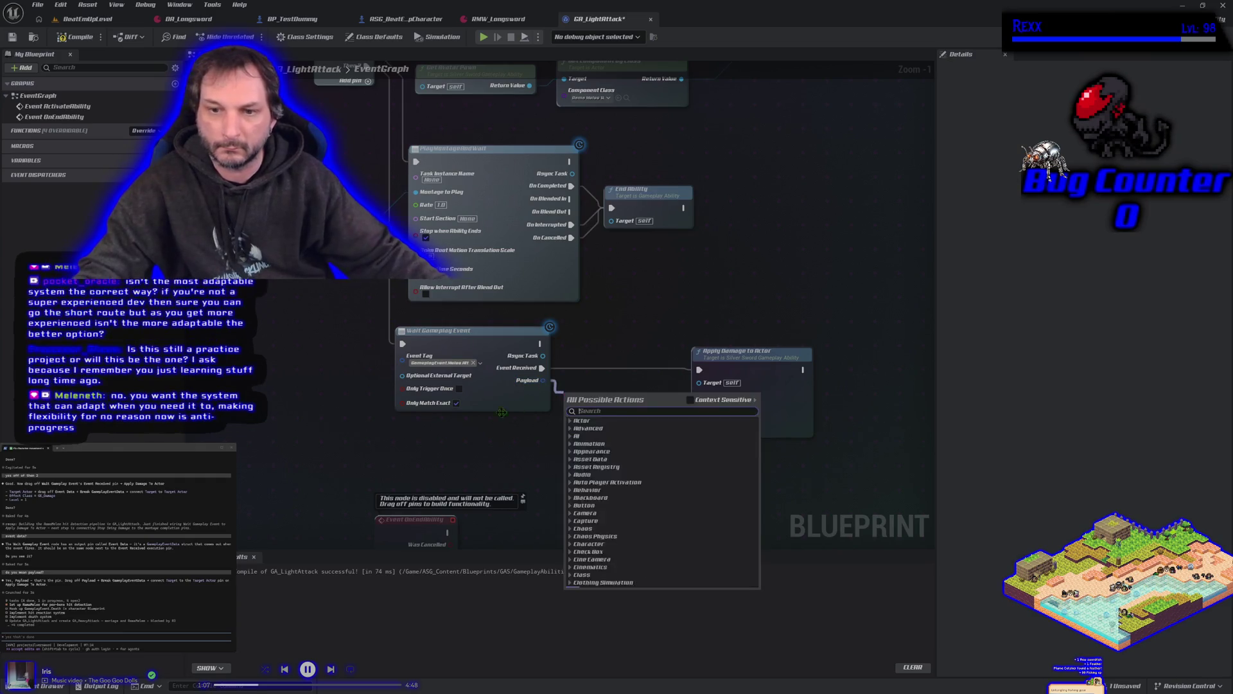
Step: Add a Break Gameplay Event Data node, wire its Target into Apply Damage to Actor's Target Actor, and compile
type("break")
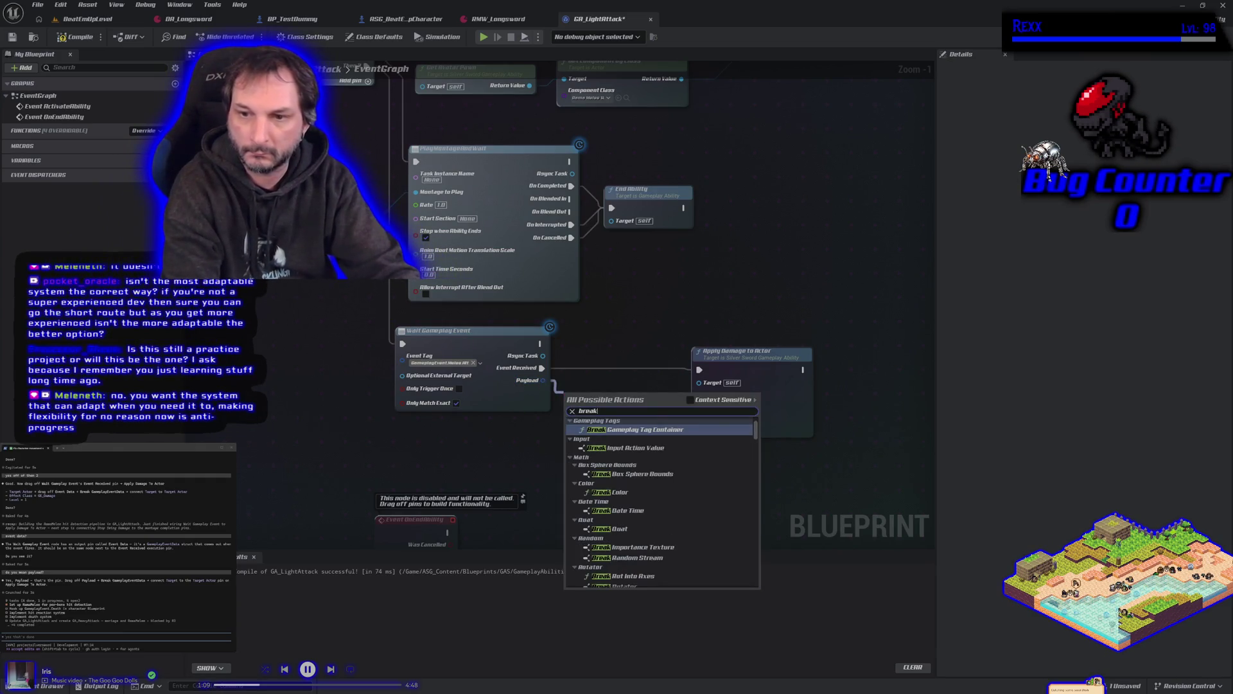
type(" gameplay")
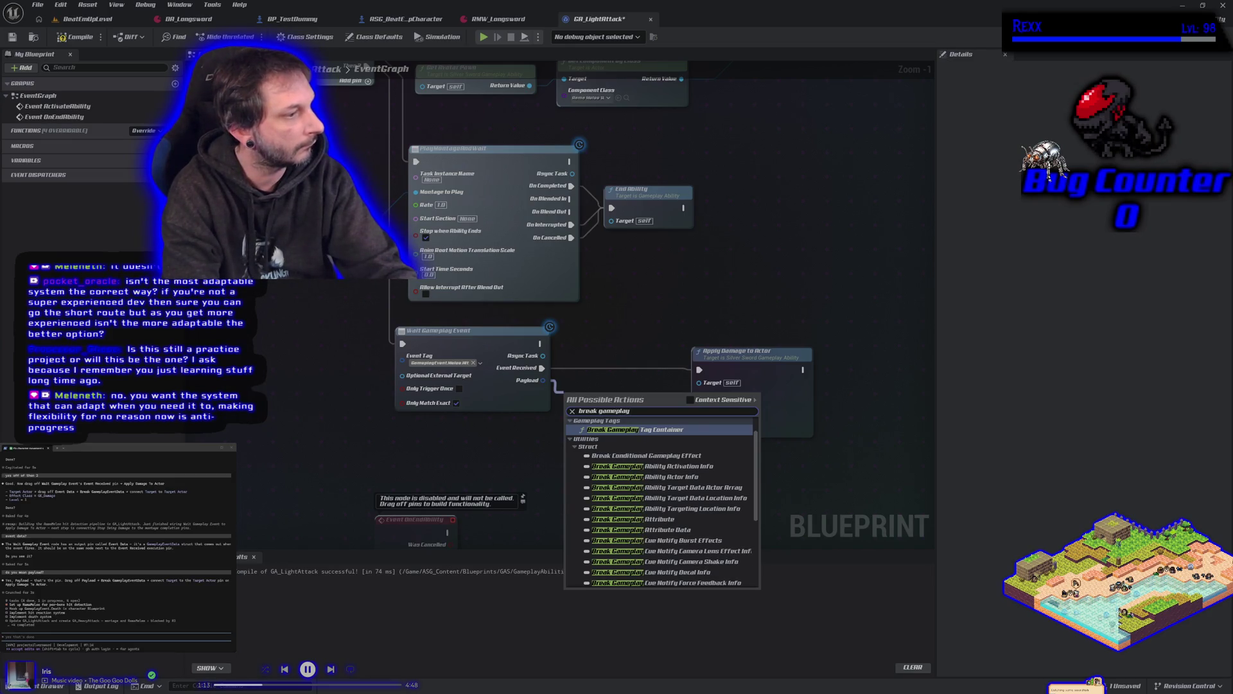
type("event")
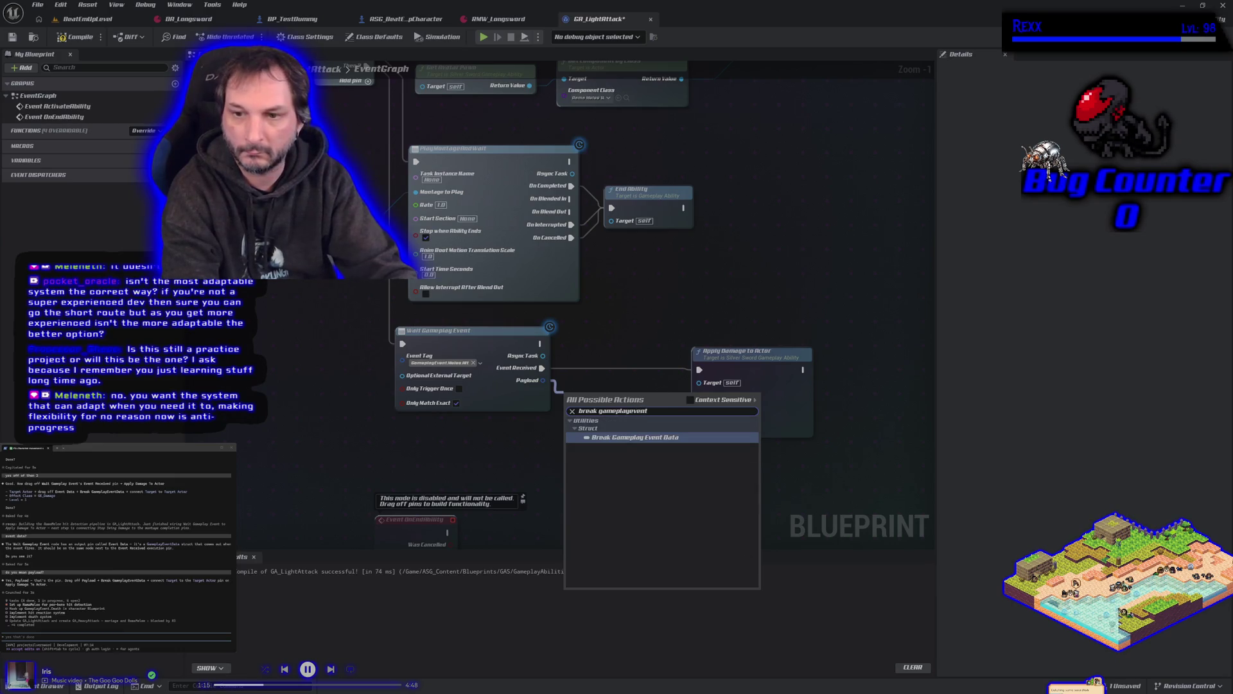
key("Return")
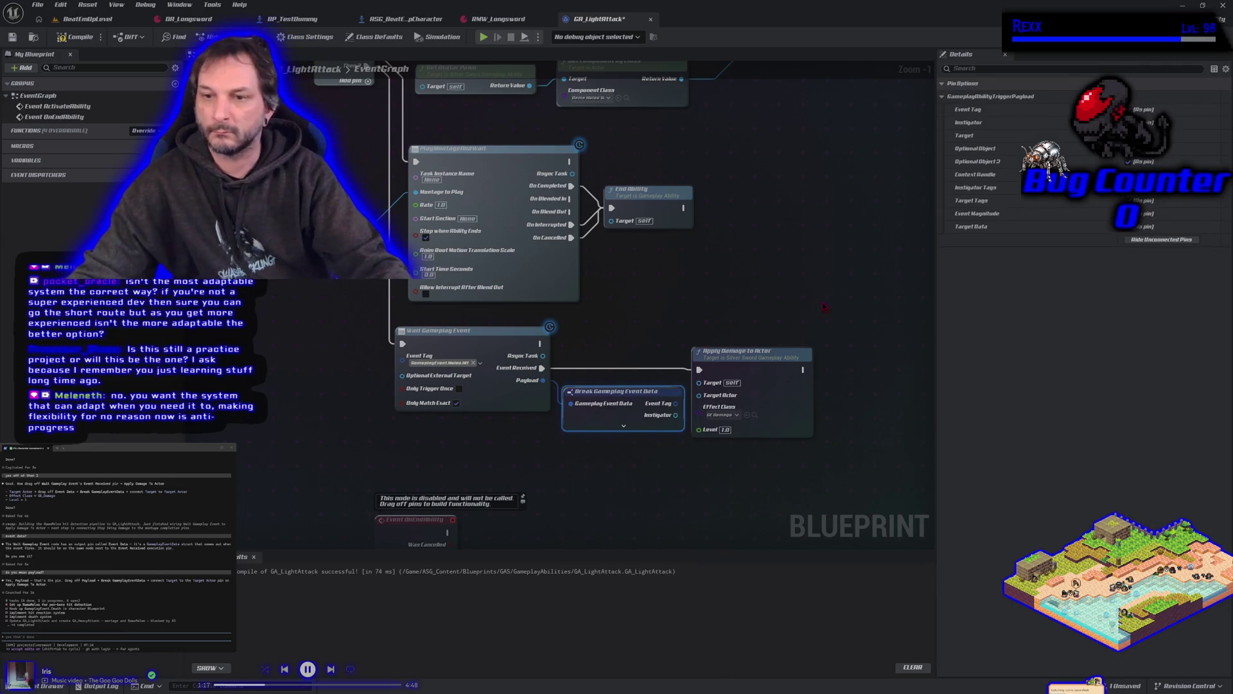
left_click_drag(777, 358, 844, 358)
left_click(623, 426)
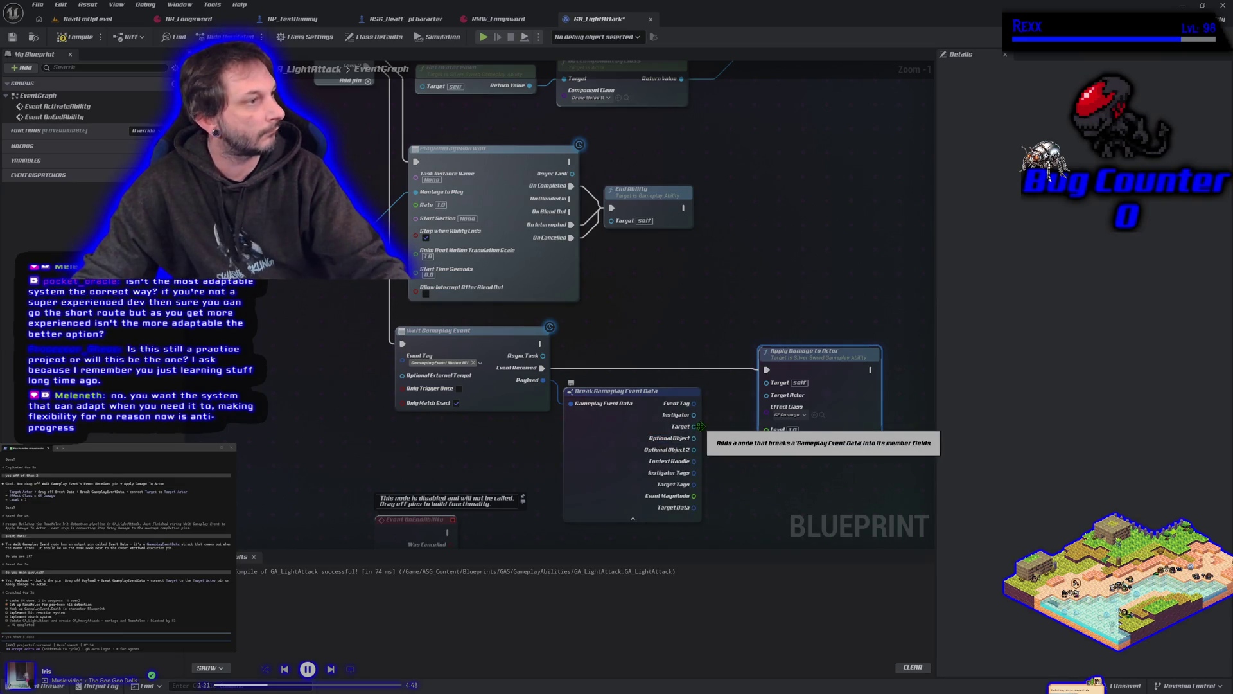
mouse_move(700, 426)
left_mouse_down()
mouse_move(739, 424)
mouse_move(764, 395)
left_mouse_up()
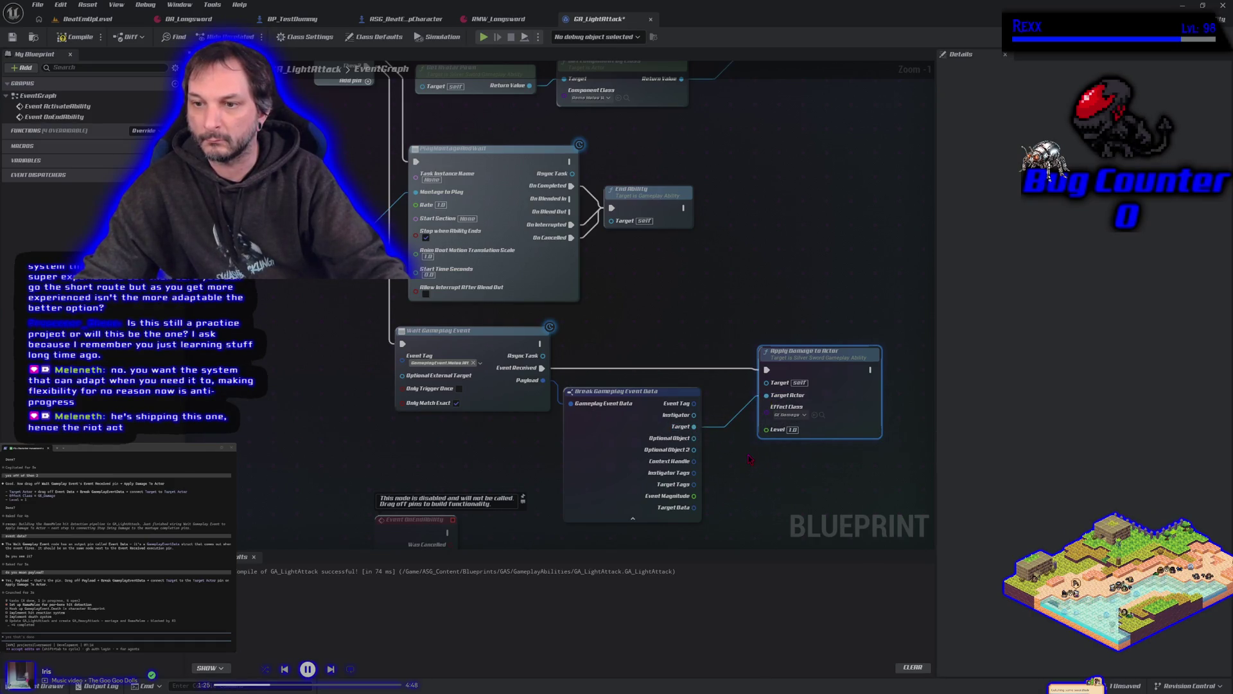
left_click(76, 37)
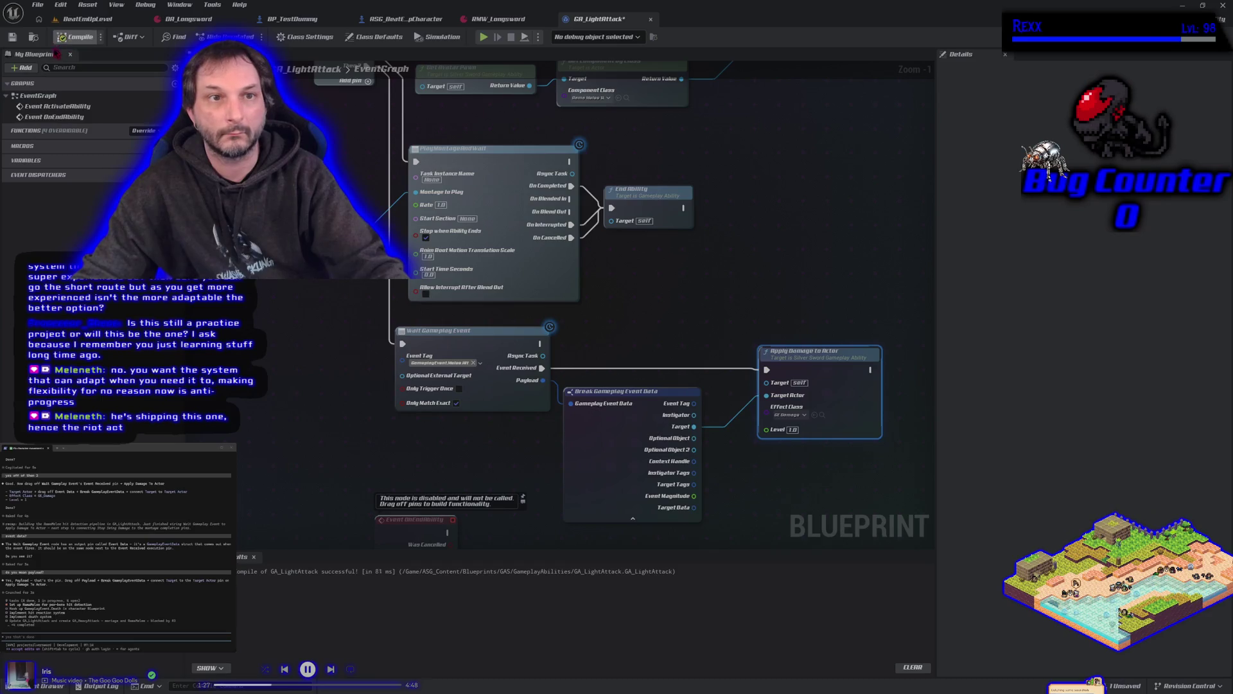
Step: Save GA_LightAttack and hide the unconnected pins on Break Gameplay Event Data
left_click(12, 36)
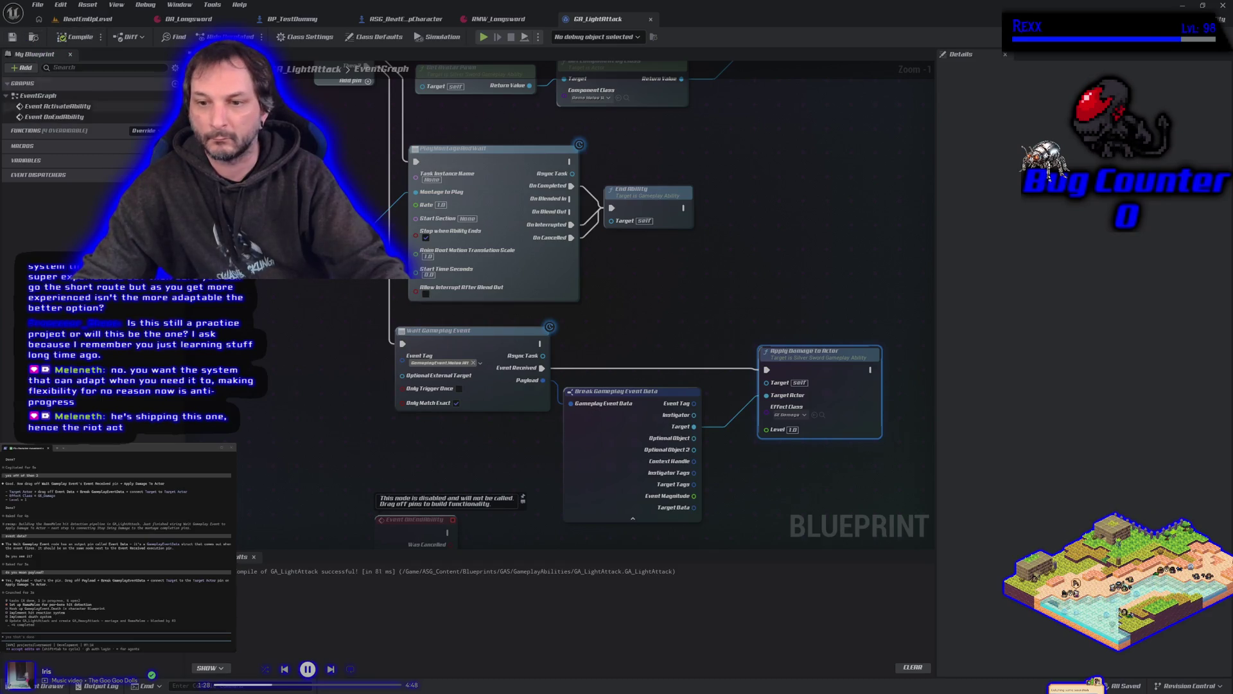
left_click(632, 519)
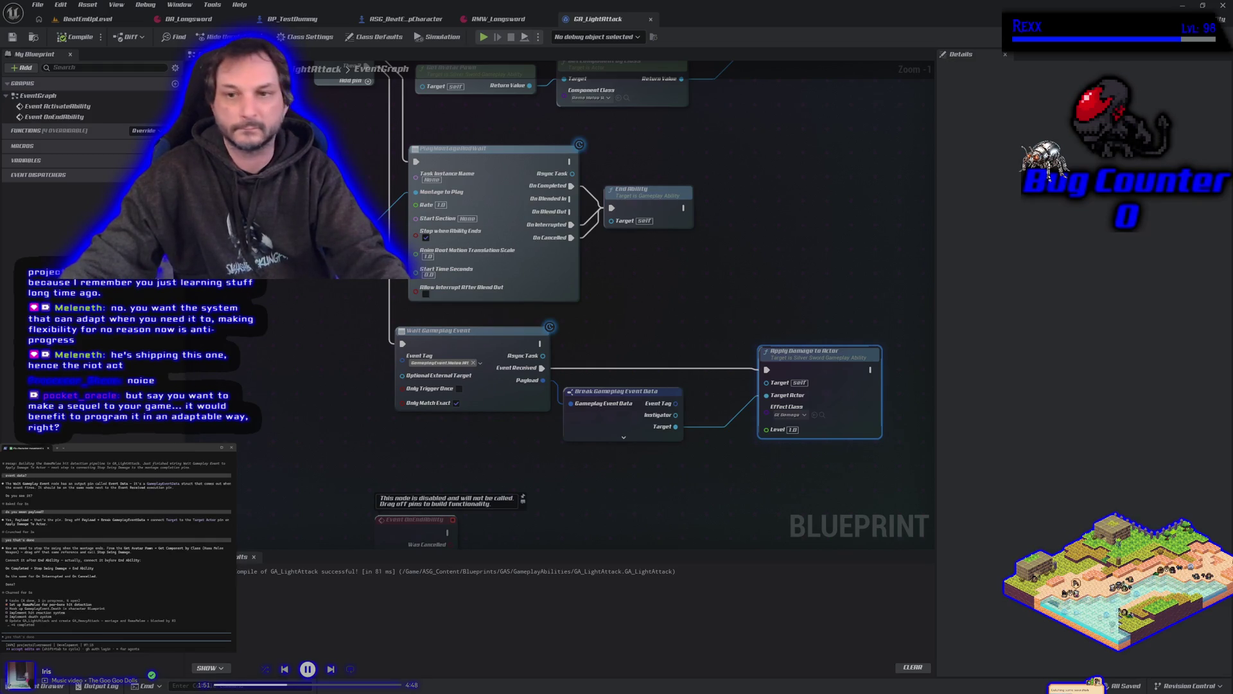
mouse_move(632, 339)
left_mouse_down()
mouse_move(682, 393)
mouse_move(623, 346)
mouse_move(642, 322)
mouse_move(705, 379)
mouse_move(781, 394)
mouse_move(673, 479)
mouse_move(669, 469)
left_mouse_up()
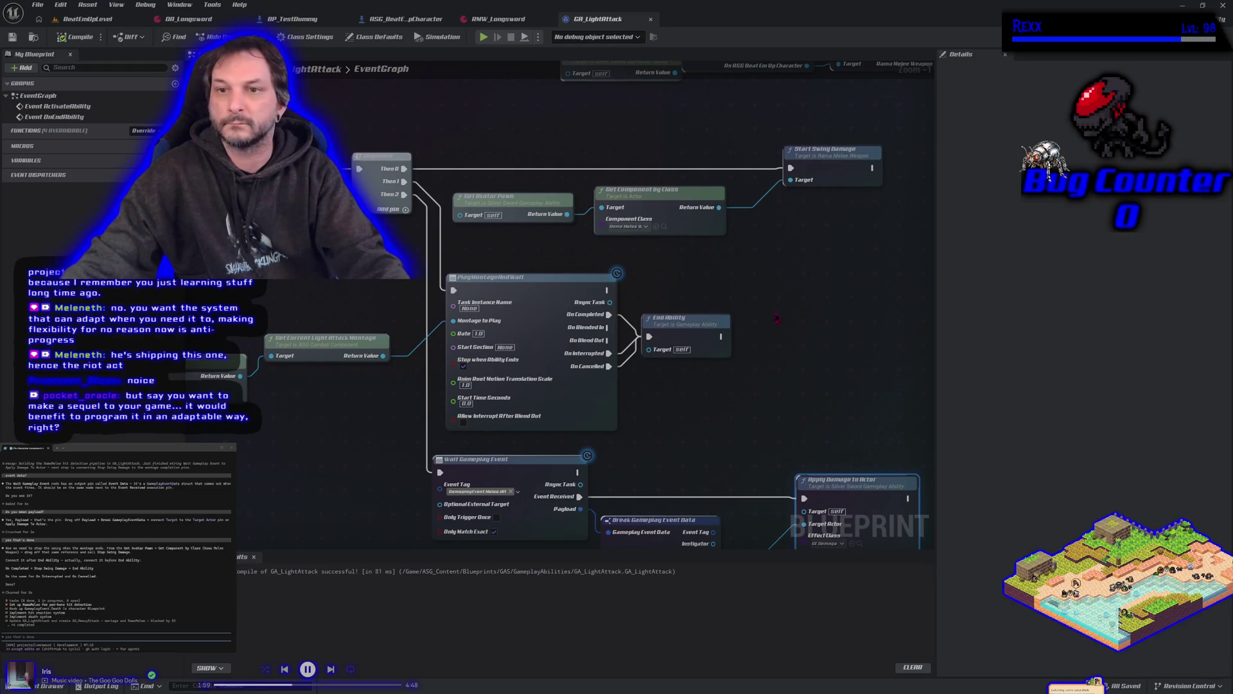
Step: Duplicate the Get Avatar Pawn and Get Component by Class nodes and add Stop Swing Damage from the component
left_click_drag(700, 258, 567, 204)
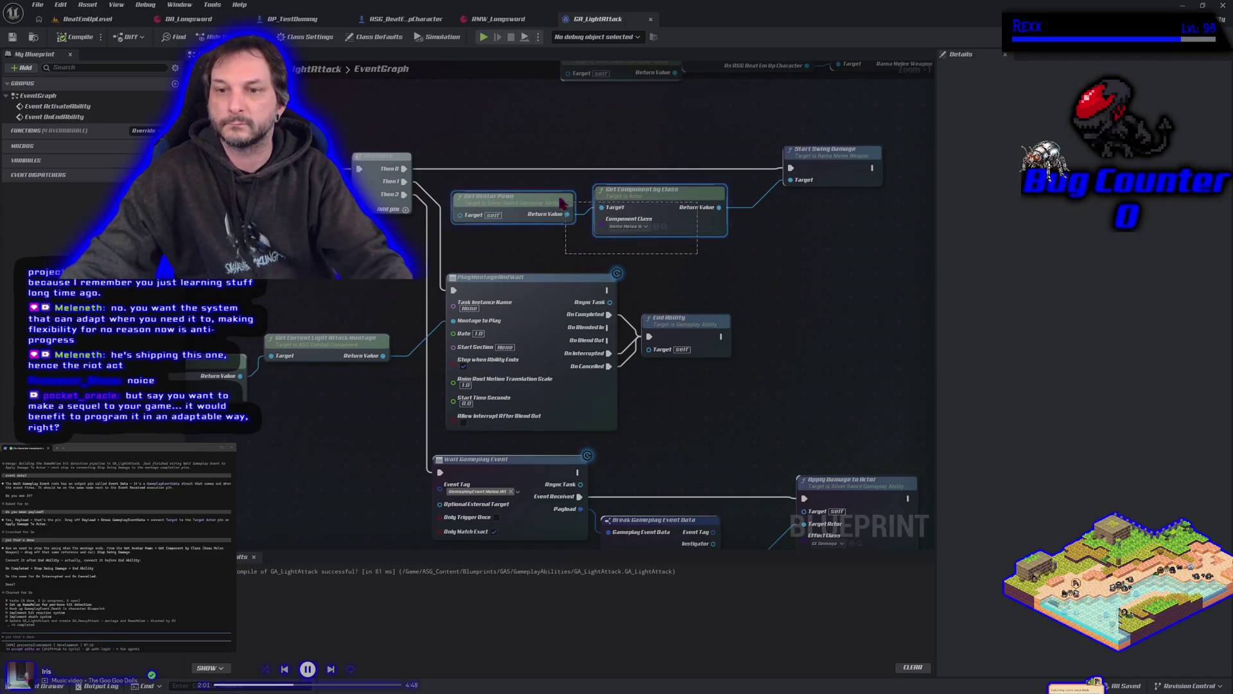
mouse_move(688, 264)
left_mouse_down()
mouse_move(642, 165)
mouse_move(655, 156)
mouse_move(553, 171)
mouse_move(544, 187)
left_mouse_up()
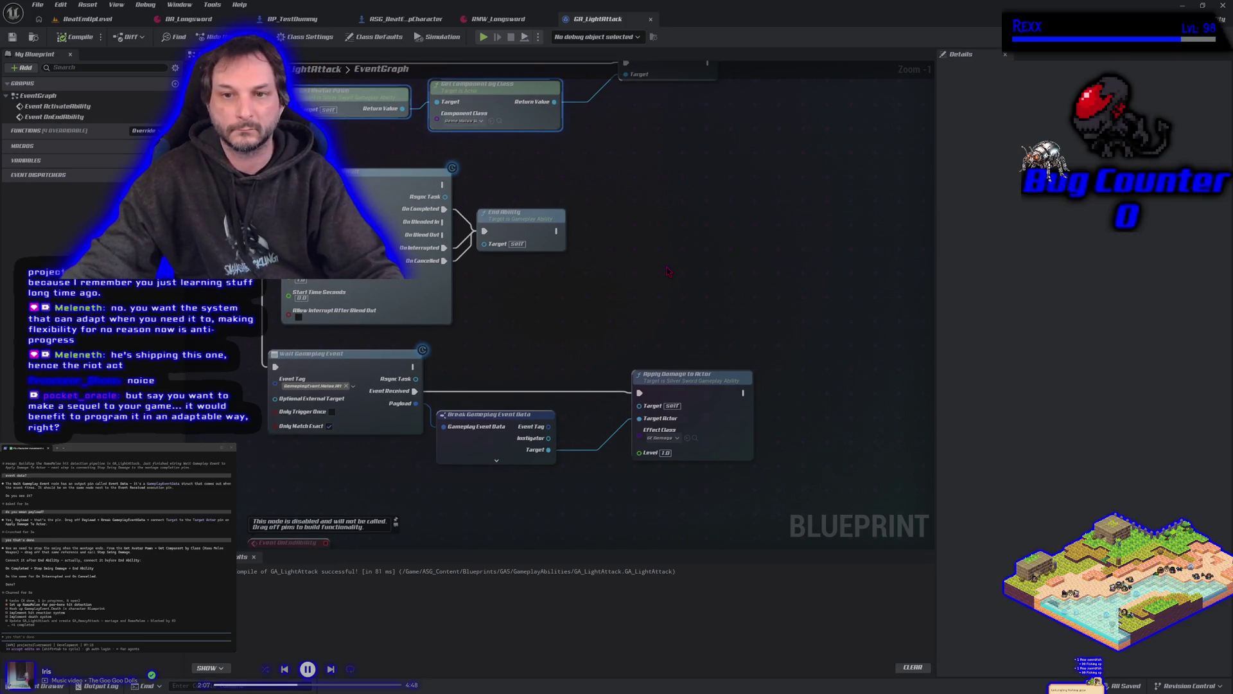
key("ctrl+v")
left_click_drag(748, 283, 840, 306)
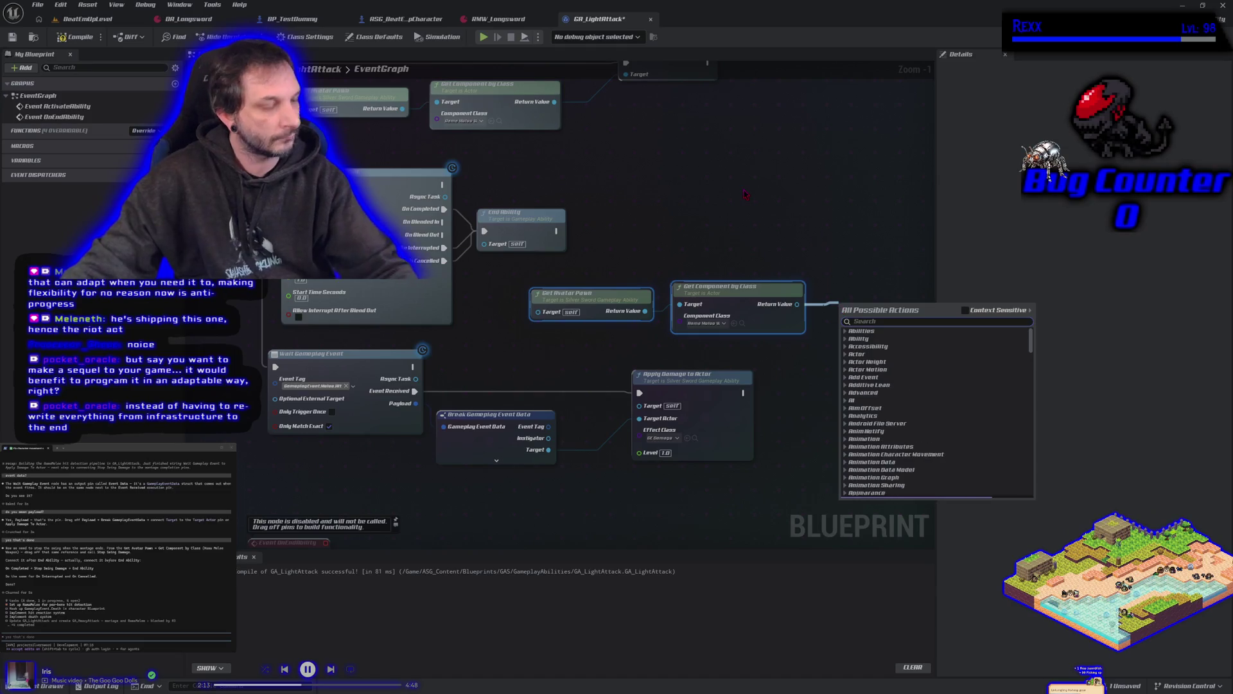
type("stop swing")
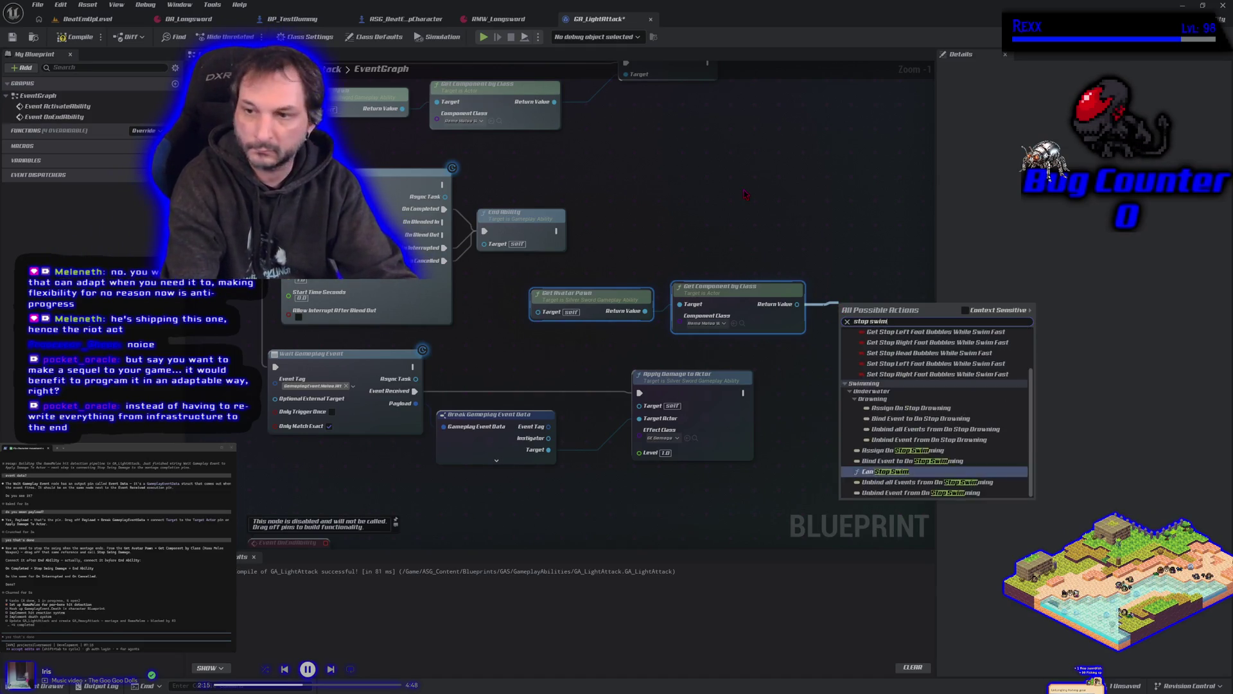
key("BackSpace")
key("BackSpace")
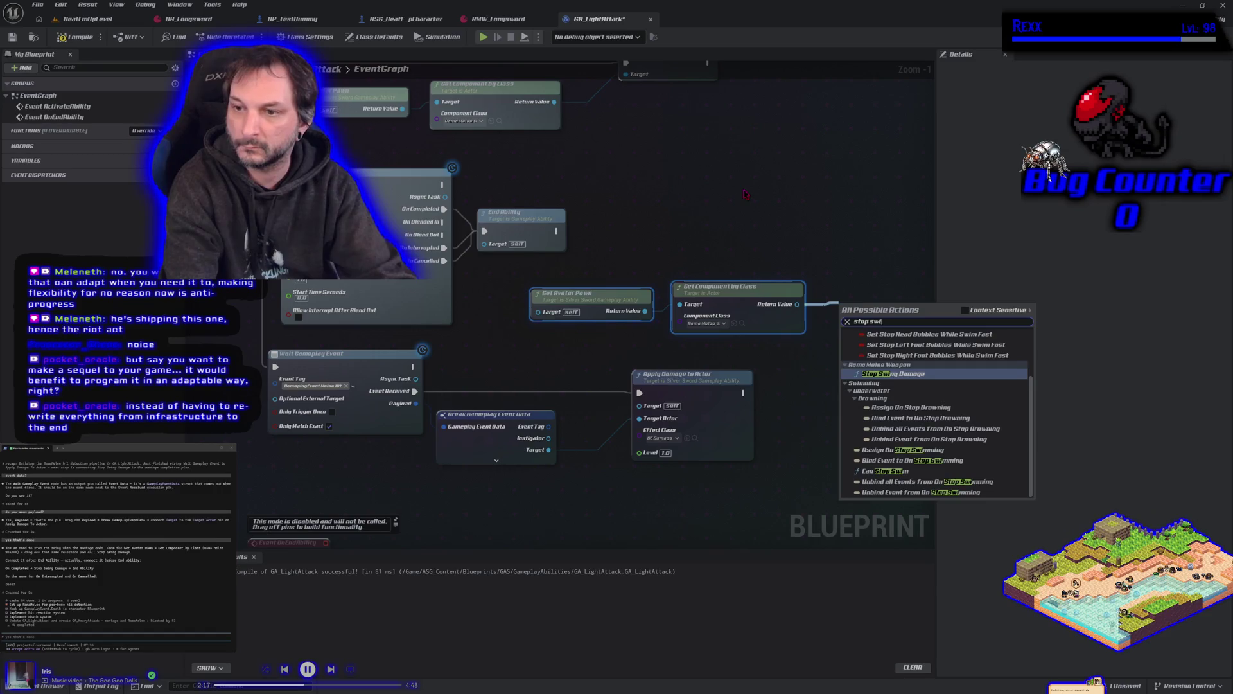
key("Return")
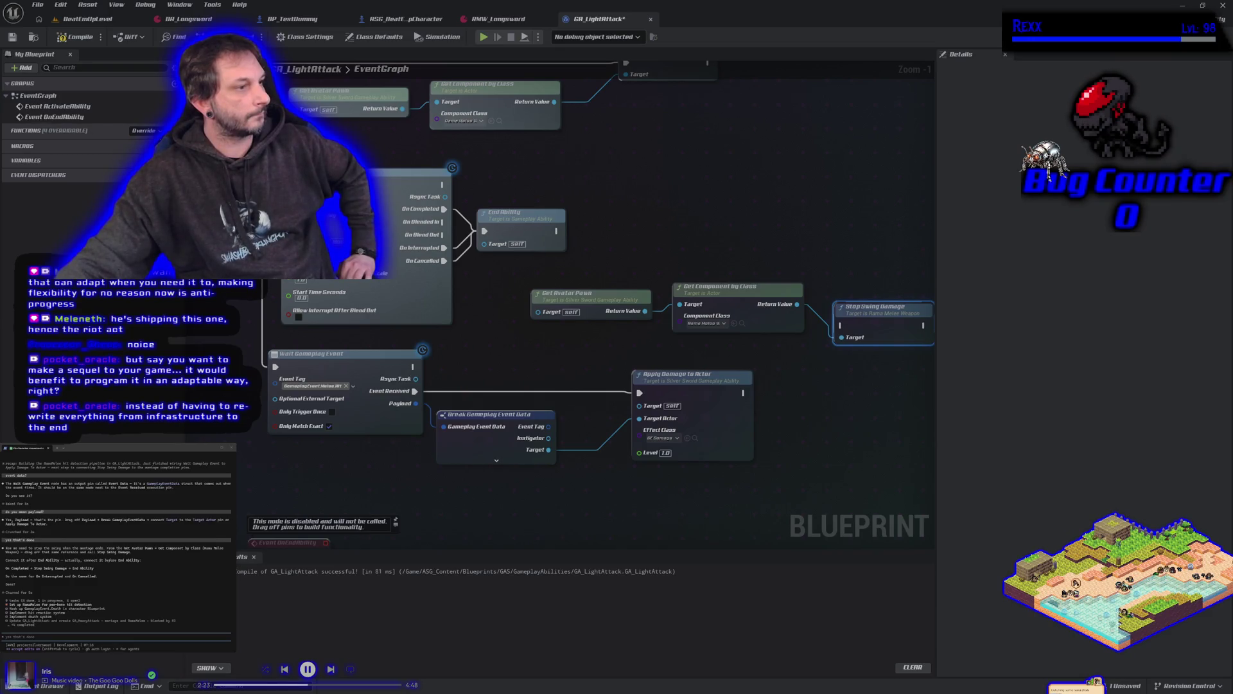
Step: Route the montage exits into Stop Swing Damage and lay it out just before End Ability
mouse_move(537, 231)
left_mouse_down()
mouse_move(642, 231)
mouse_move(692, 329)
mouse_move(842, 325)
left_mouse_up()
left_click_drag(644, 220, 839, 222)
mouse_move(879, 320)
left_mouse_down()
mouse_move(774, 228)
mouse_move(685, 231)
mouse_move(725, 232)
left_mouse_up()
left_click_drag(731, 343, 578, 302)
left_click_drag(718, 294, 650, 287)
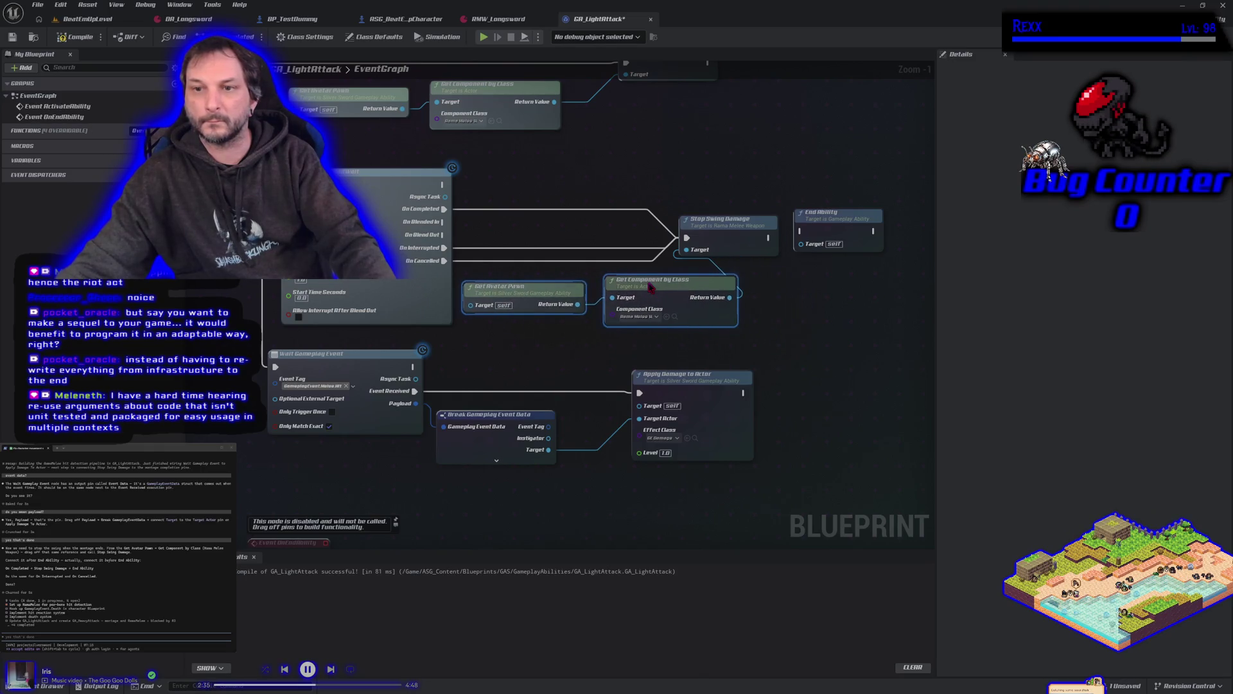
left_click_drag(743, 197, 837, 257)
mouse_move(745, 223)
left_mouse_down()
mouse_move(846, 242)
mouse_move(763, 254)
mouse_move(810, 240)
left_mouse_up()
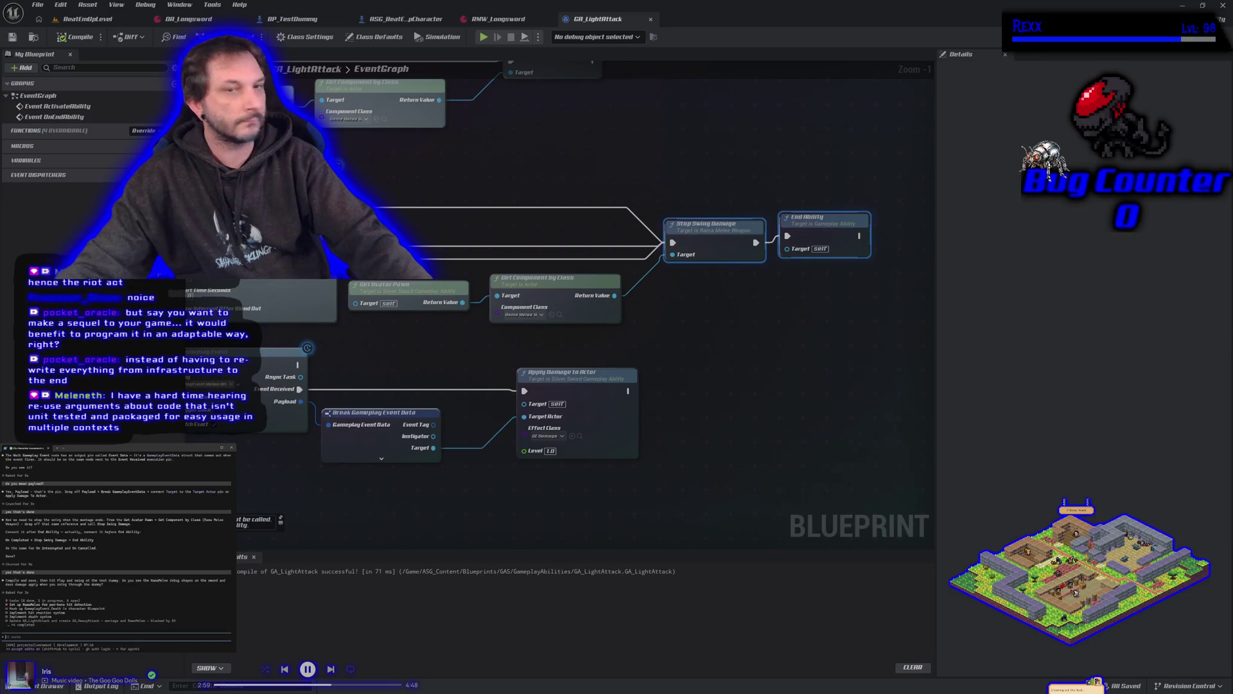
Step: Play BeatEmUpLevel, run to the test dummy and attack it, stop, and open ASG_BeatEmUpCharacter
left_click(84, 19)
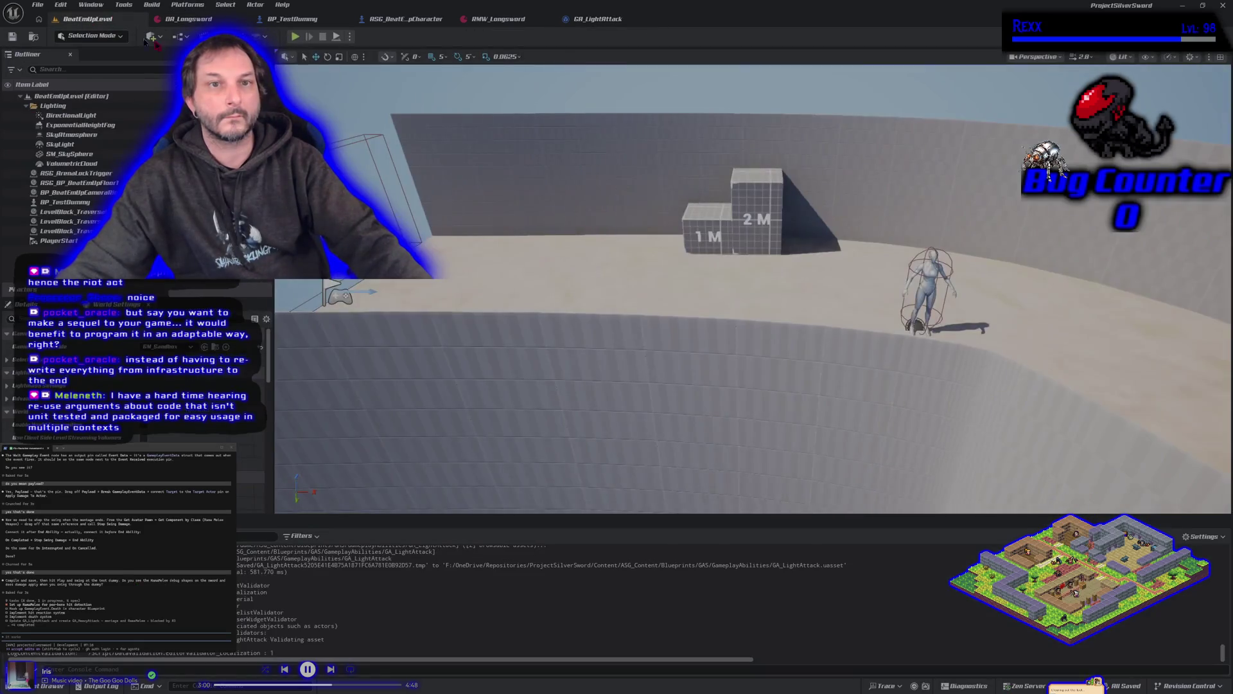
left_click(295, 37)
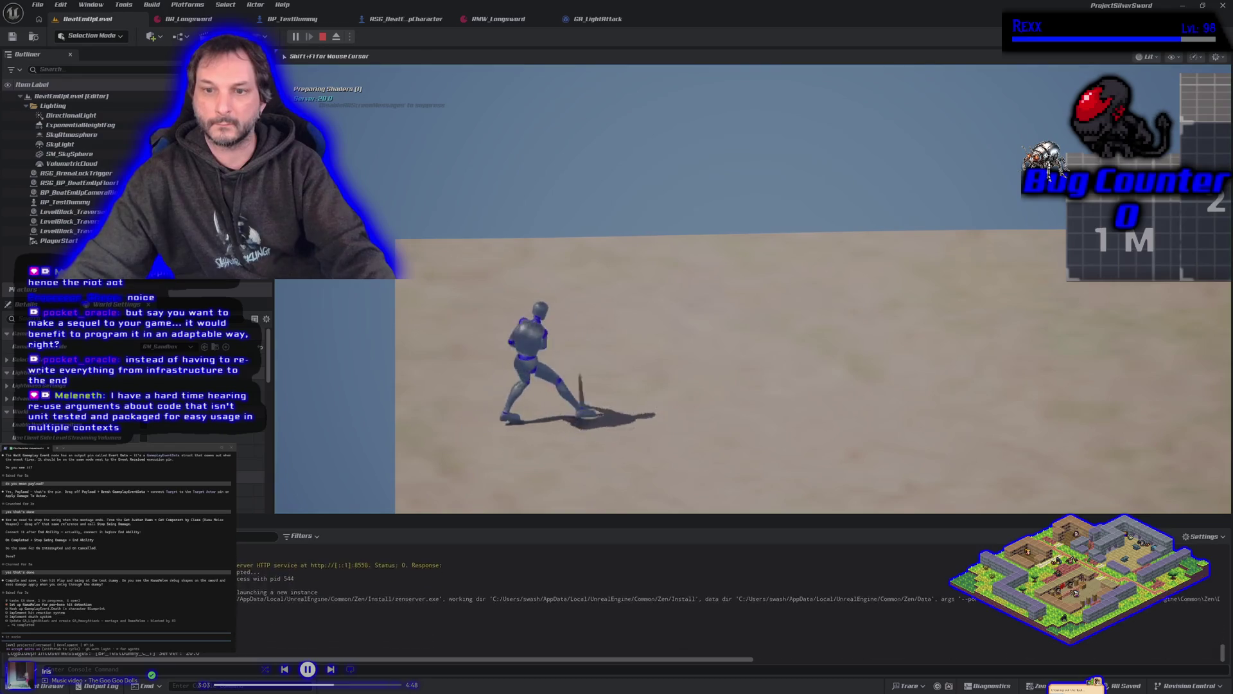
key("d")
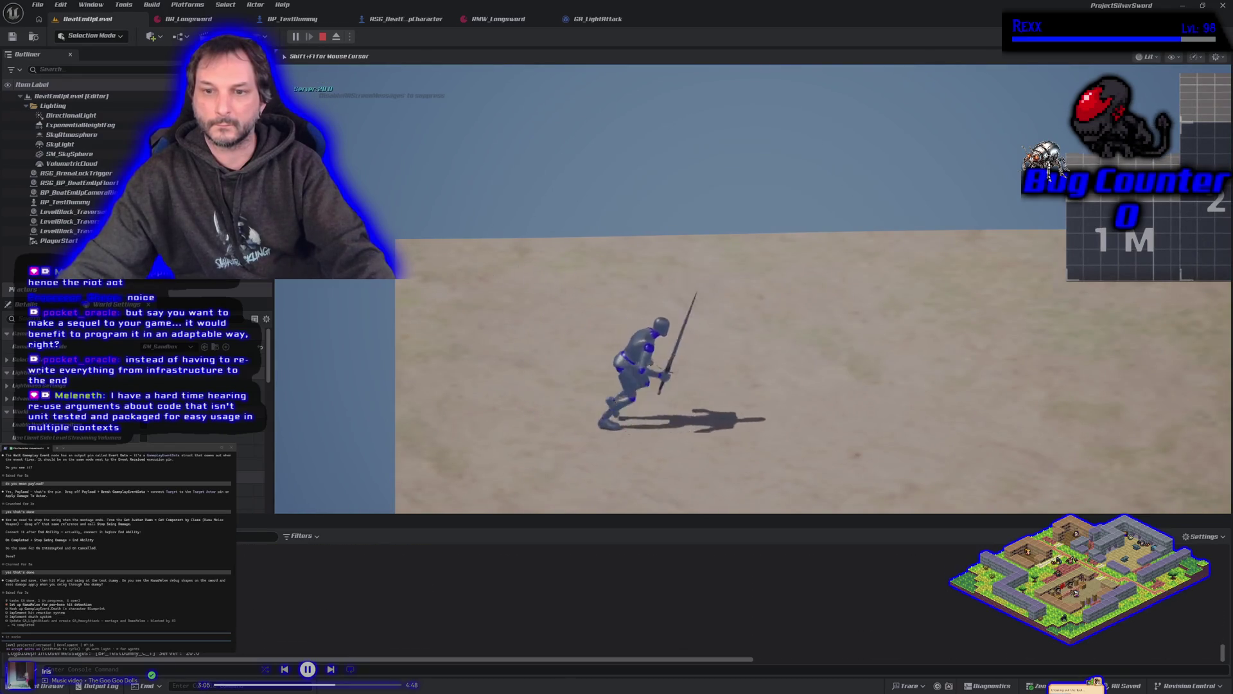
key("d")
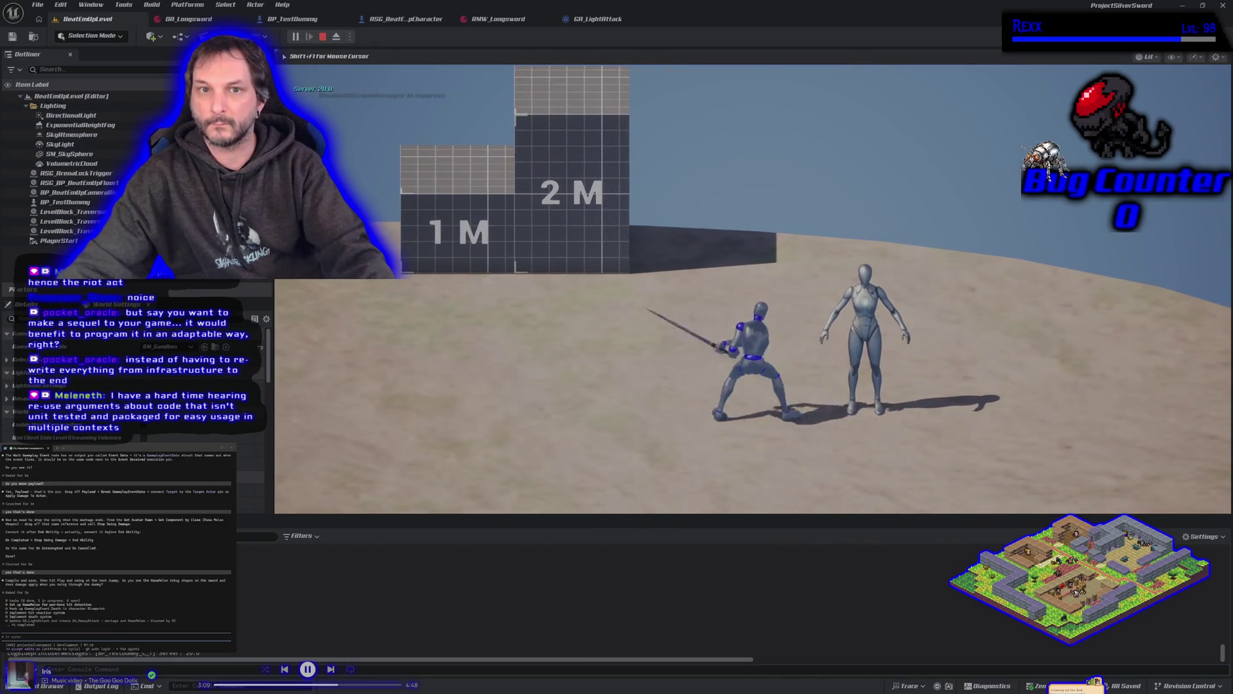
key("d")
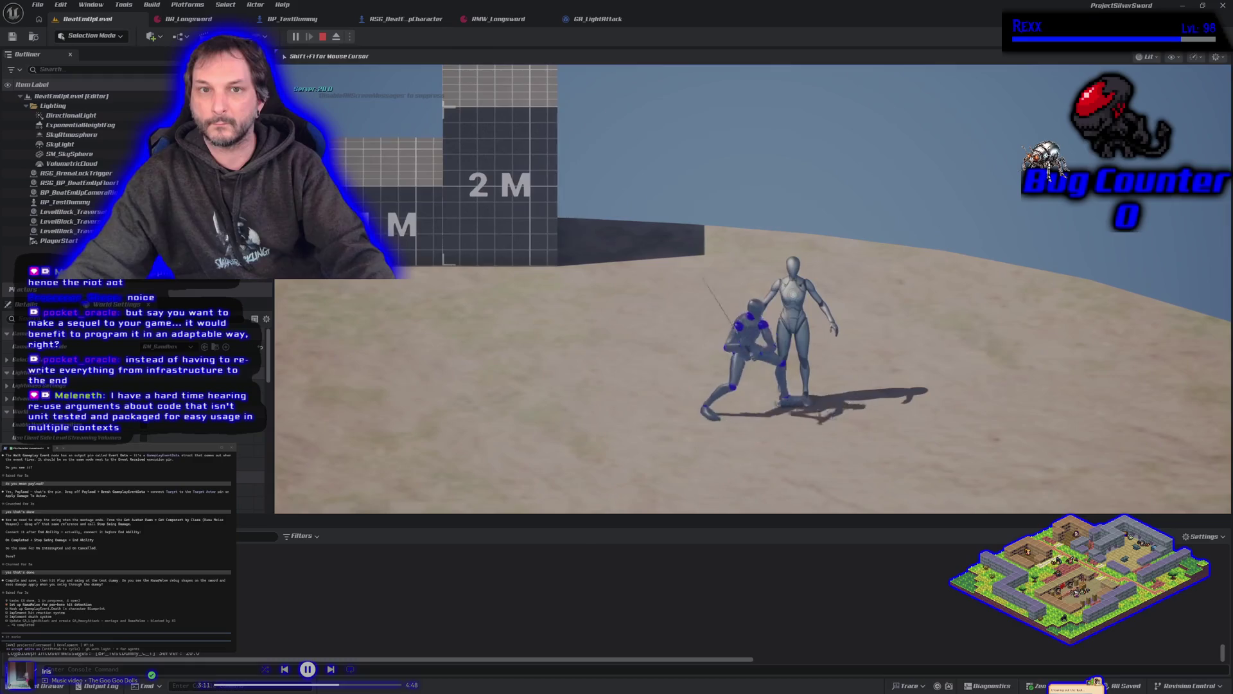
key("s")
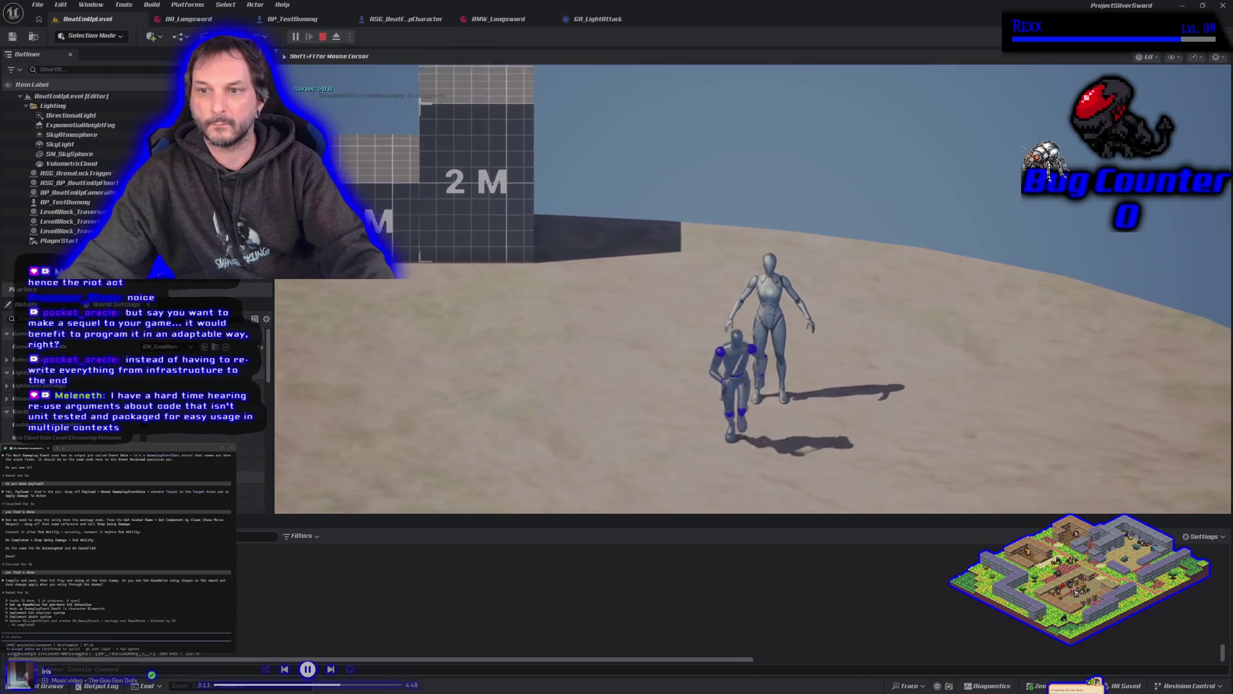
key("w")
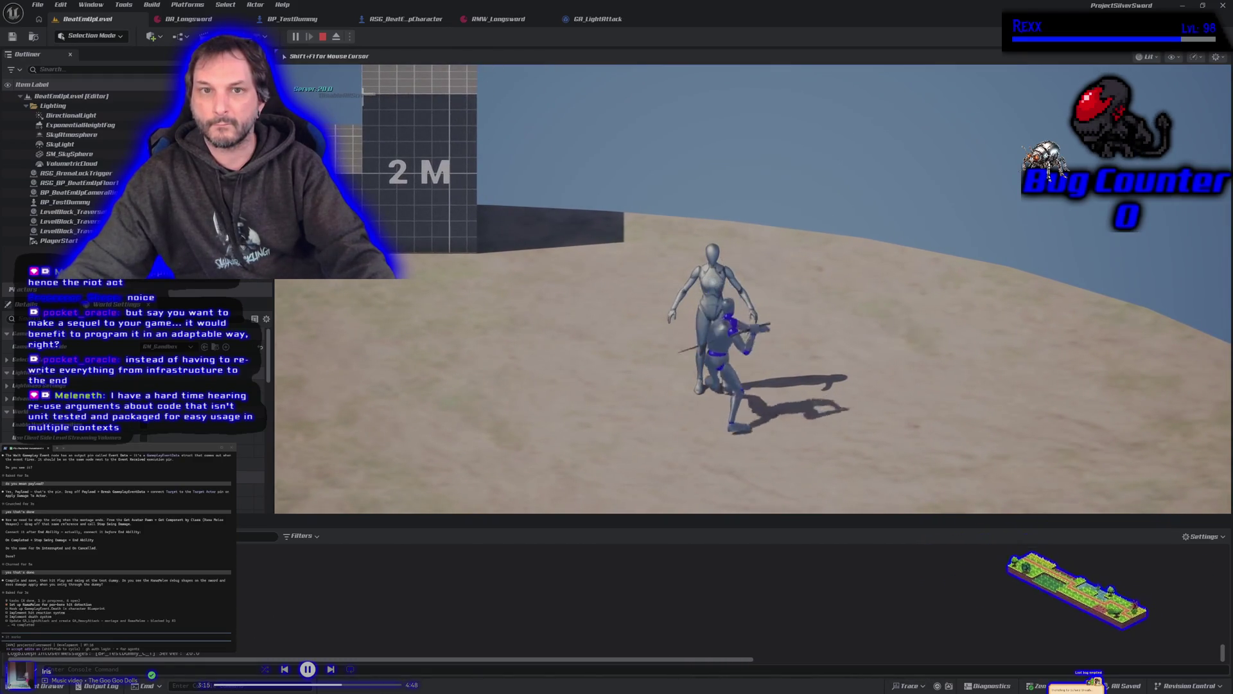
key("Escape")
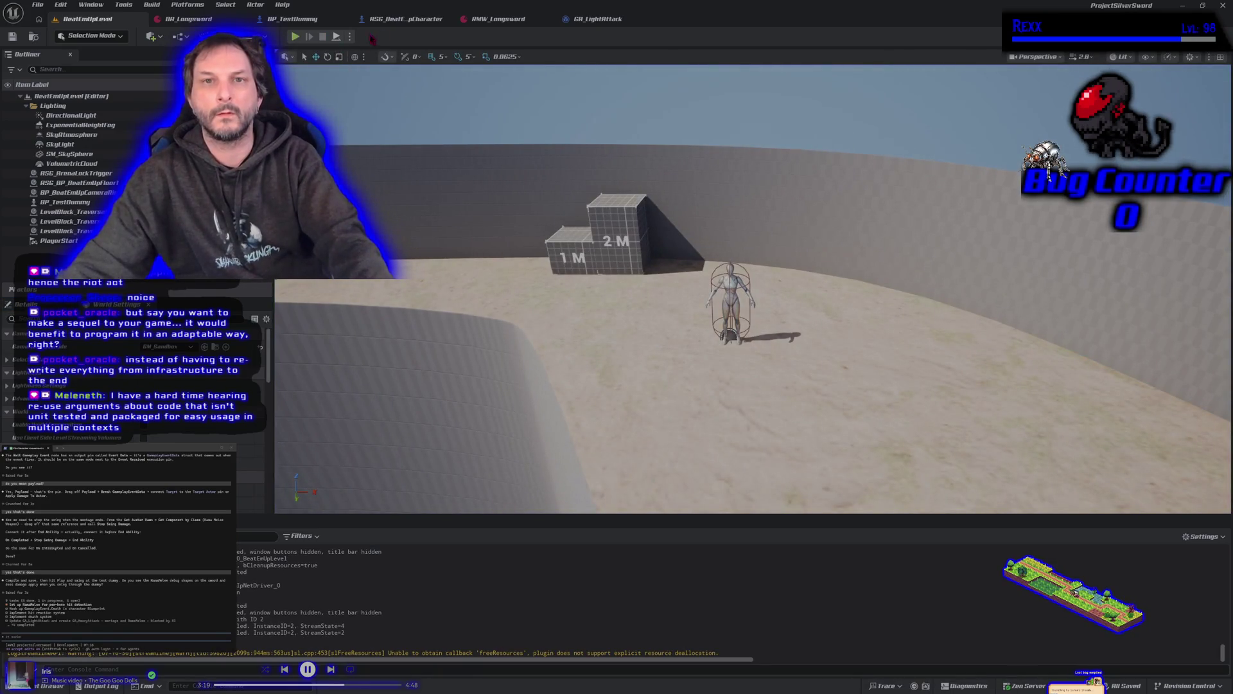
left_click(388, 24)
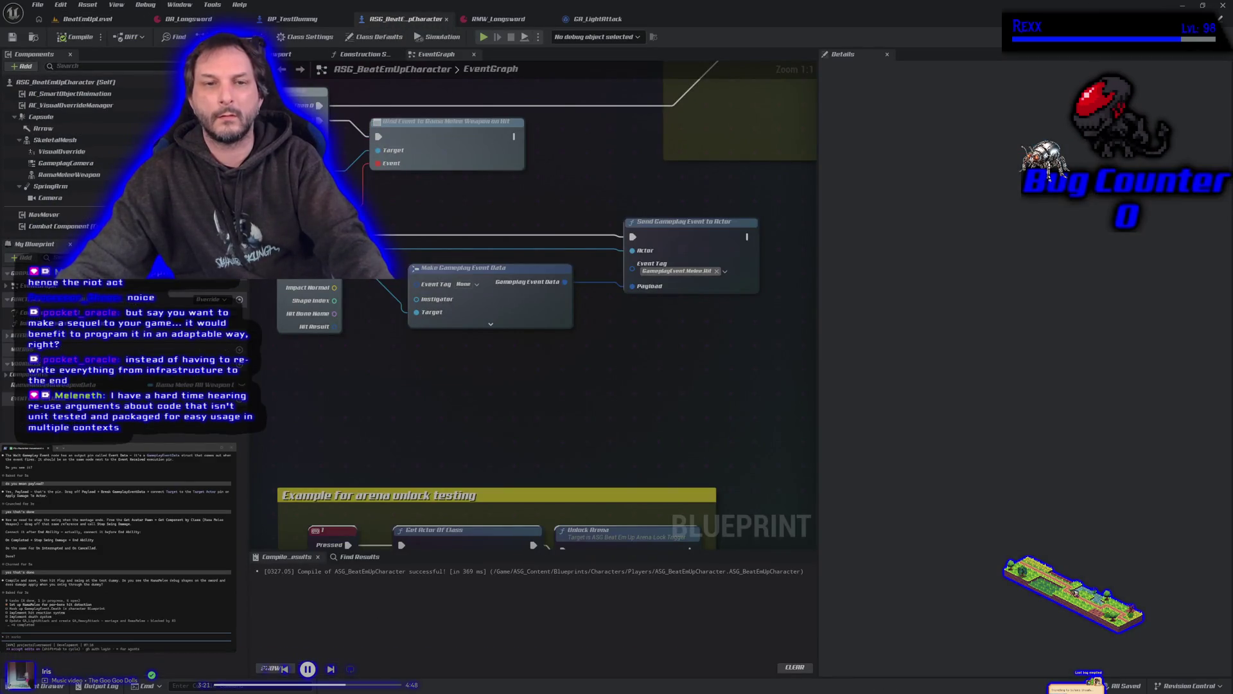
Step: Browse the Content Drawer to Animations/Longsword/Montage/Light_Attack and open AM_Longsword_Light_Attack
key("ctrl+space")
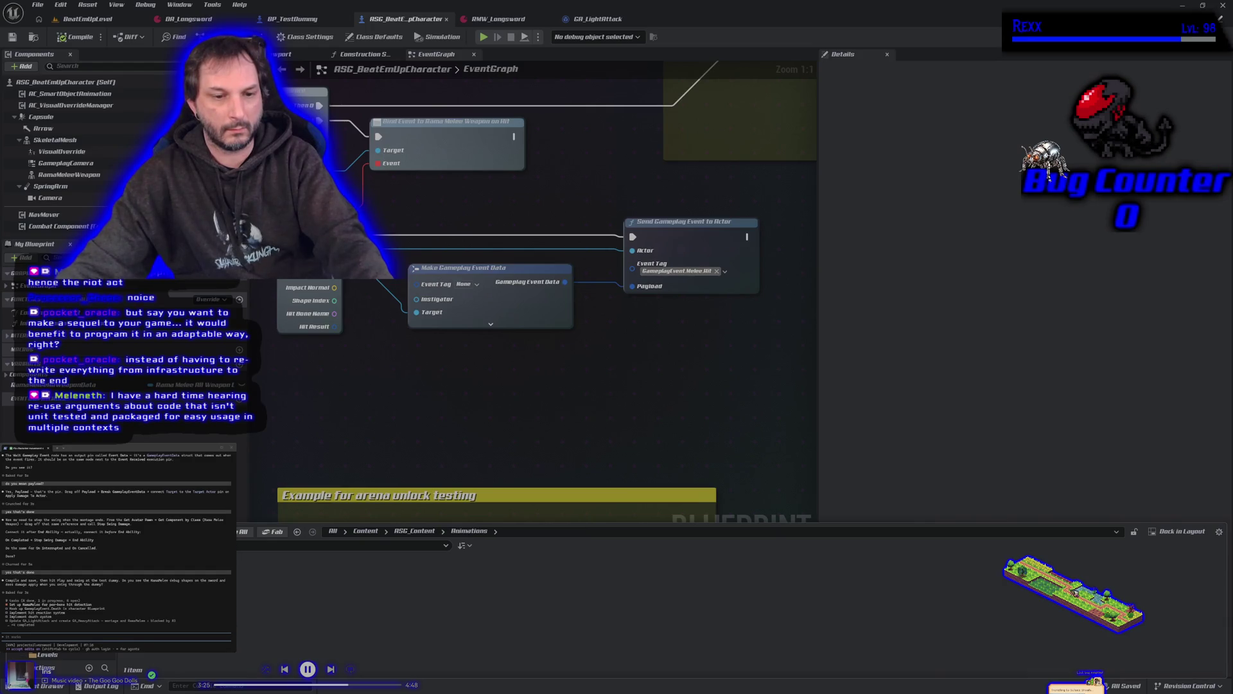
key("Return")
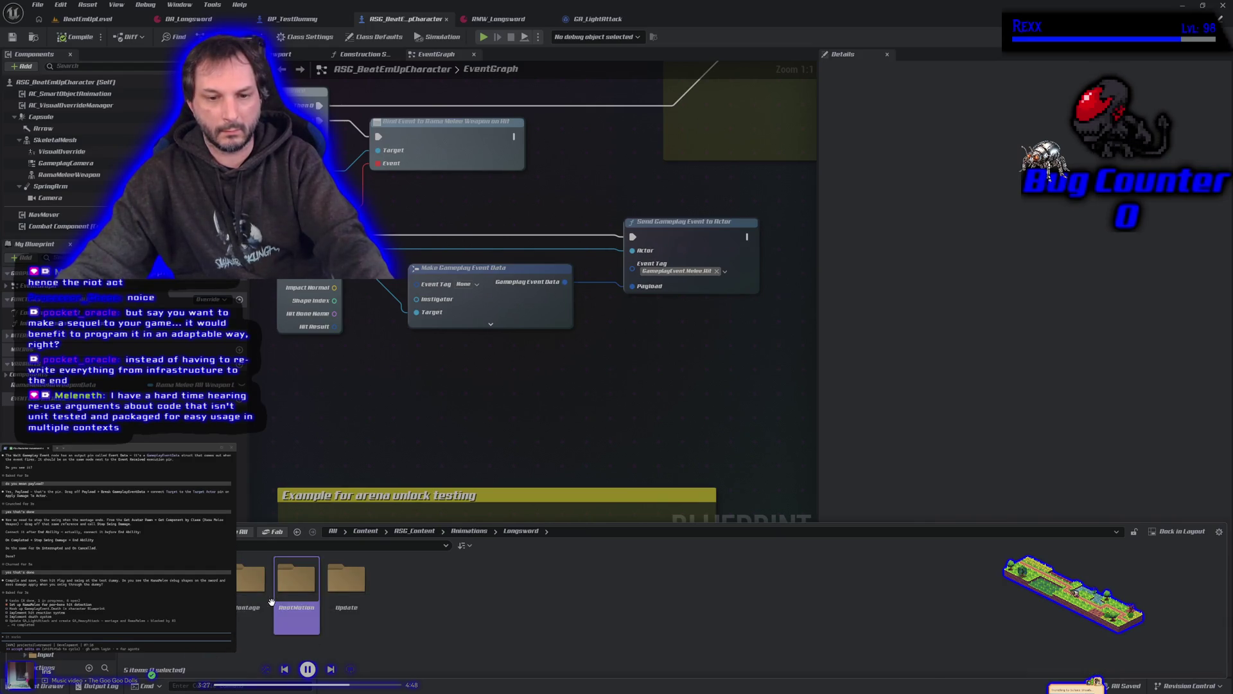
double_click(250, 600)
double_click(250, 601)
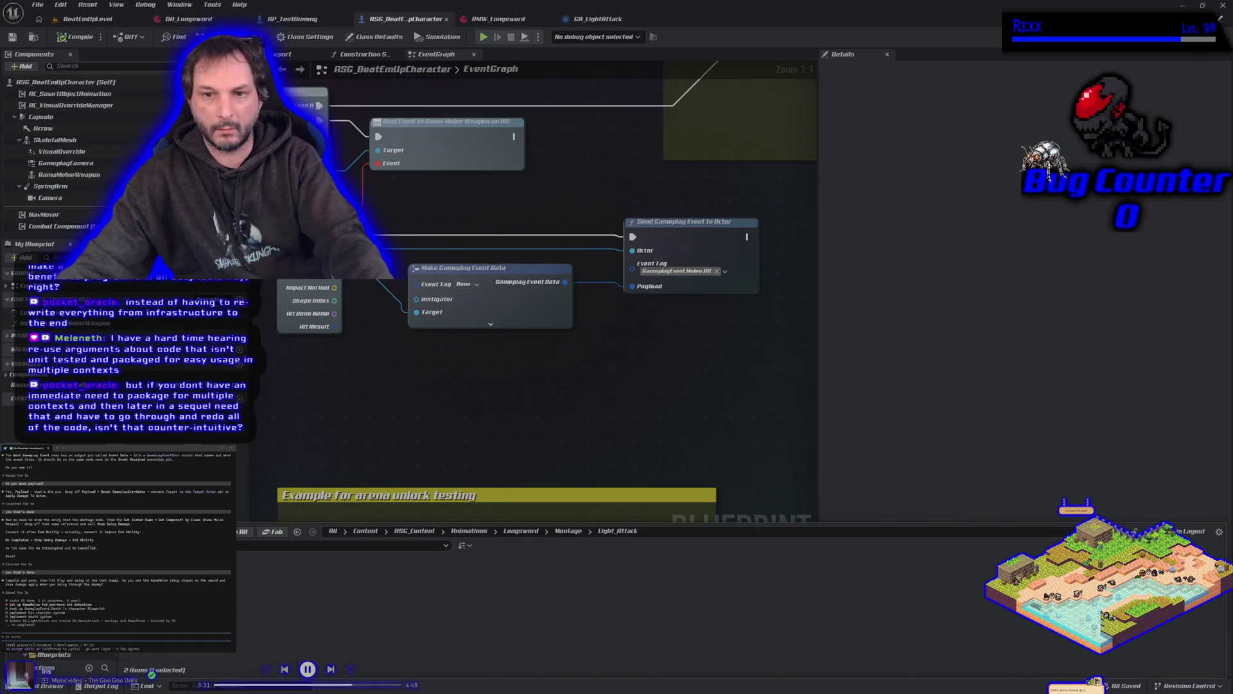
double_click(251, 600)
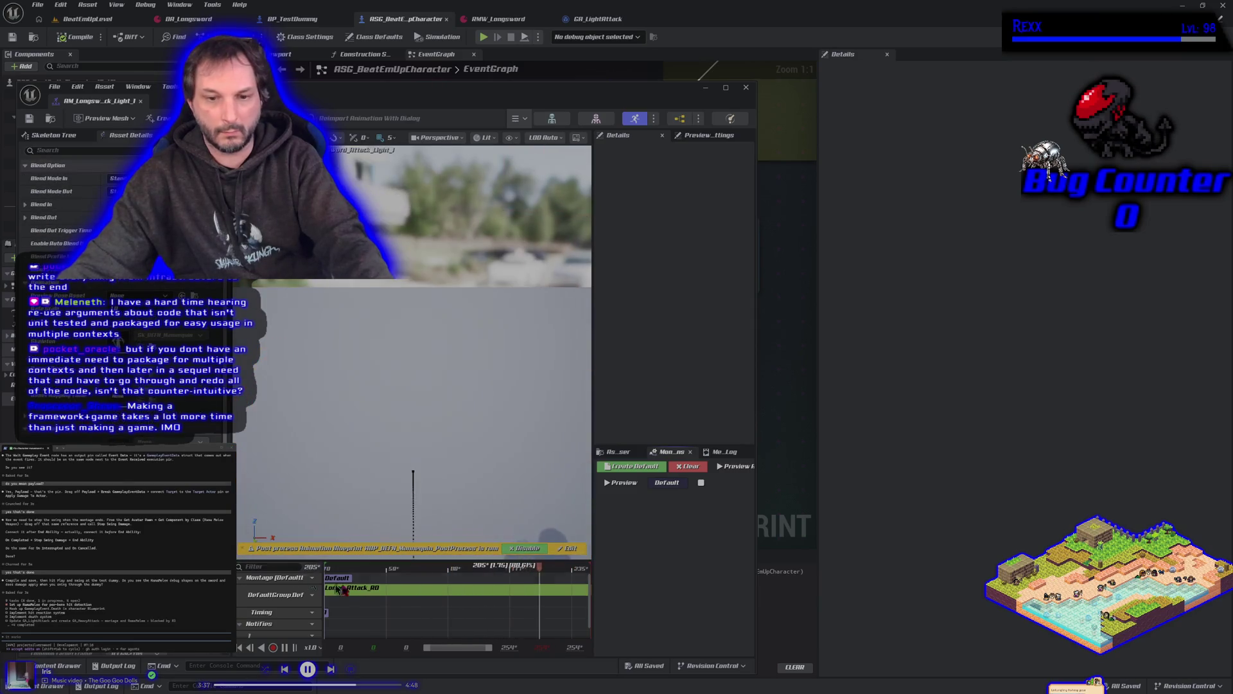
Step: Open the Longs_Attack_RD animation from the montage, dock its tab, and play BeatEmUpLevel again
scroll(407, 605, "down", 1)
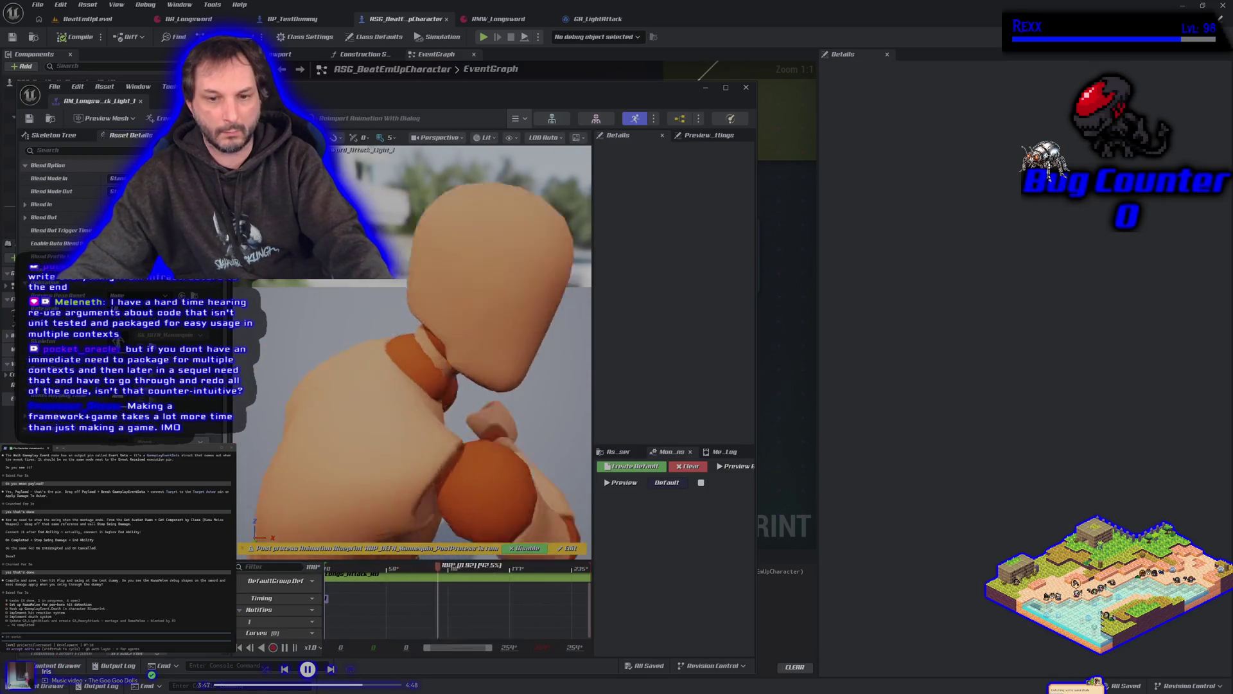
left_click(398, 583)
double_click(398, 584)
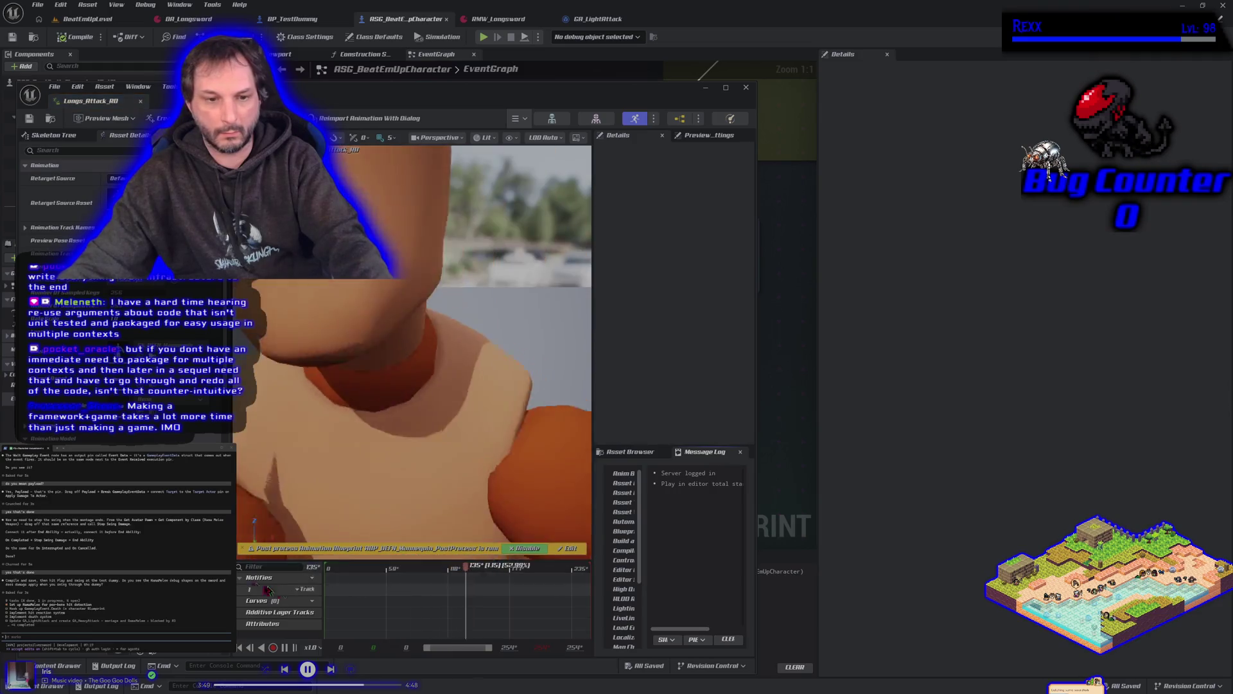
scroll(84, 212, "down", 5)
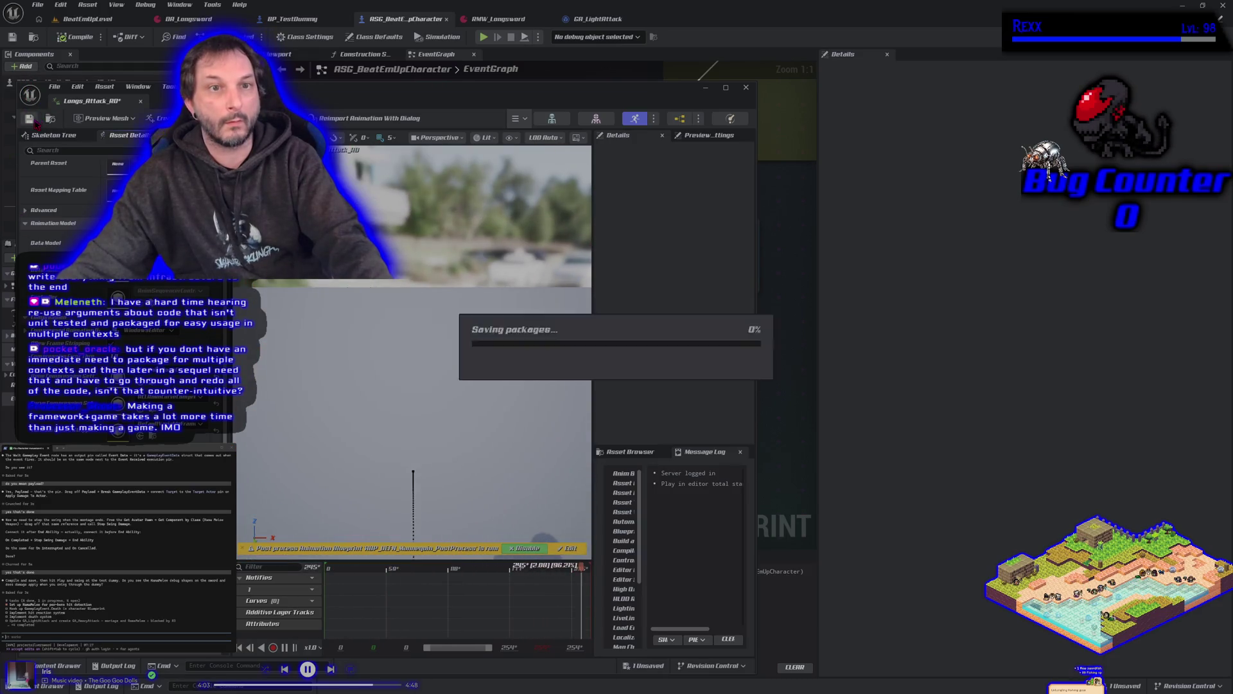
mouse_move(88, 101)
left_mouse_down()
mouse_move(713, 71)
mouse_move(619, 19)
left_mouse_up()
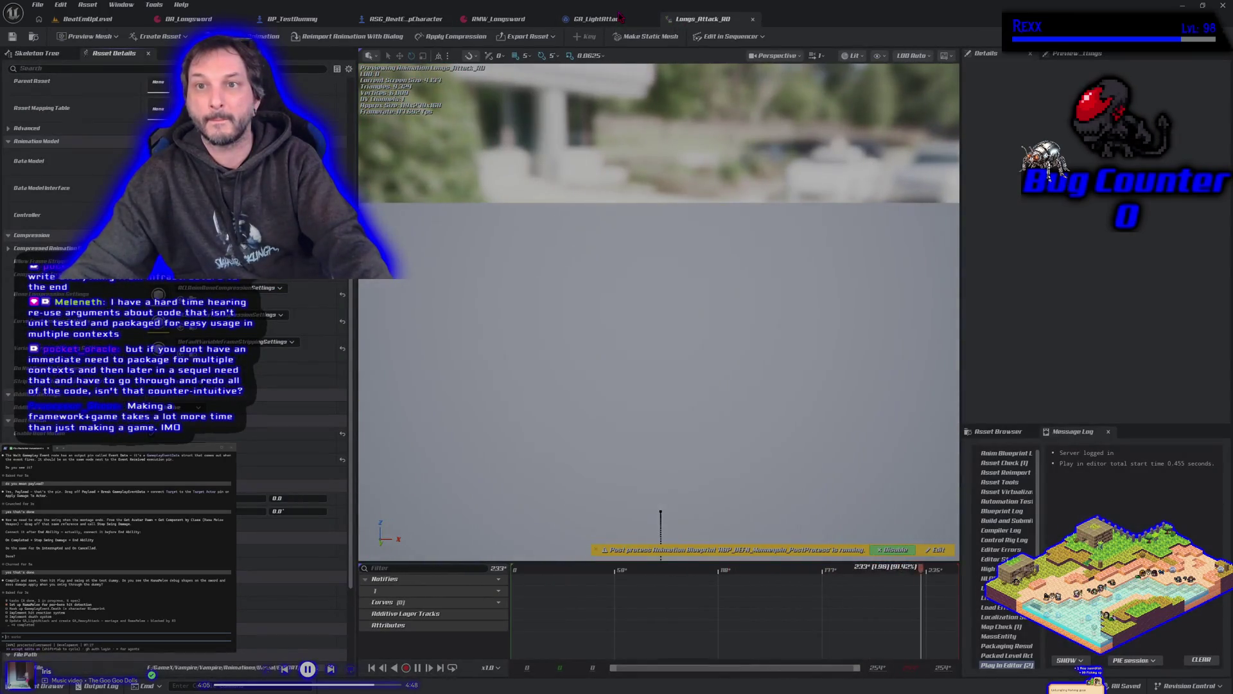
left_click(109, 19)
left_click(295, 37)
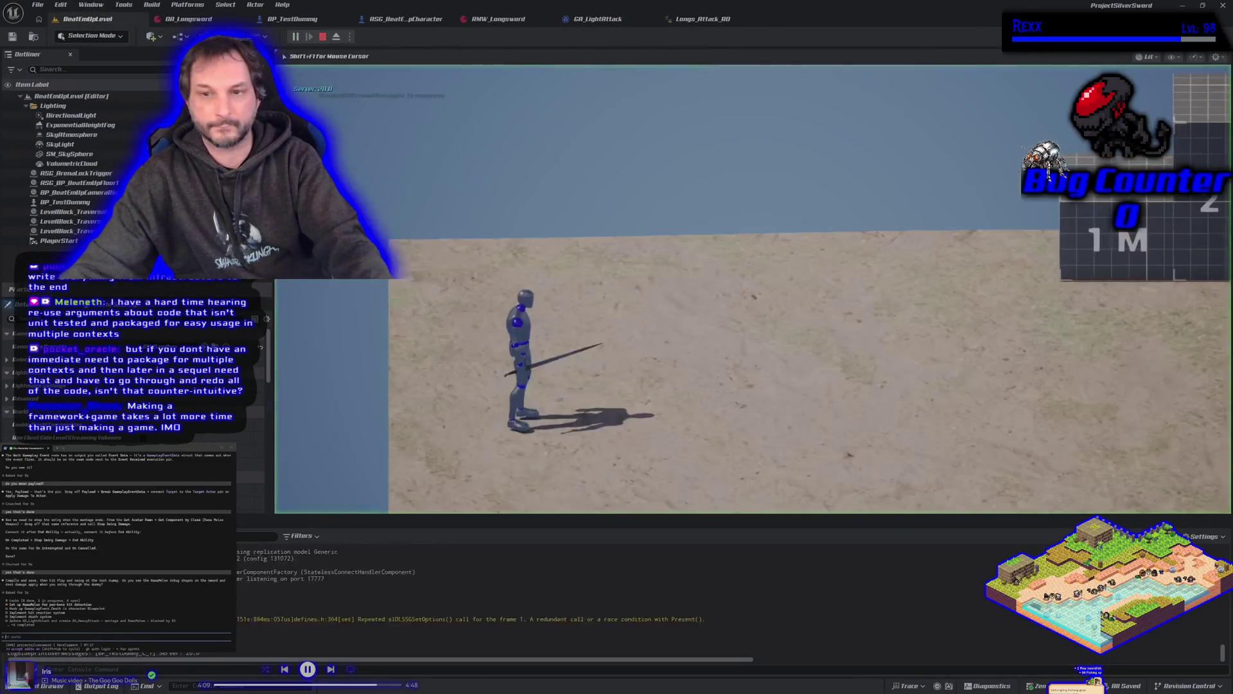
Step: Walk the character up to the dummy, circle it while attacking, then stop the playtest
key("d")
key("d")
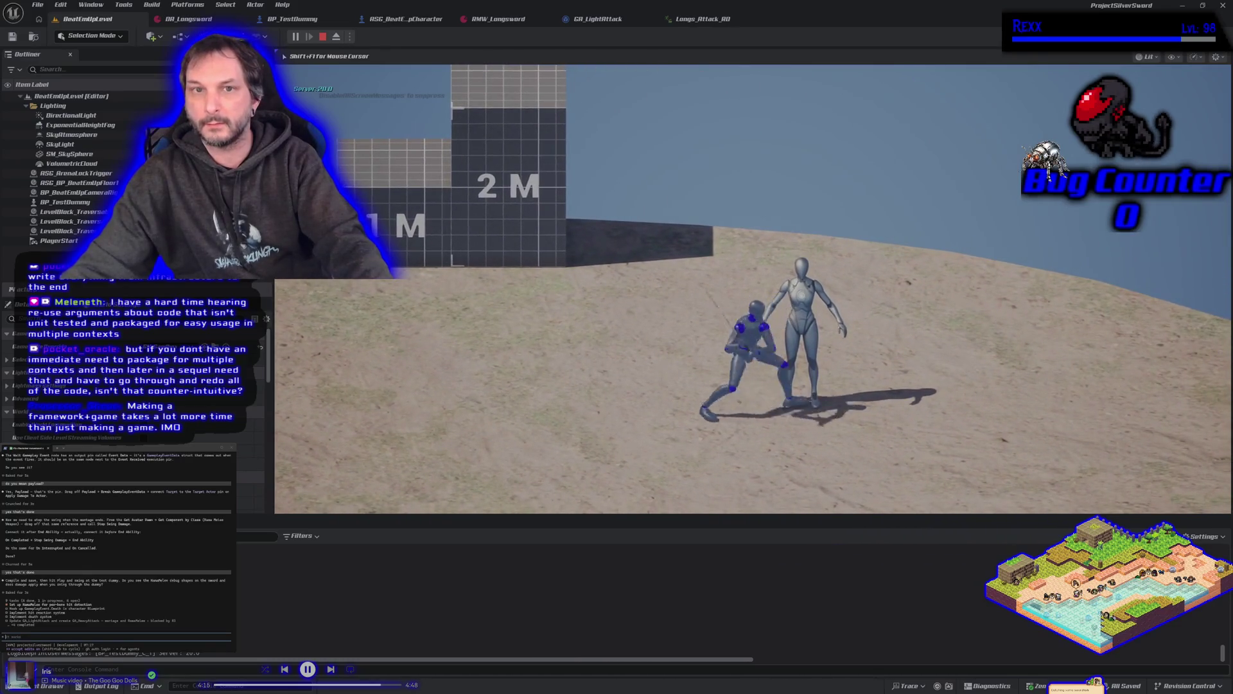
key("d")
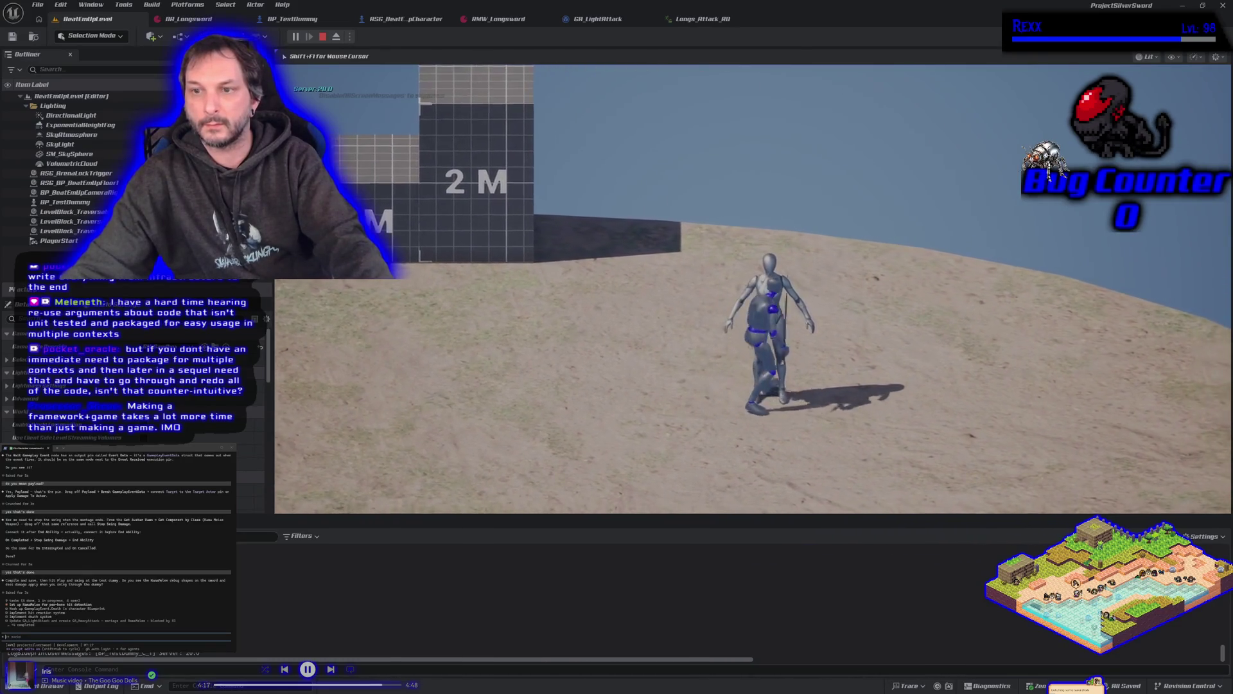
key("s")
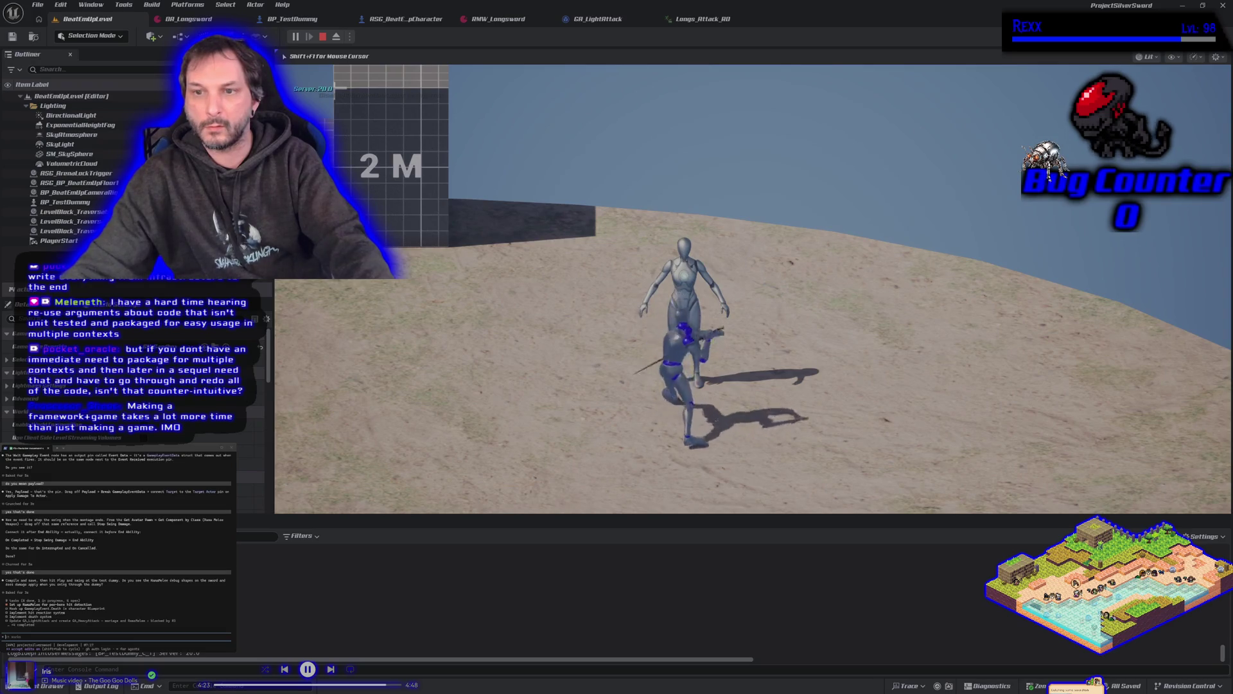
key("a")
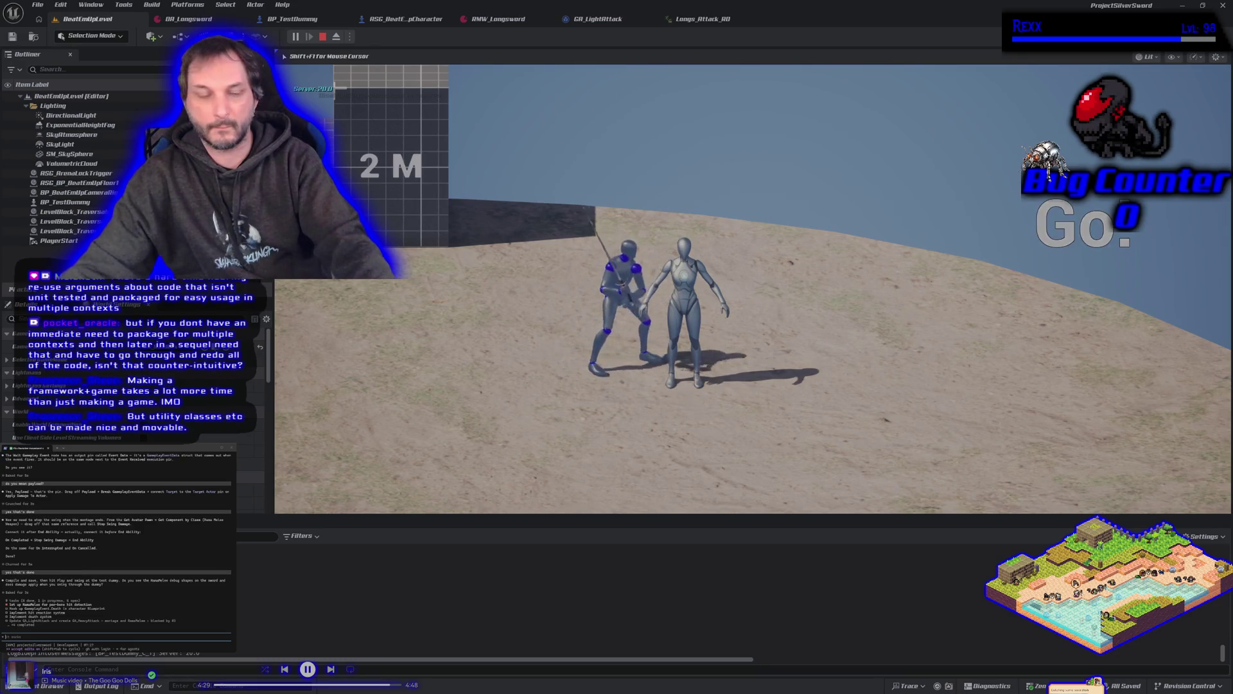
key("Escape")
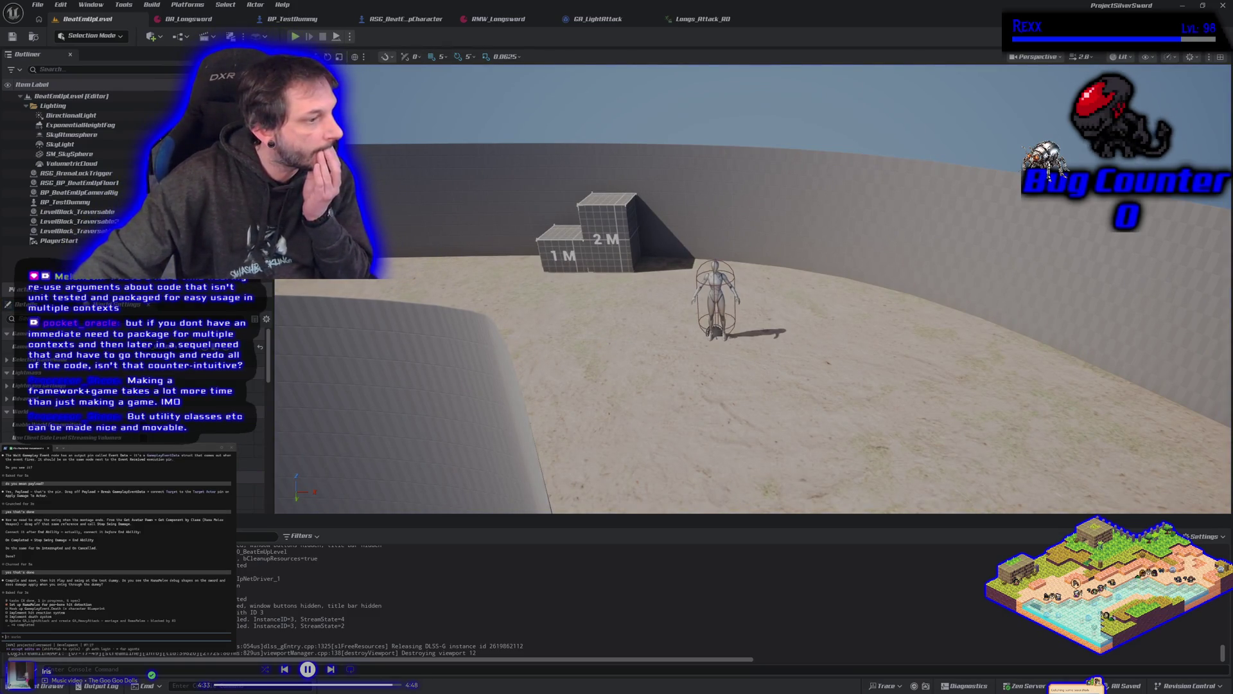
Step: Note 'so dmy' (hits deal no damage), run a brief playtest, and open ASG_BeatEmUpCharacter
type("so damage when hitting the du")
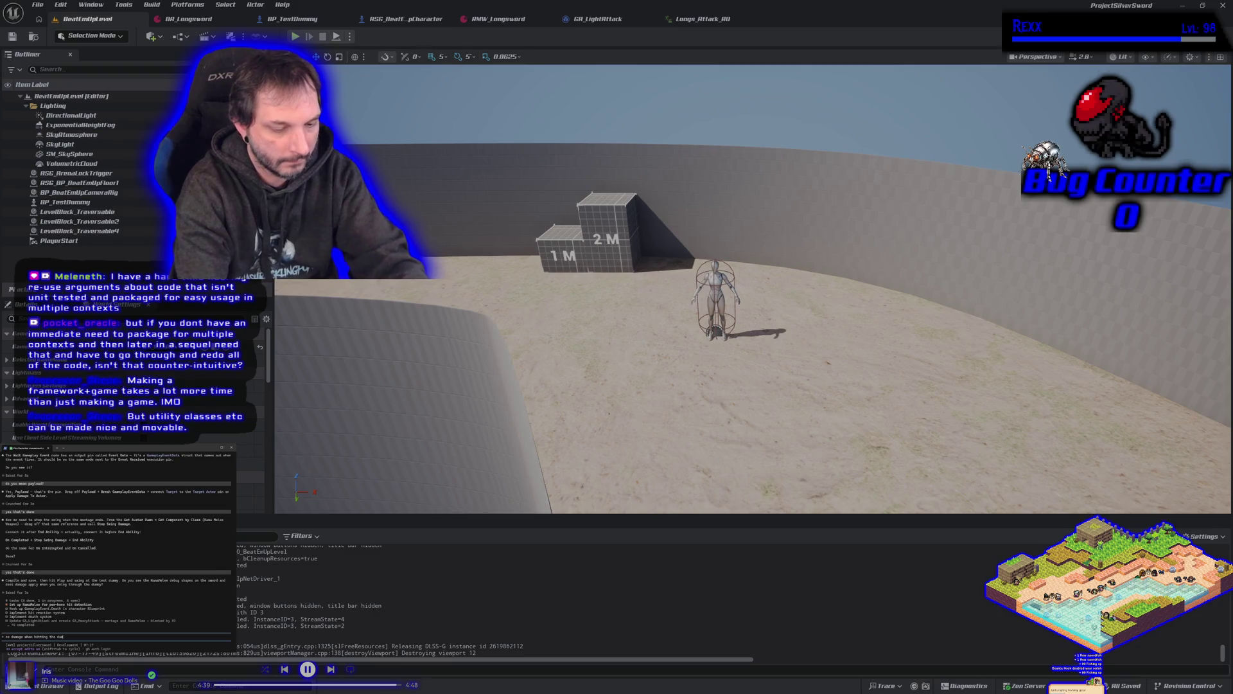
type("my")
key("Return")
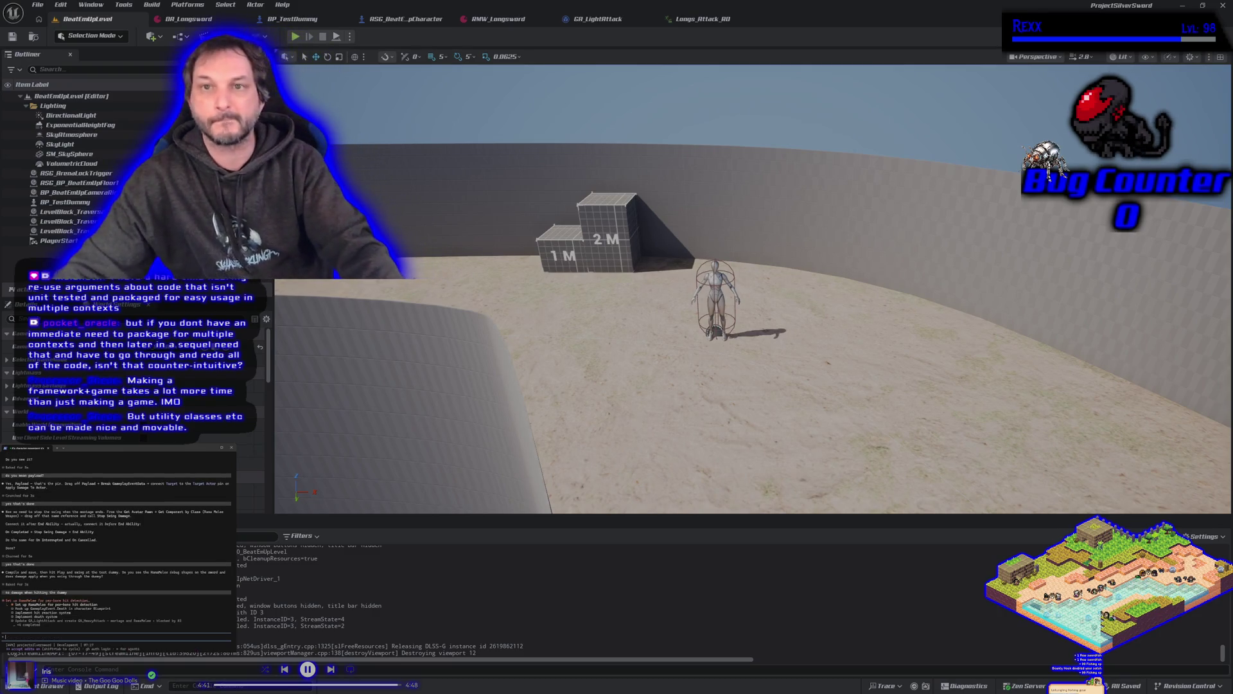
left_click(297, 38)
key("d")
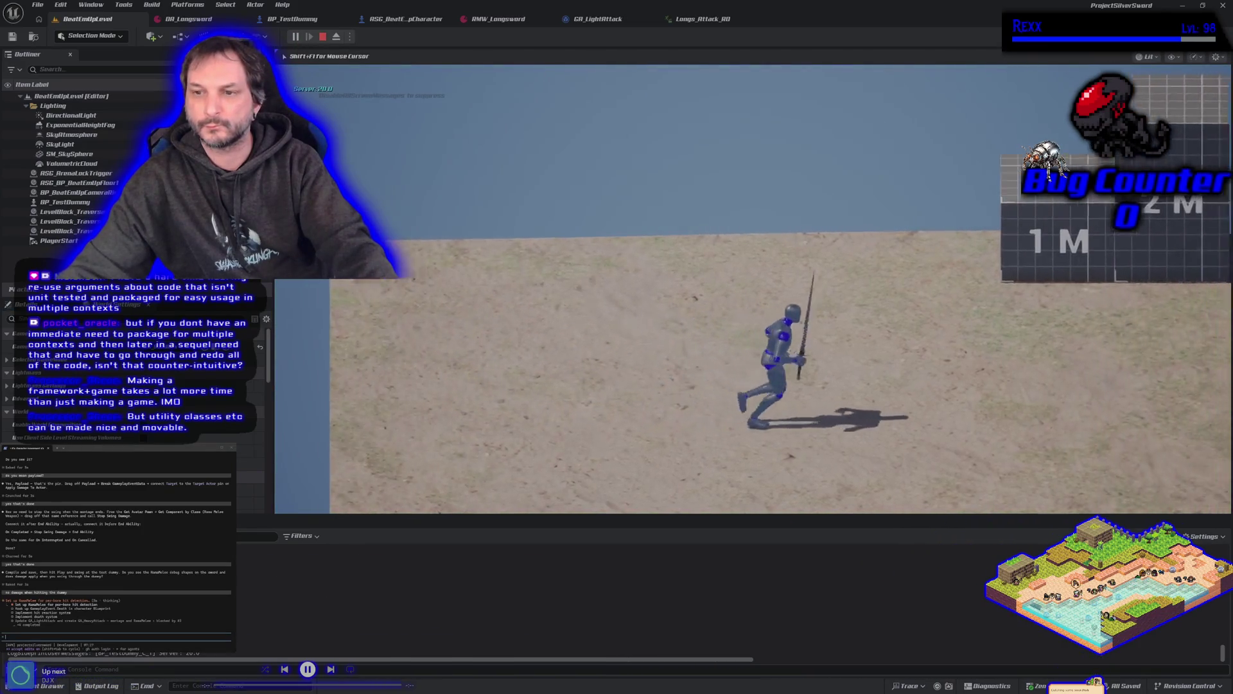
key("Escape")
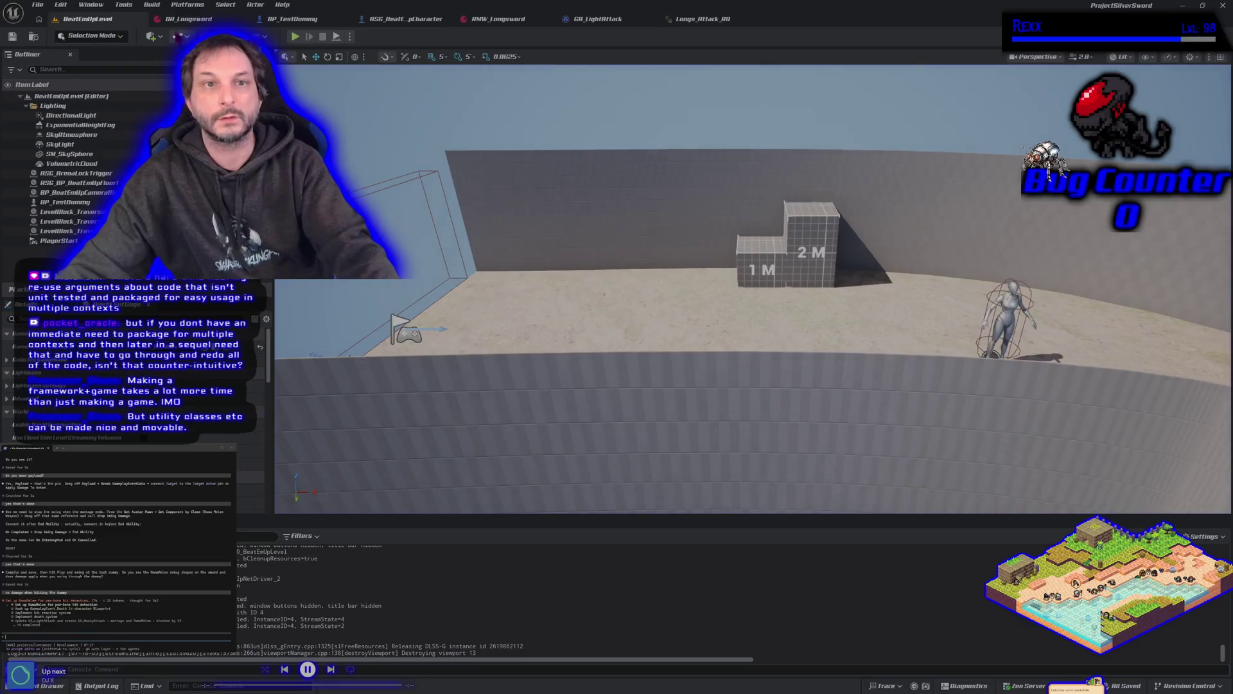
left_click(405, 23)
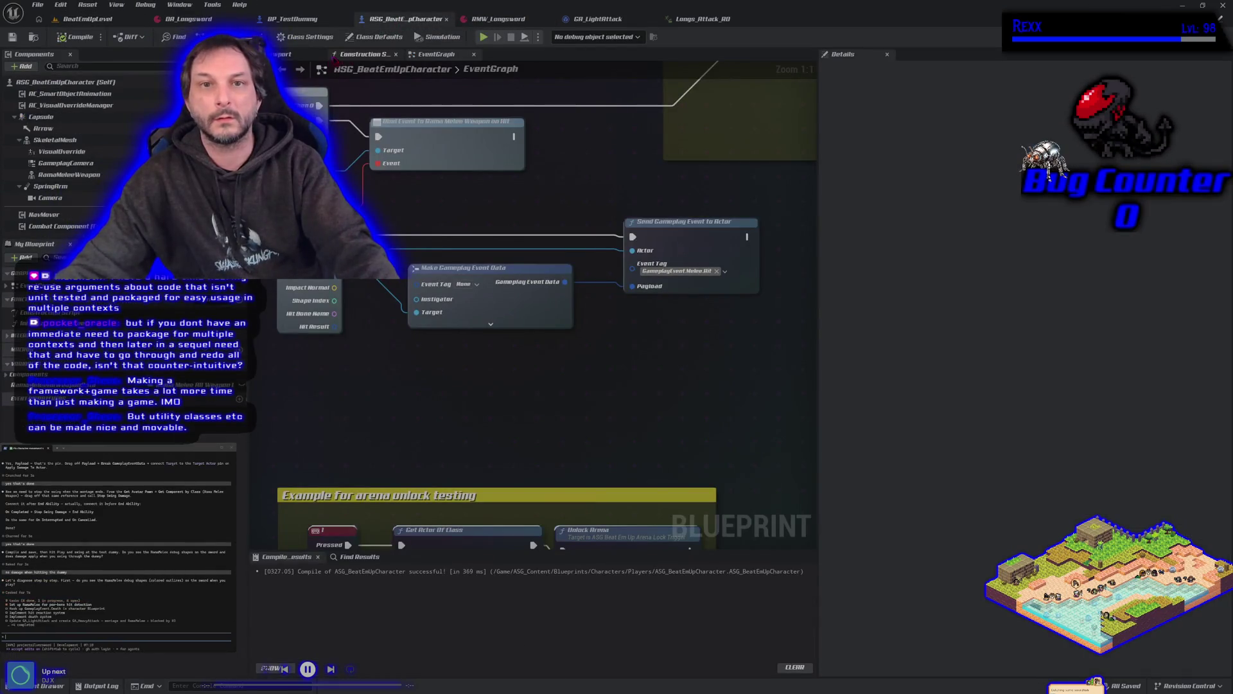
Step: Turn on Draw Sweeps and Draw Lines for RamaMeleeWeapon, compile and save, and return to the level
left_click(355, 55)
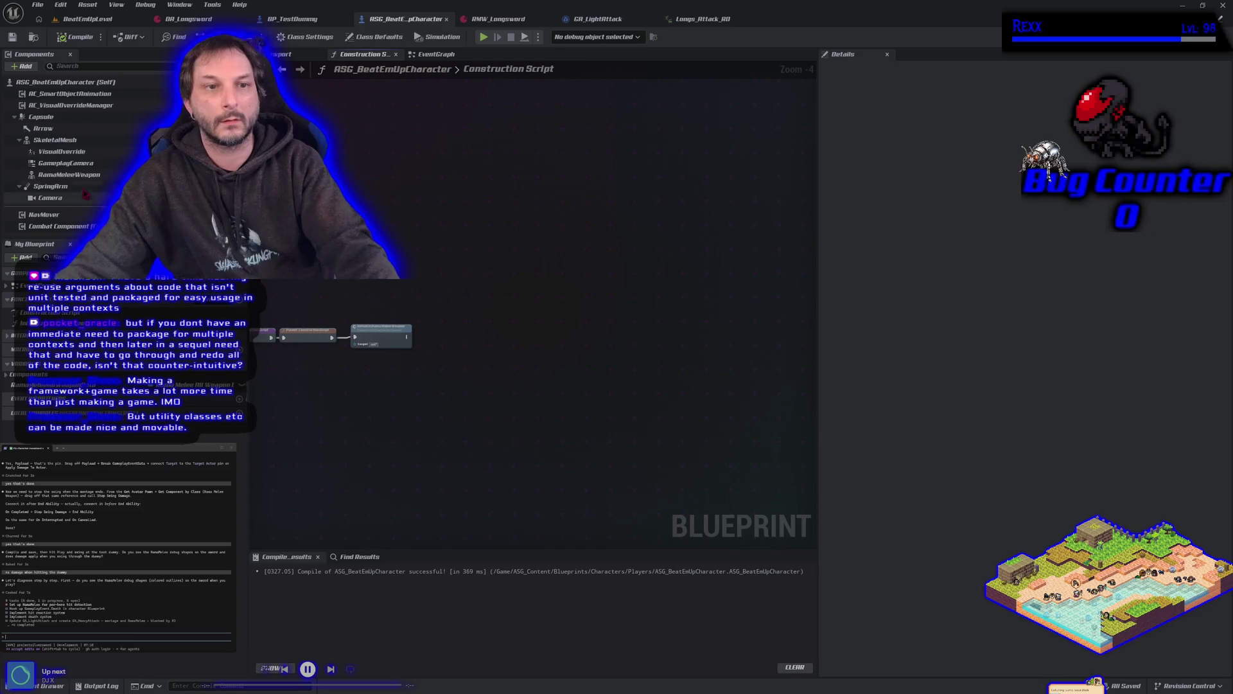
left_click(69, 174)
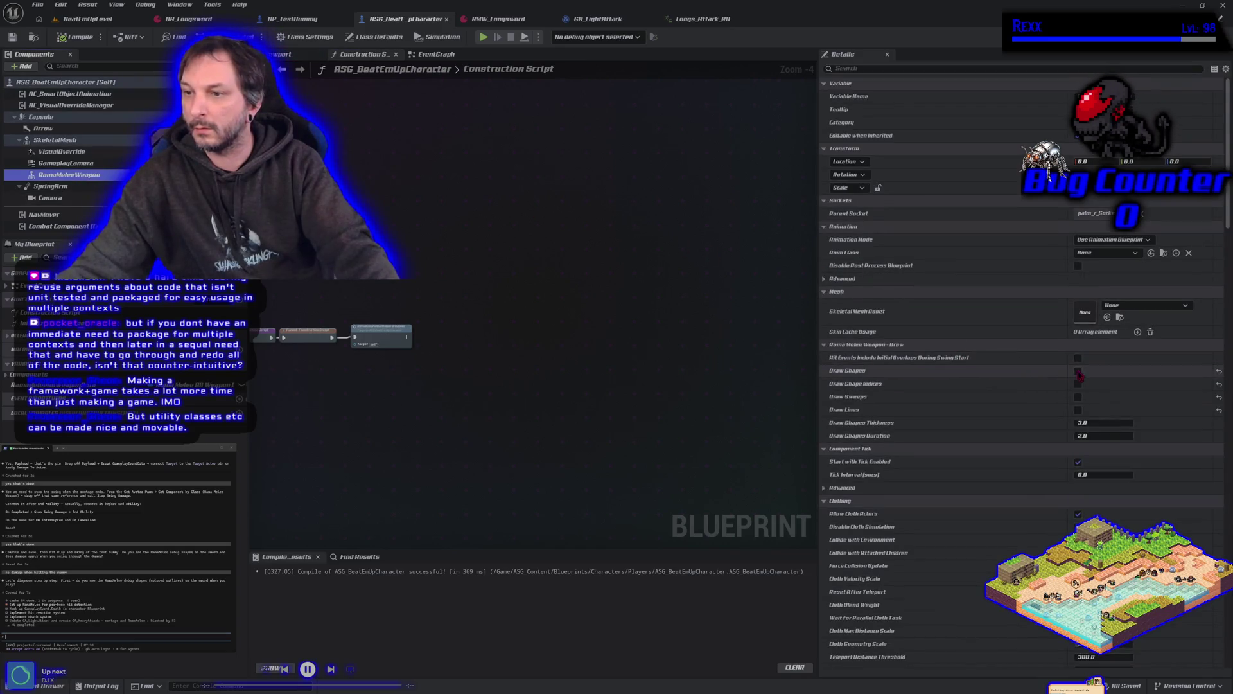
left_click(1078, 396)
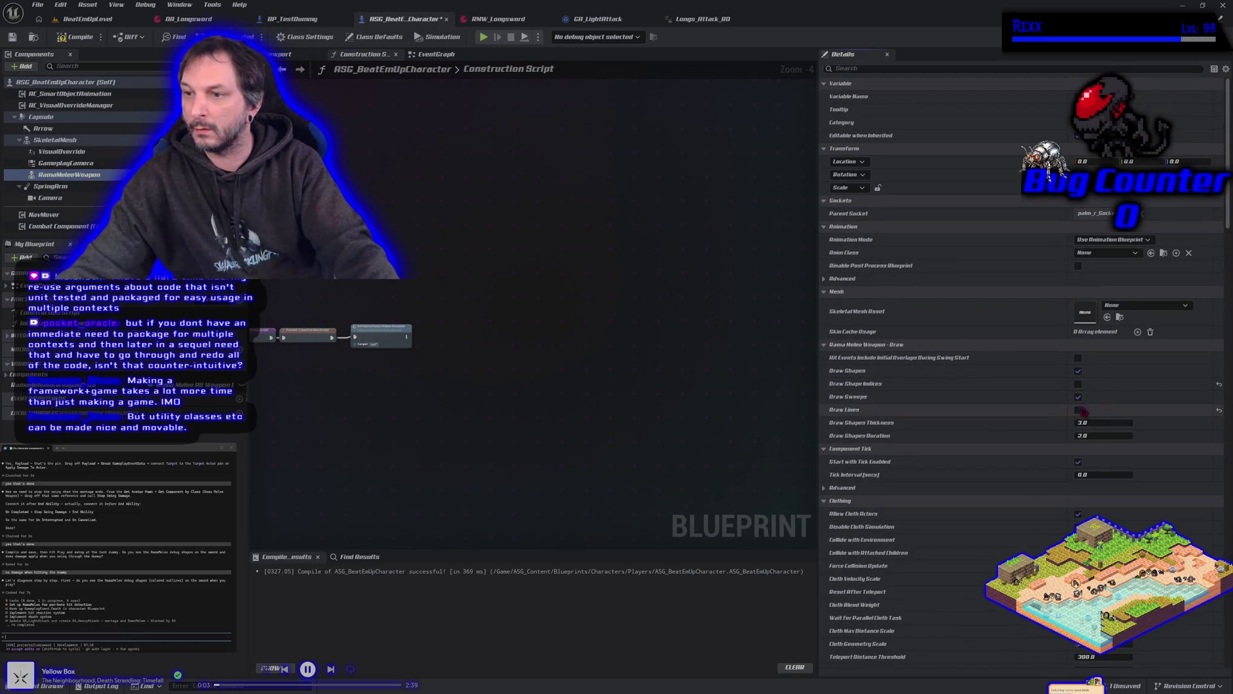
left_click(1078, 372)
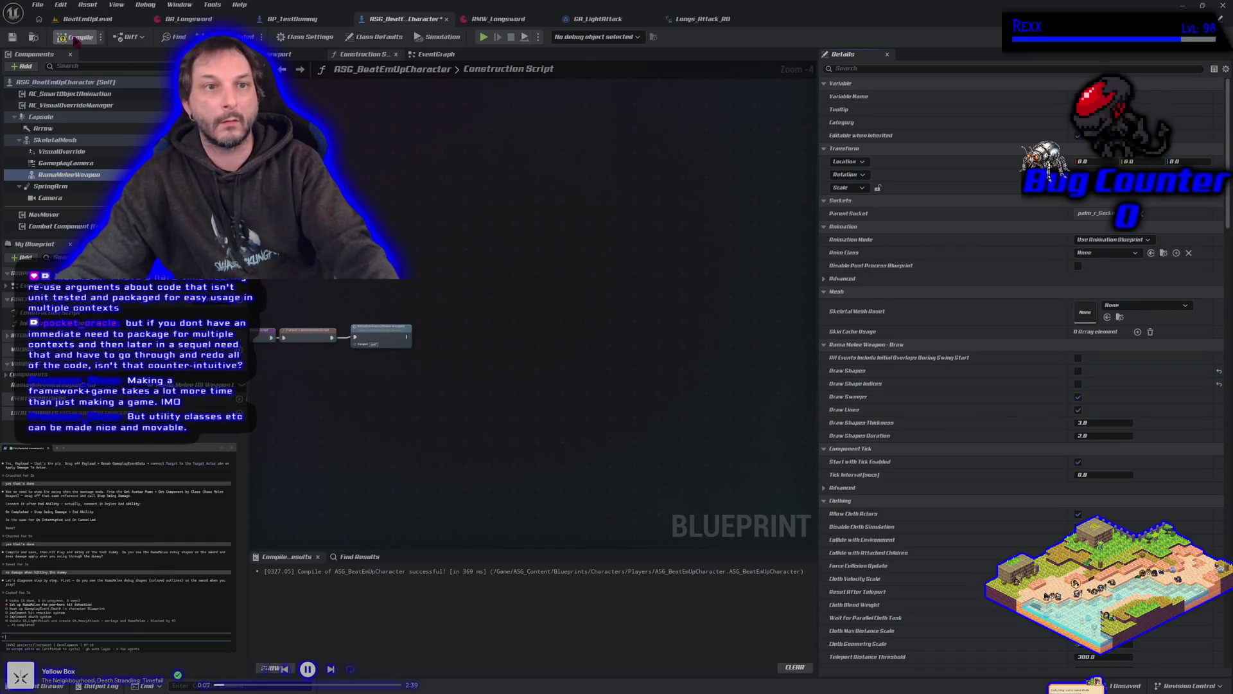
left_click(12, 36)
left_click(87, 18)
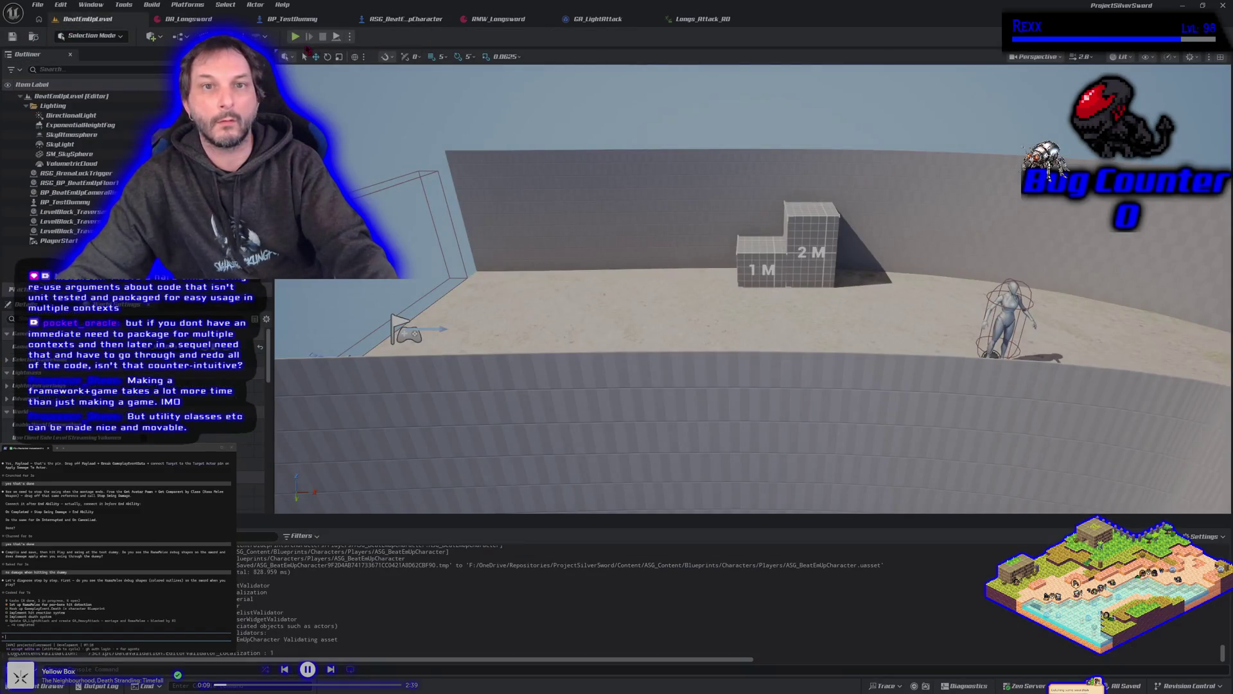
Step: Playtest a swing at the dummy to see the red debug traces, then open GA_LightAttack
key("alt+p")
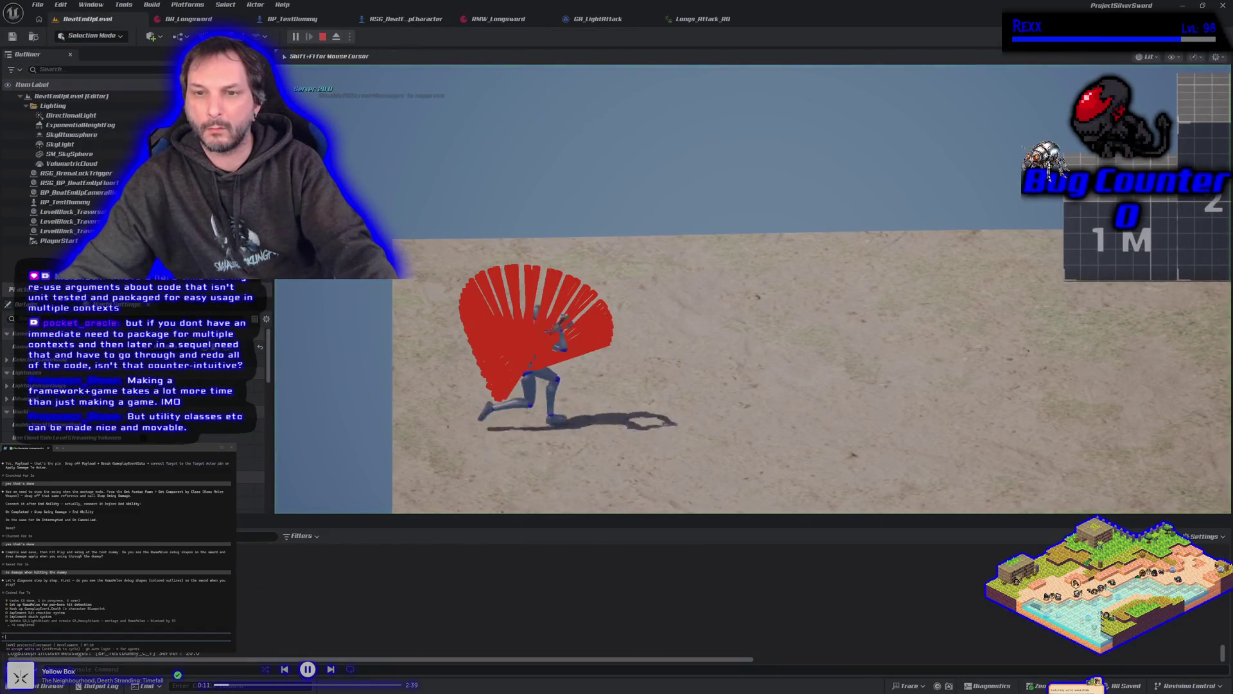
key("d")
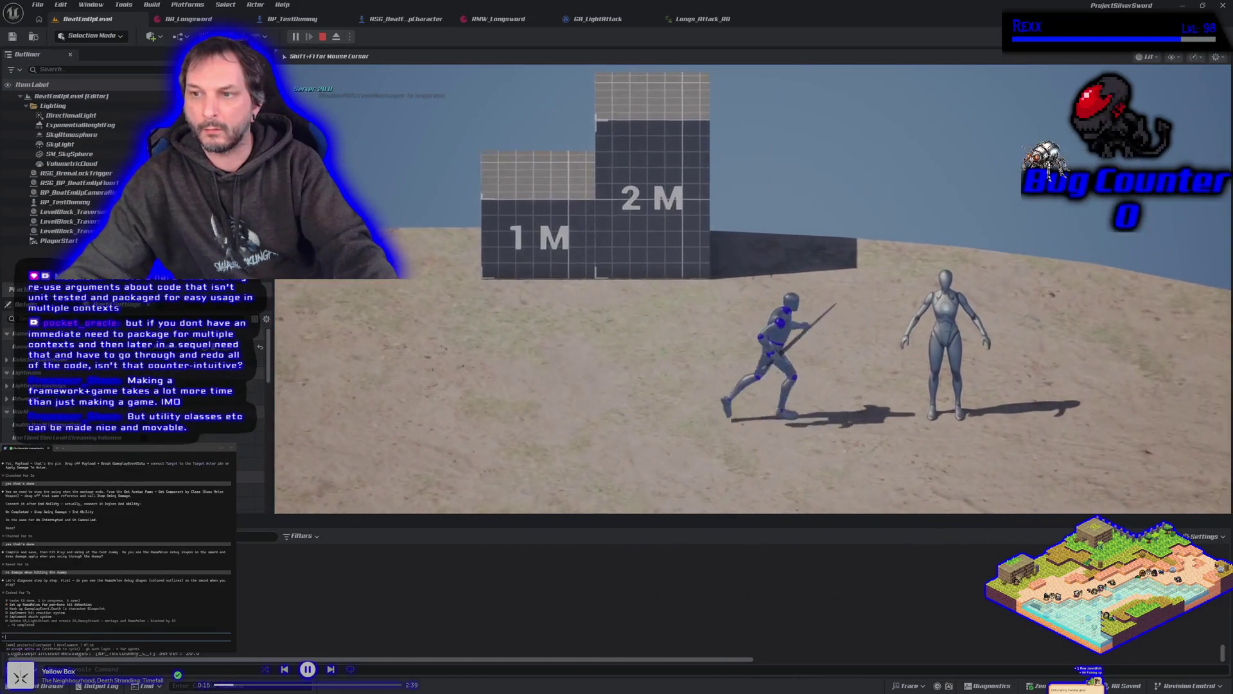
left_click(753, 289)
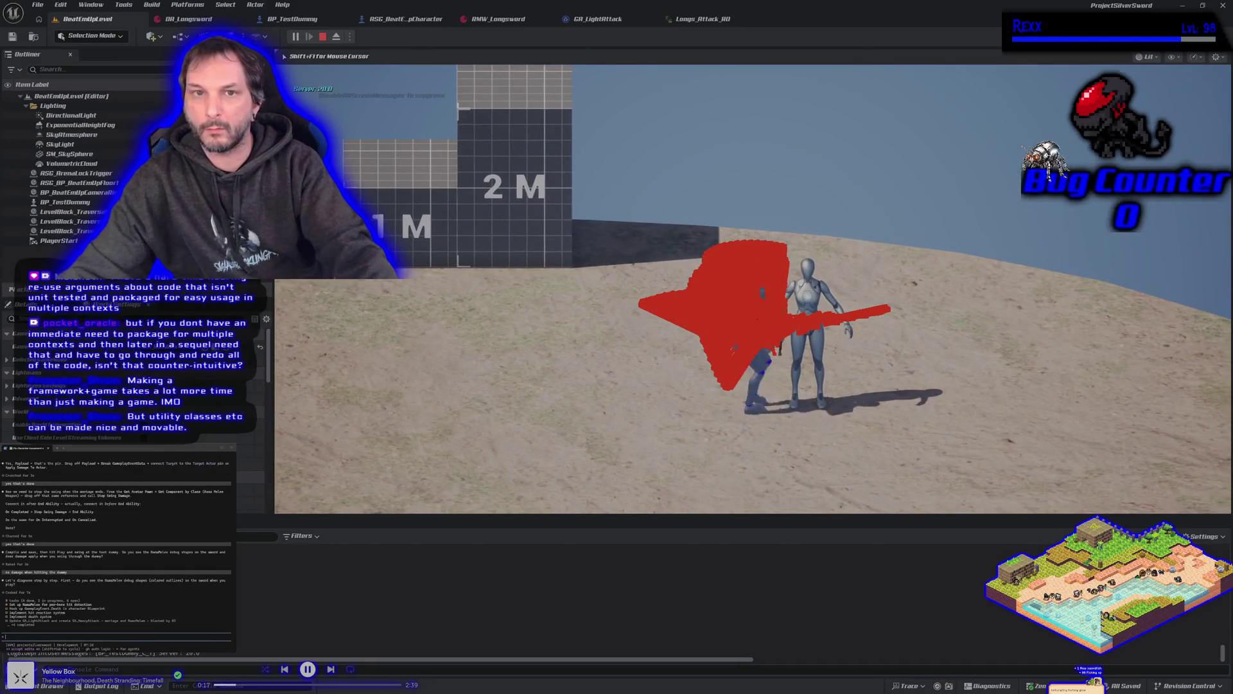
key("Escape")
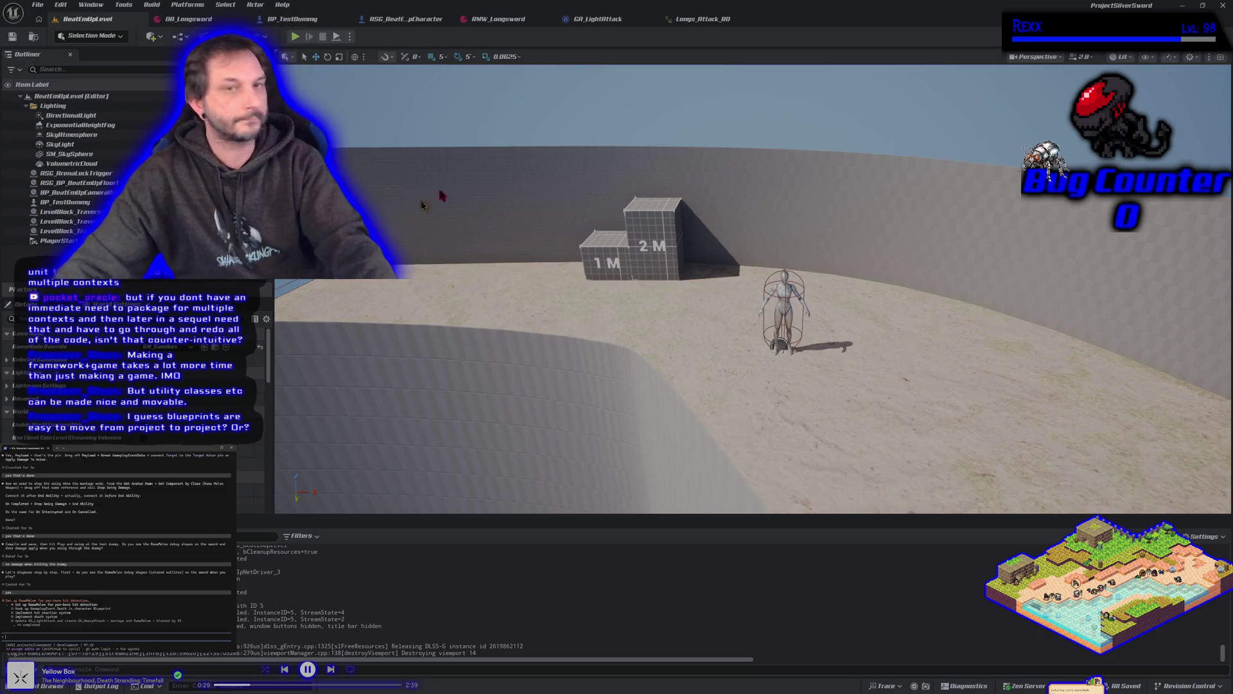
left_click(616, 19)
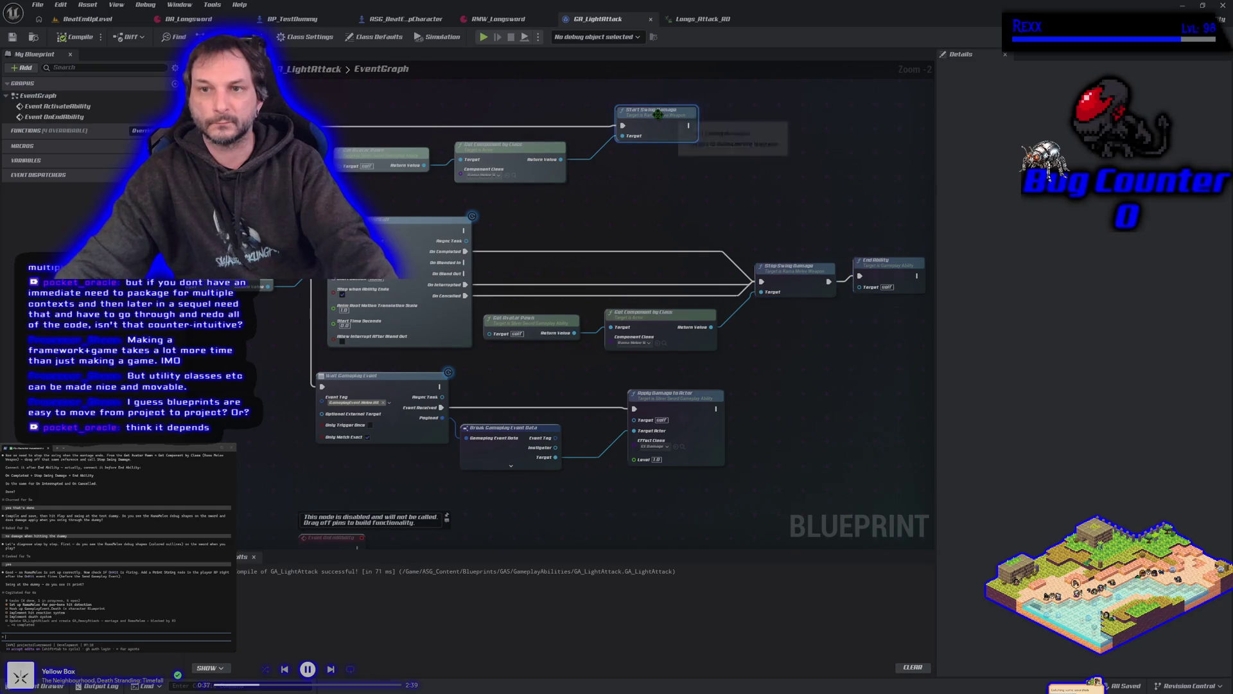
Step: Test a breakpoint on Start Swing Damage during a playtest, then clear it
key("F9")
left_click(483, 38)
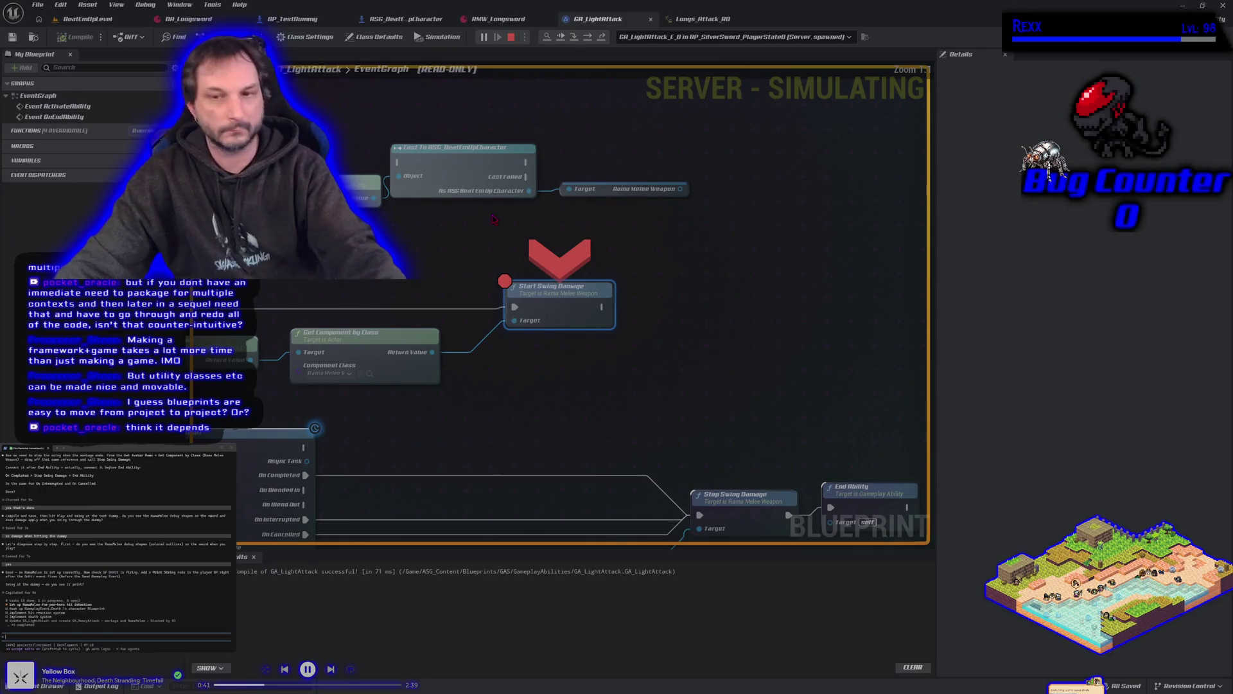
key("Escape")
key("F9")
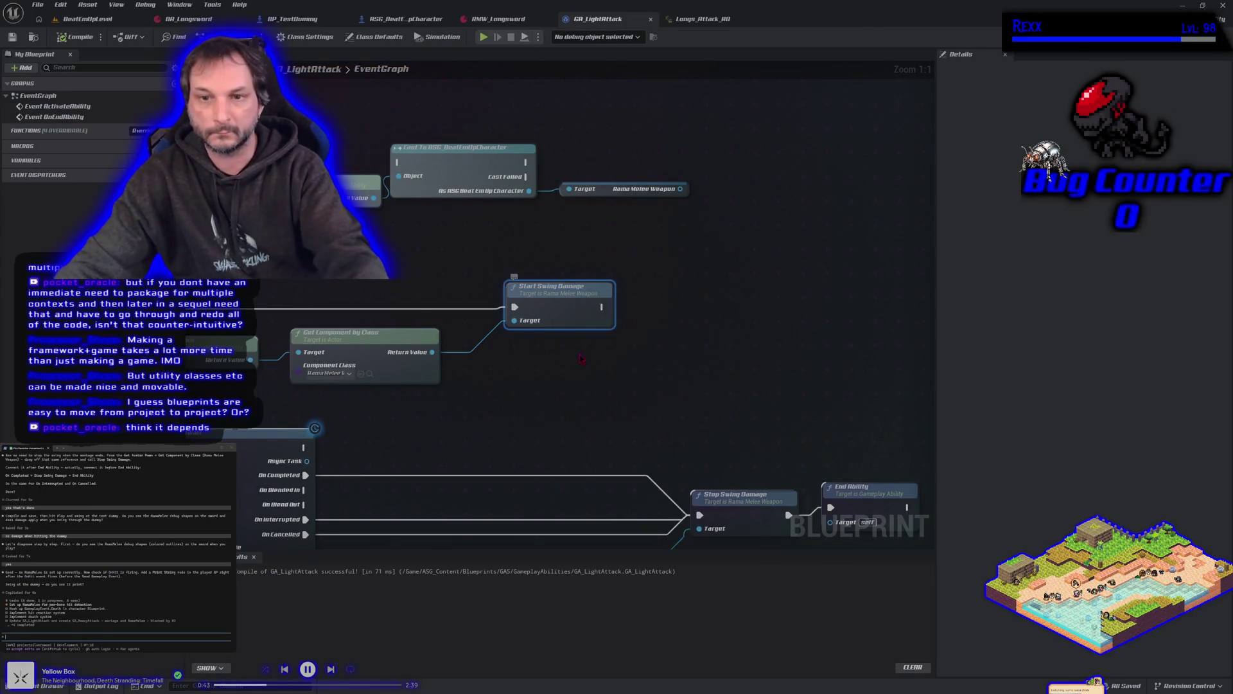
Step: Bring the lower damage nodes into view and set a breakpoint on Stop Swing Damage
scroll(579, 354, "down", 1)
left_click_drag(578, 266, 591, 232)
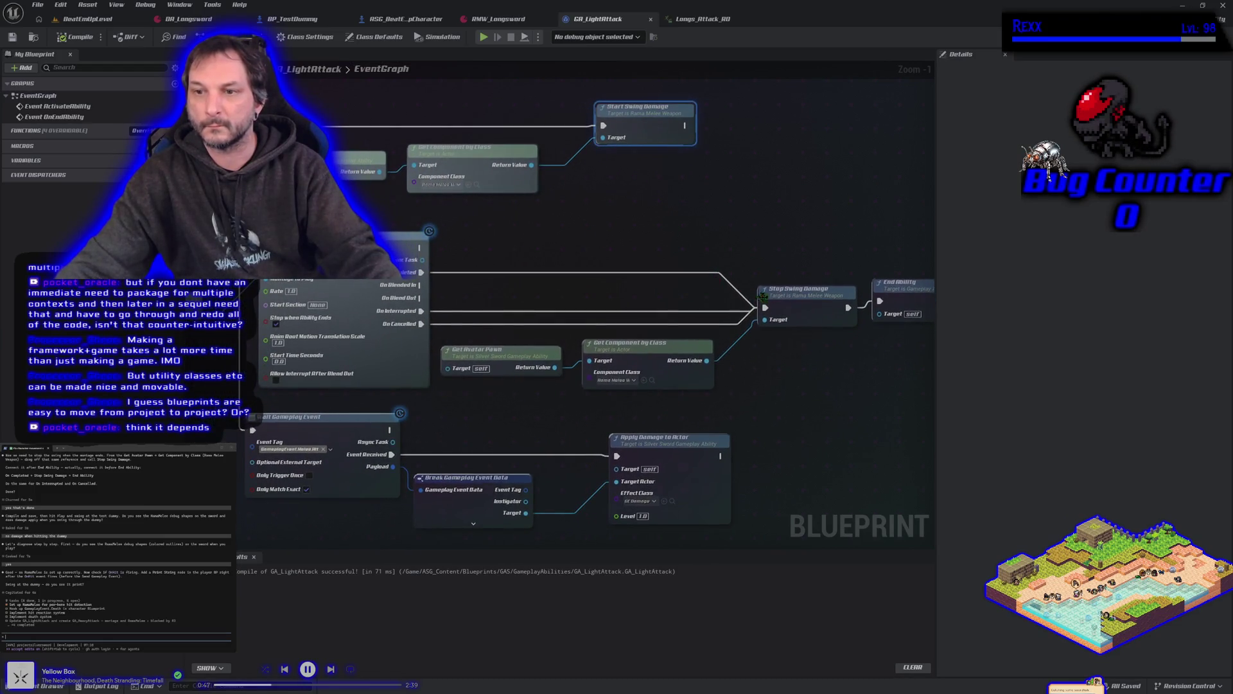
left_click(820, 294)
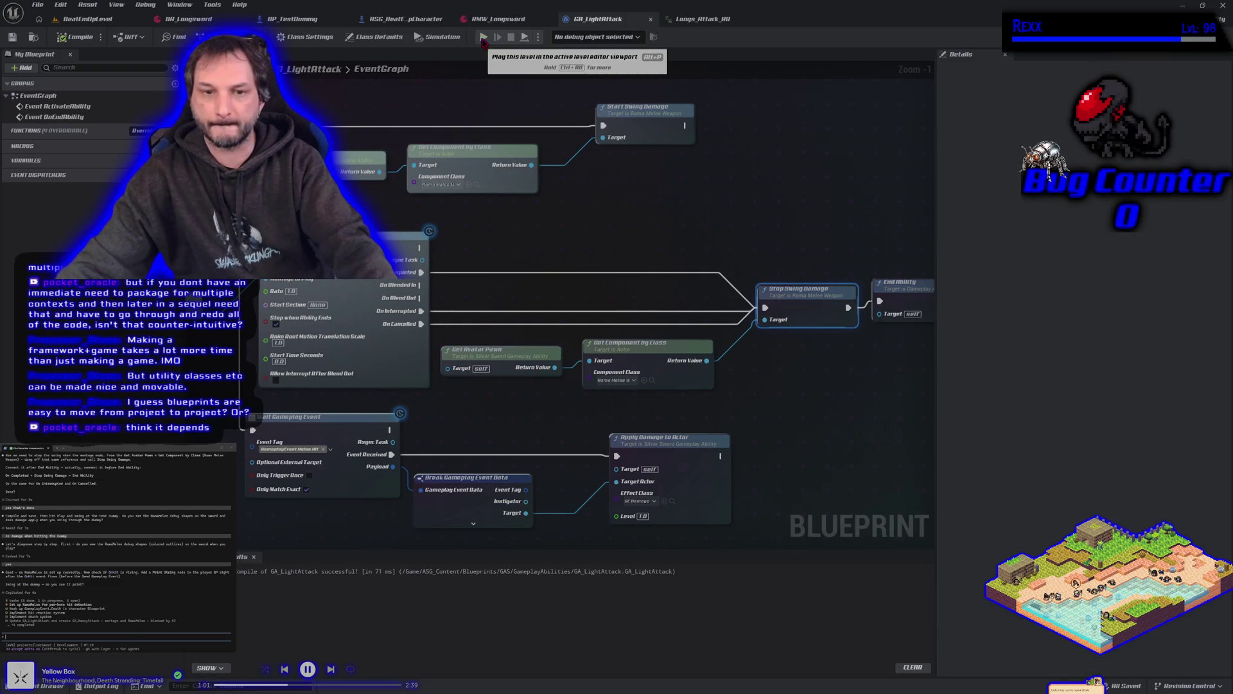
left_click_drag(346, 418, 398, 394)
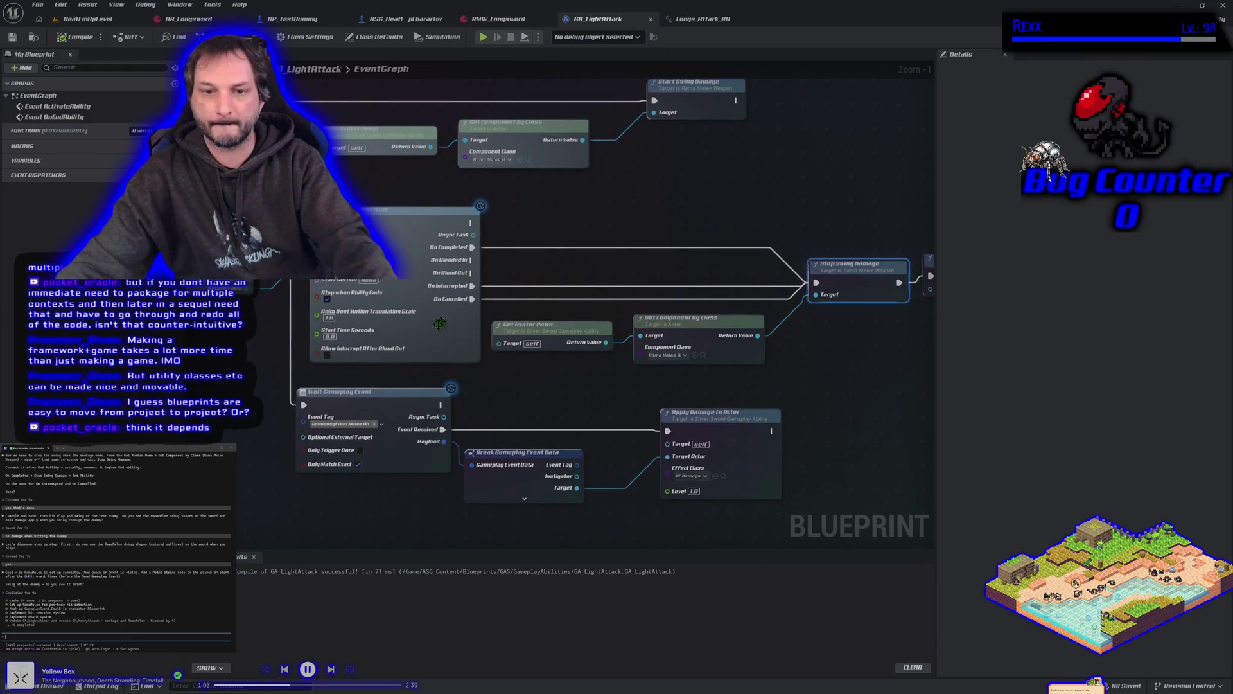
left_click(395, 399)
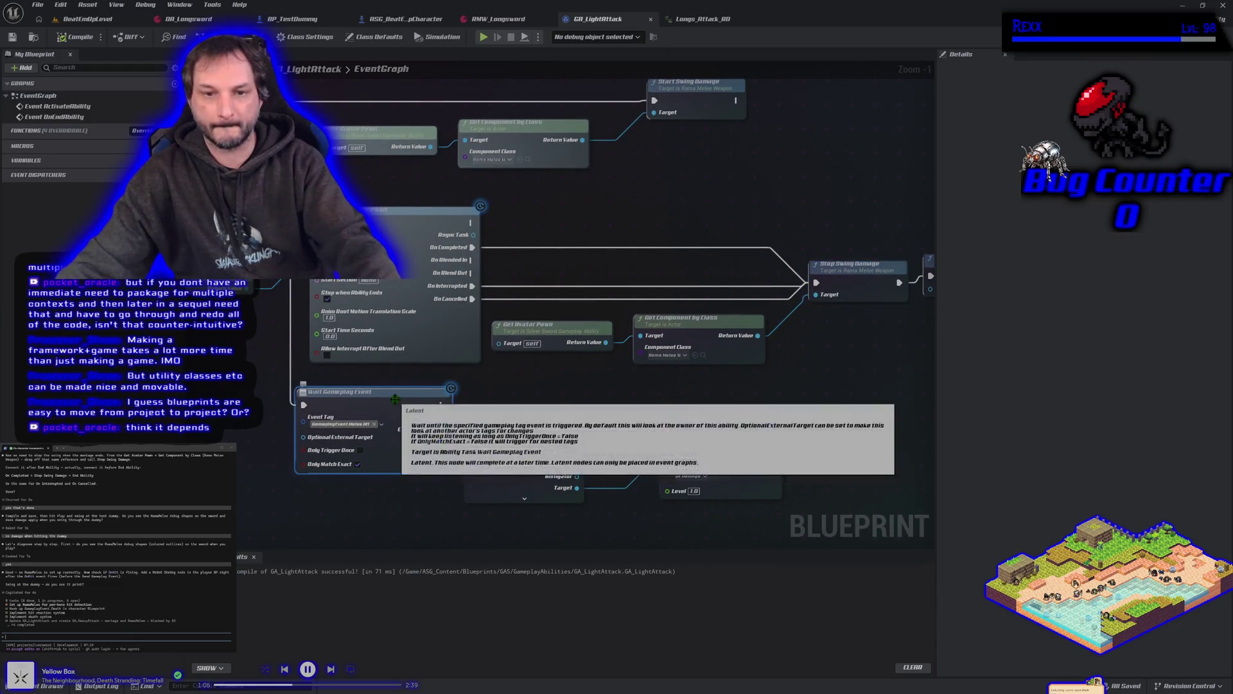
left_click(848, 283)
key("F9")
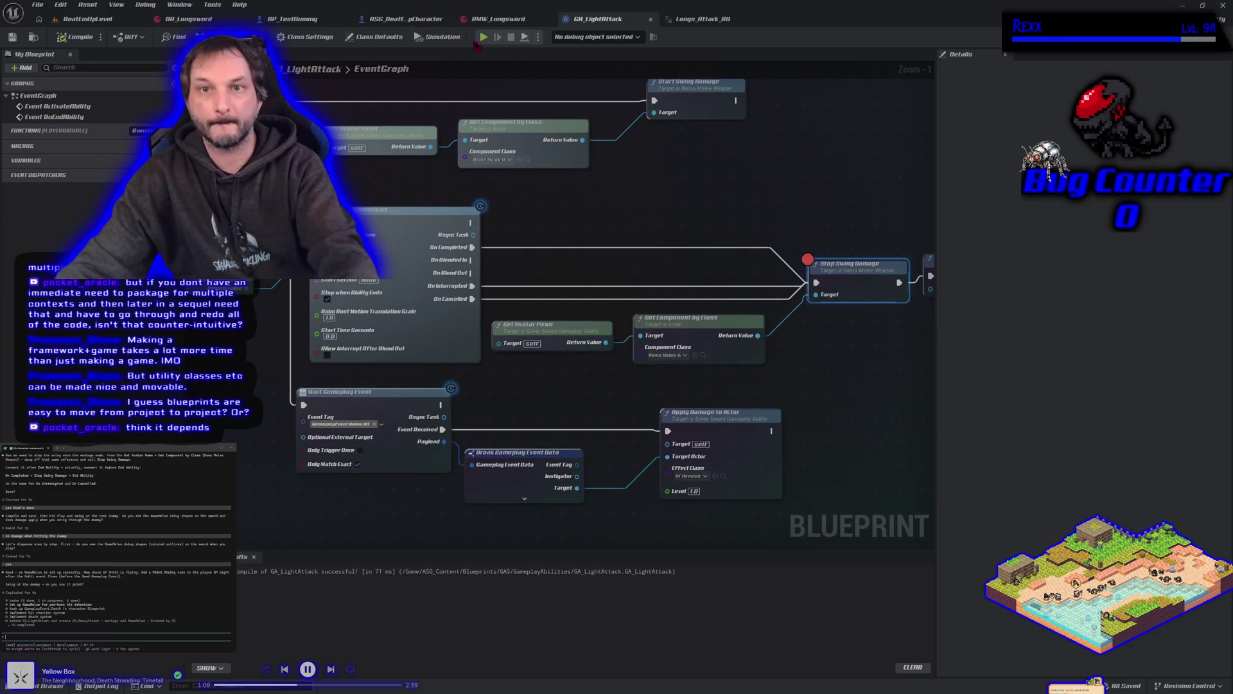
Step: Playtest a swing, toggle a Wait Gameplay Event breakpoint, and breakpoint Apply Damage to Actor
left_click(484, 38)
left_click(617, 347)
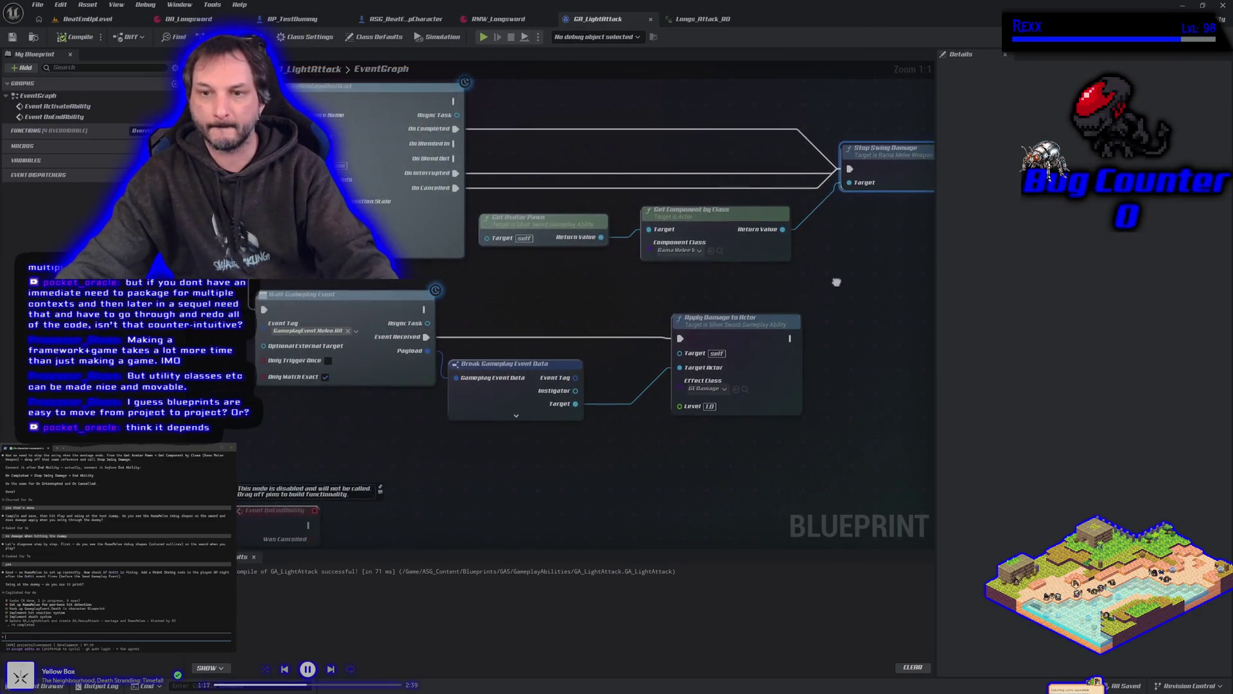
key("F9")
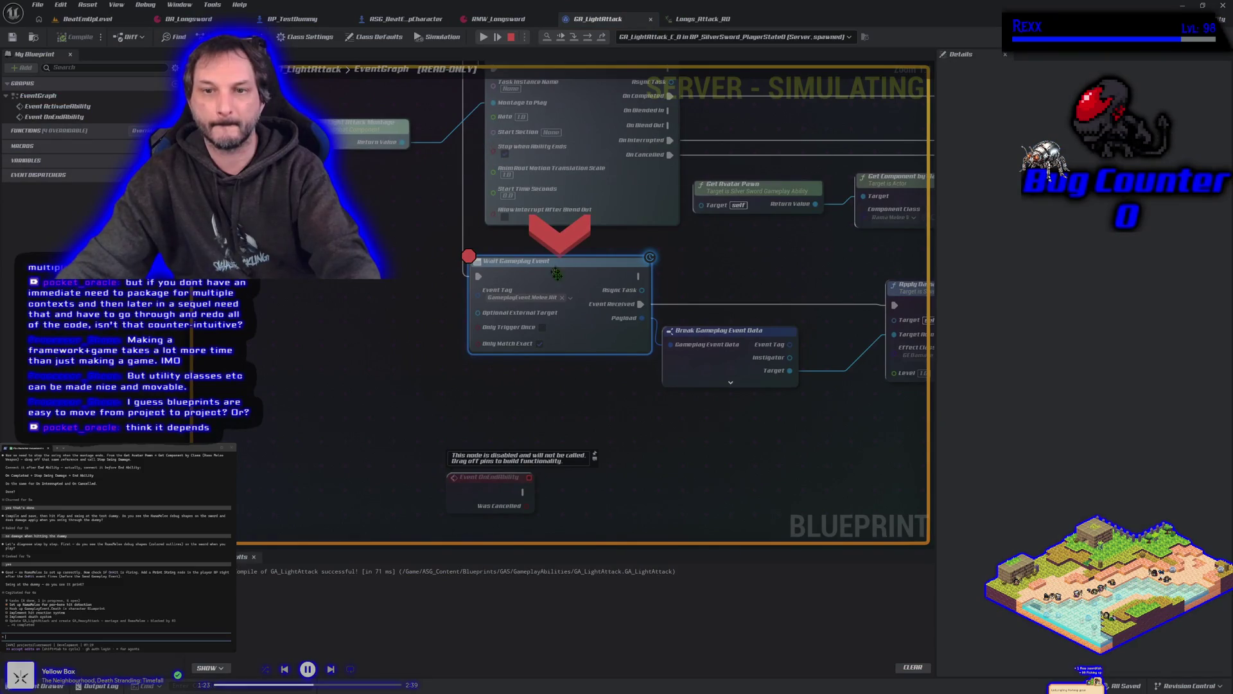
key("F9")
left_click(918, 292)
key("F9")
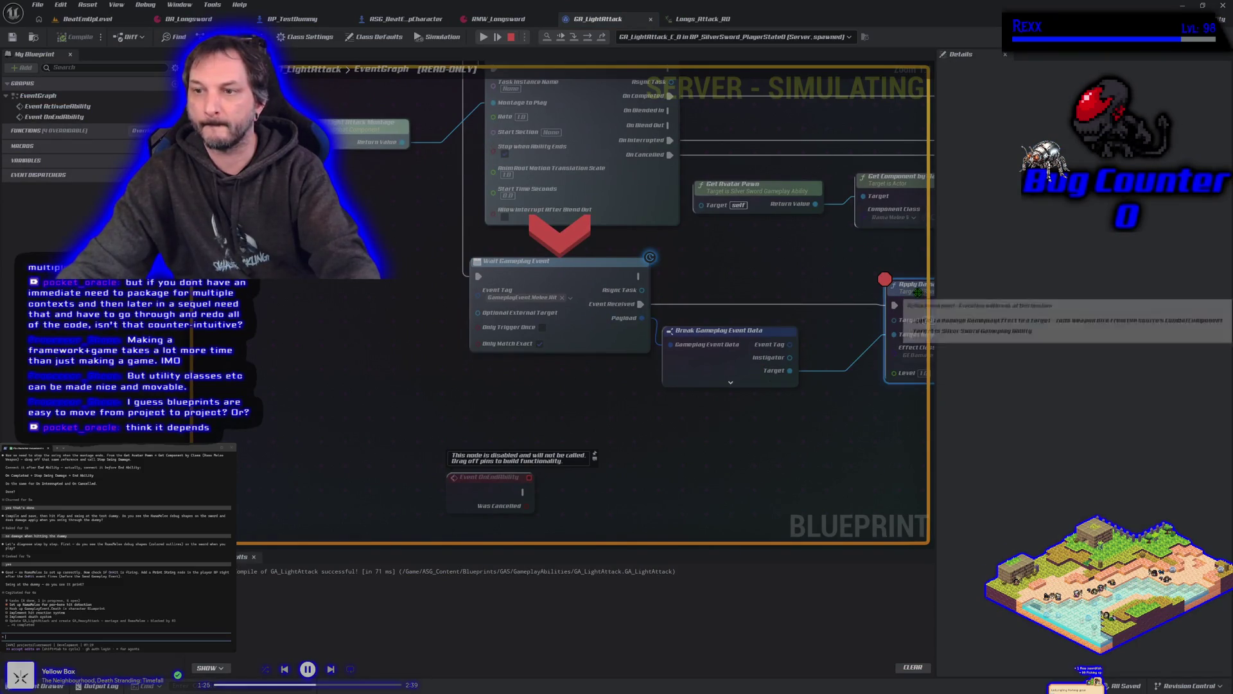
Step: Resume the game, run at the dummy, swing the sword twice, then stop the session
left_click(484, 38)
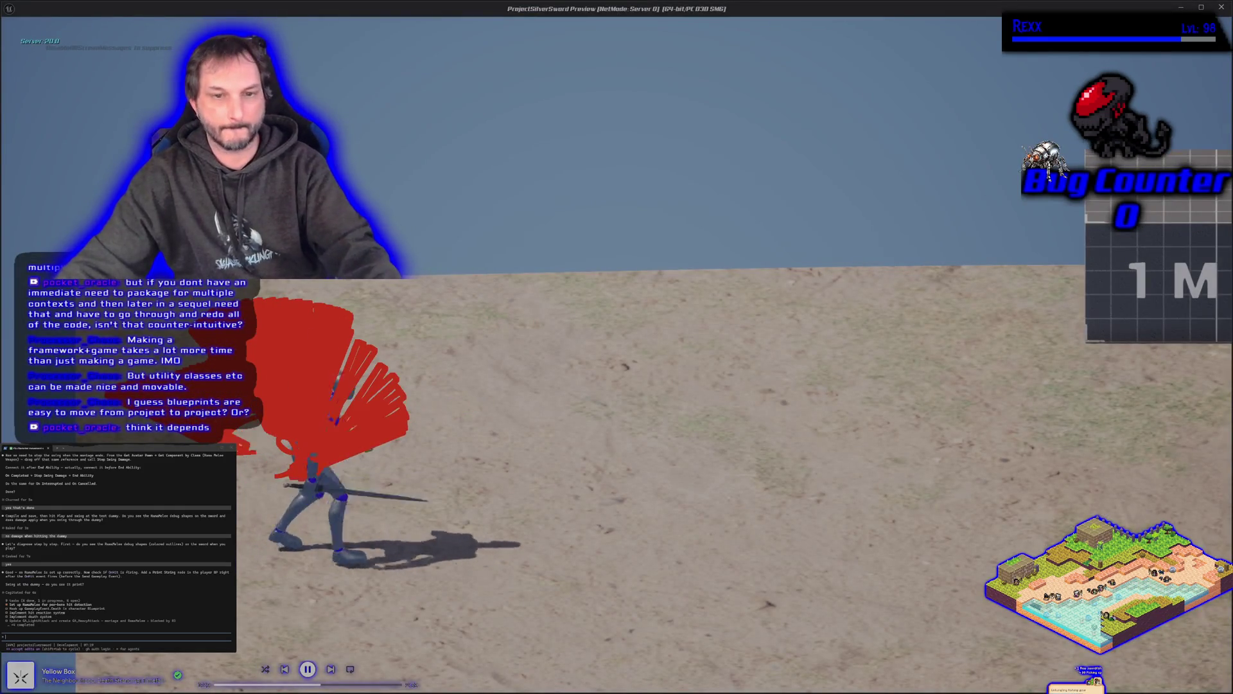
key("w")
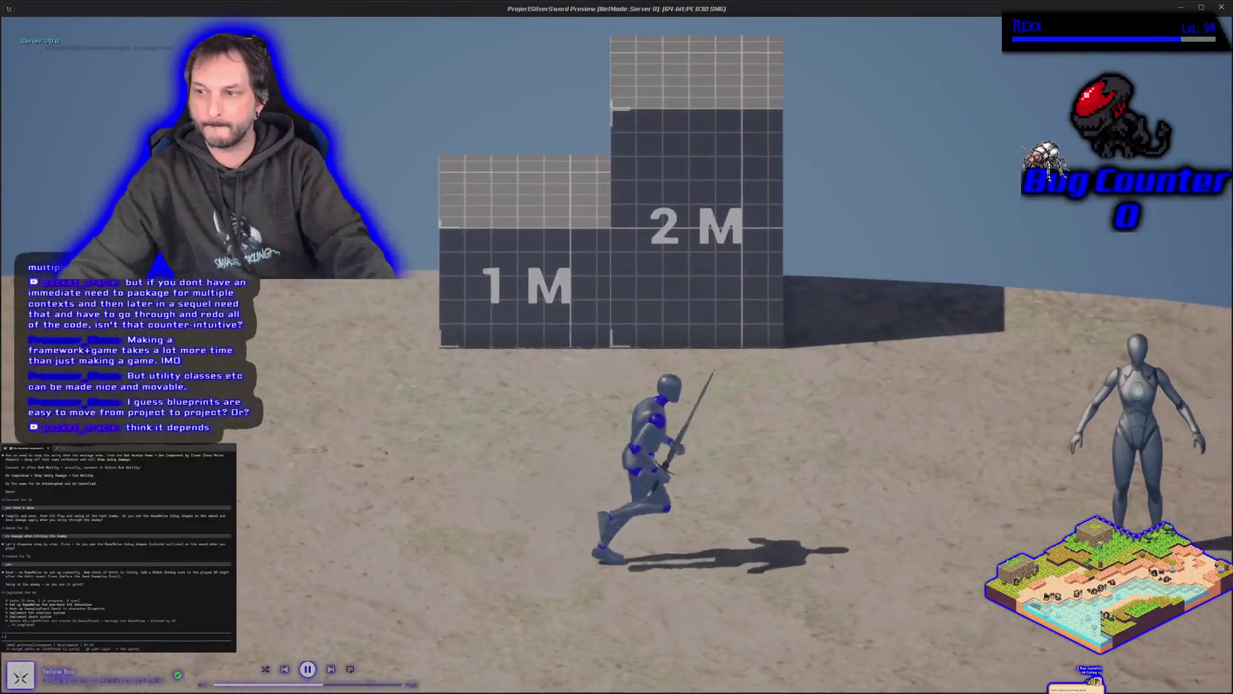
left_click(616, 347)
left_click(616, 347)
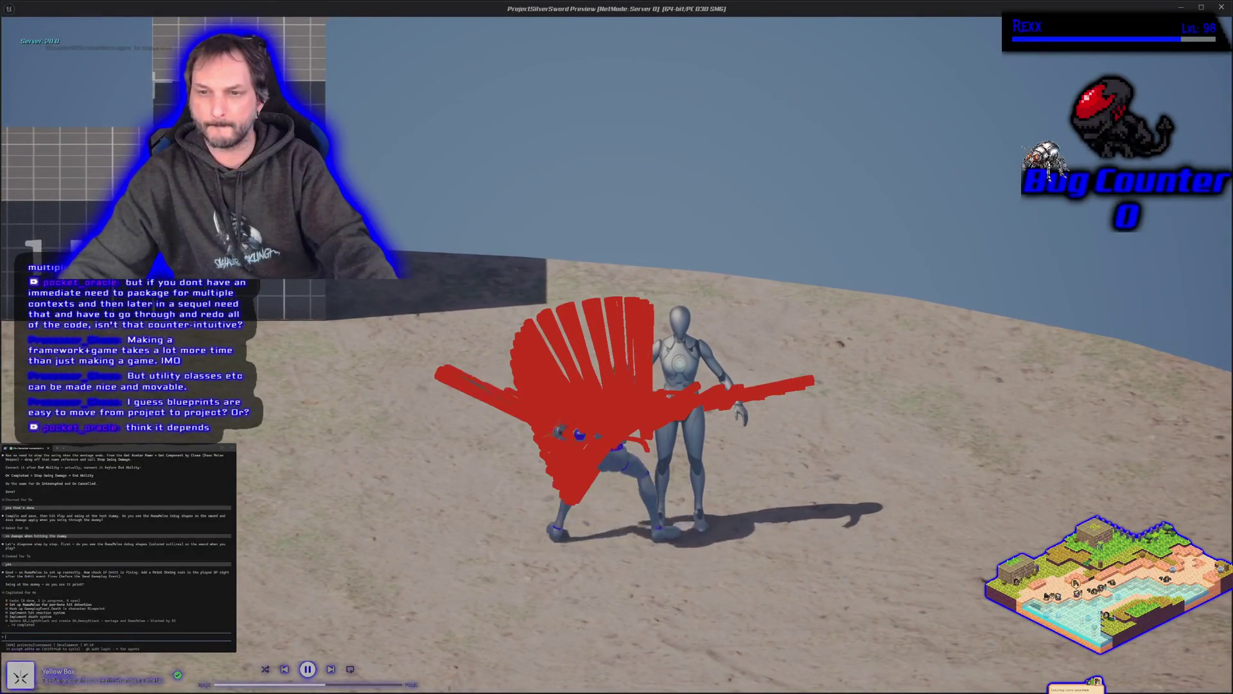
key("Escape")
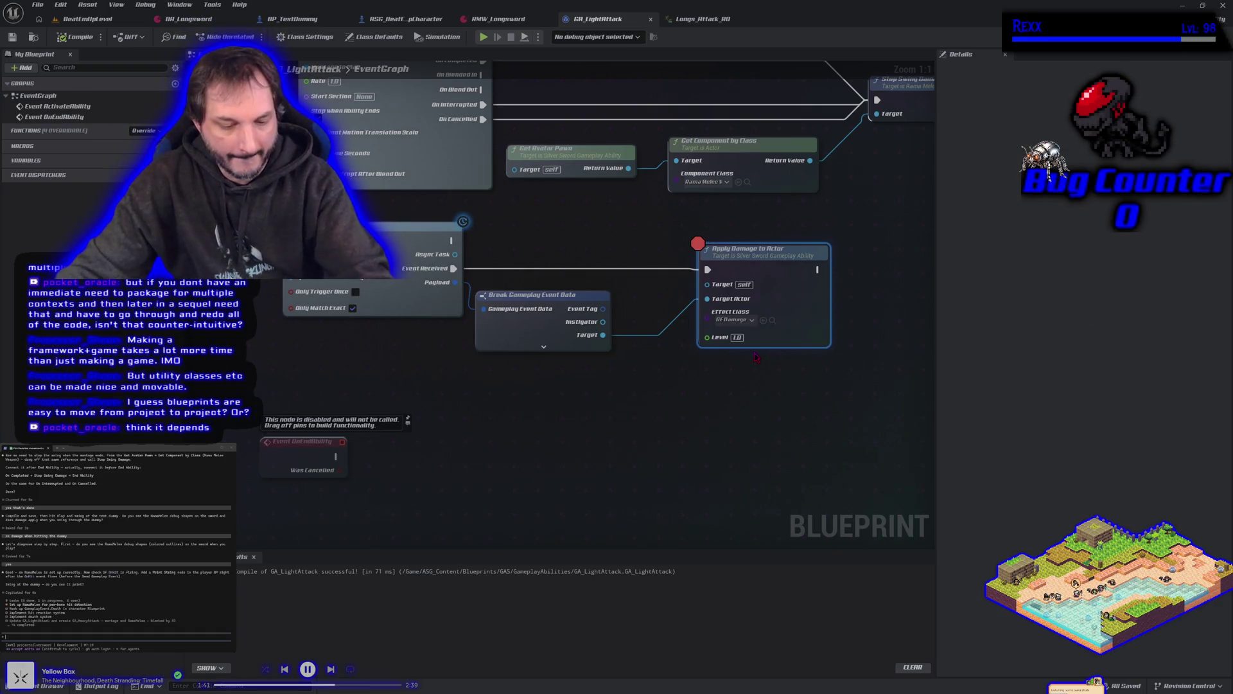
Step: Clear the breakpoint on Apply Damage to Actor, zoom out, and switch to ASG_BeatEmUpCharacter
key("F9")
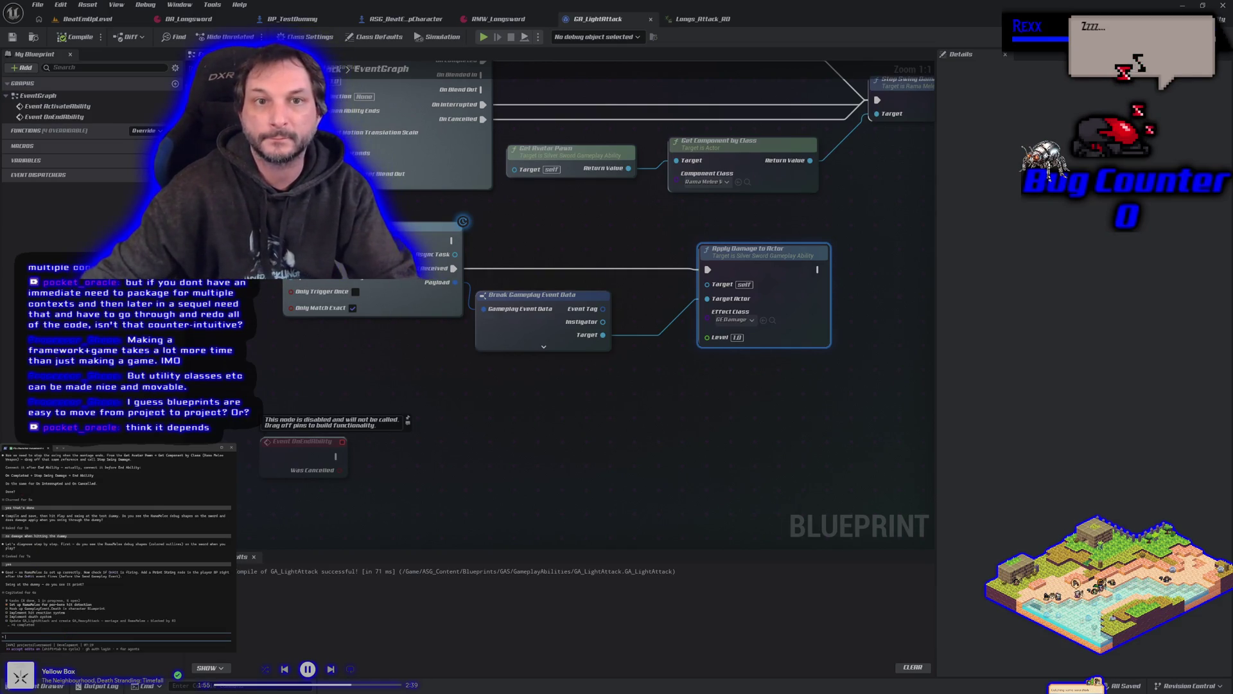
scroll(328, 338, "down", 4)
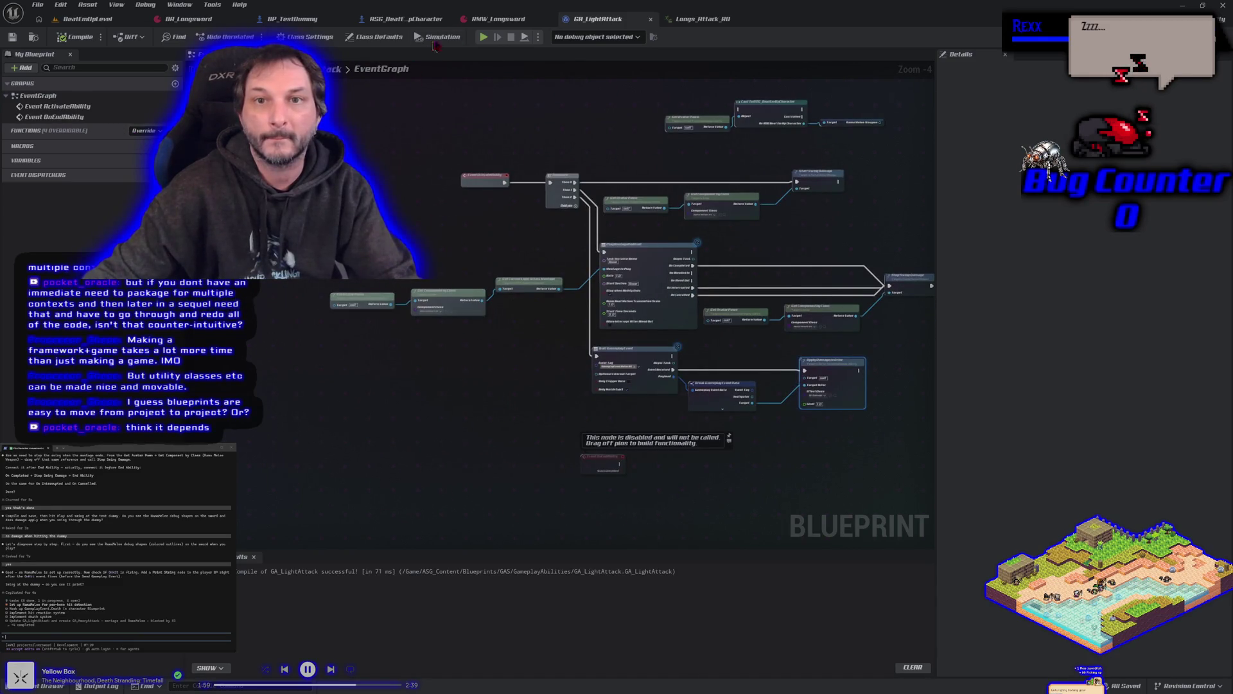
left_click(395, 20)
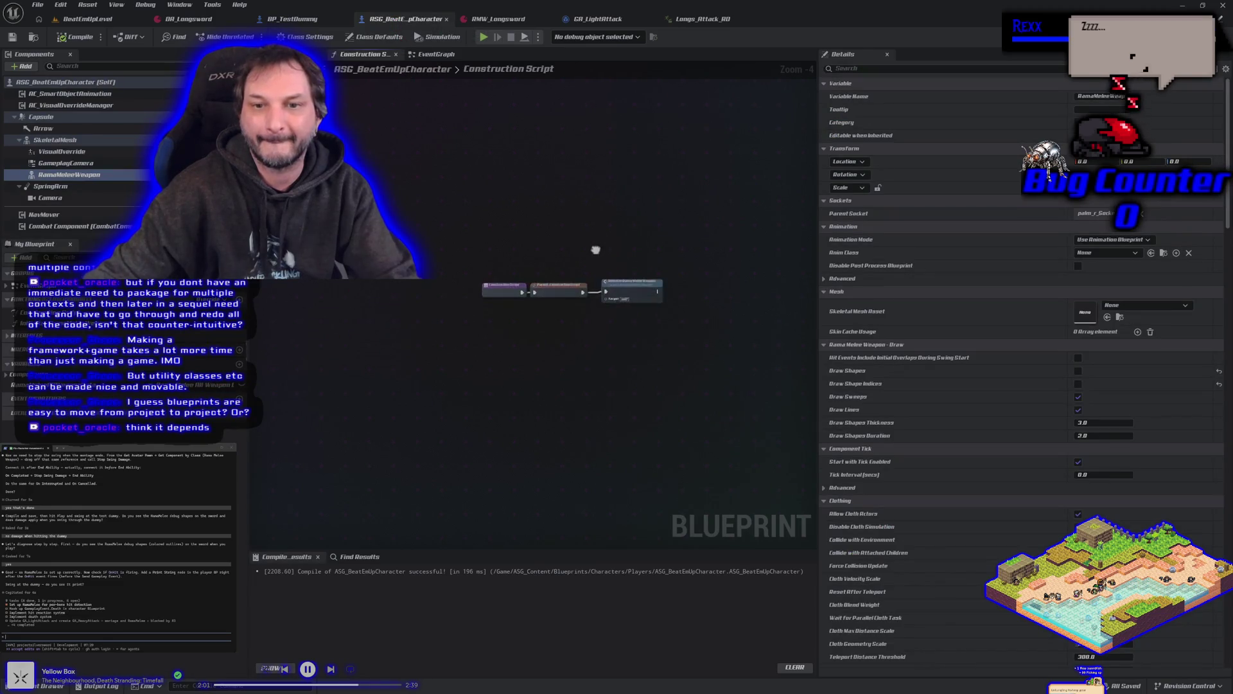
Step: Show the character's EventGraph and select the weapon hit event node
left_click(434, 54)
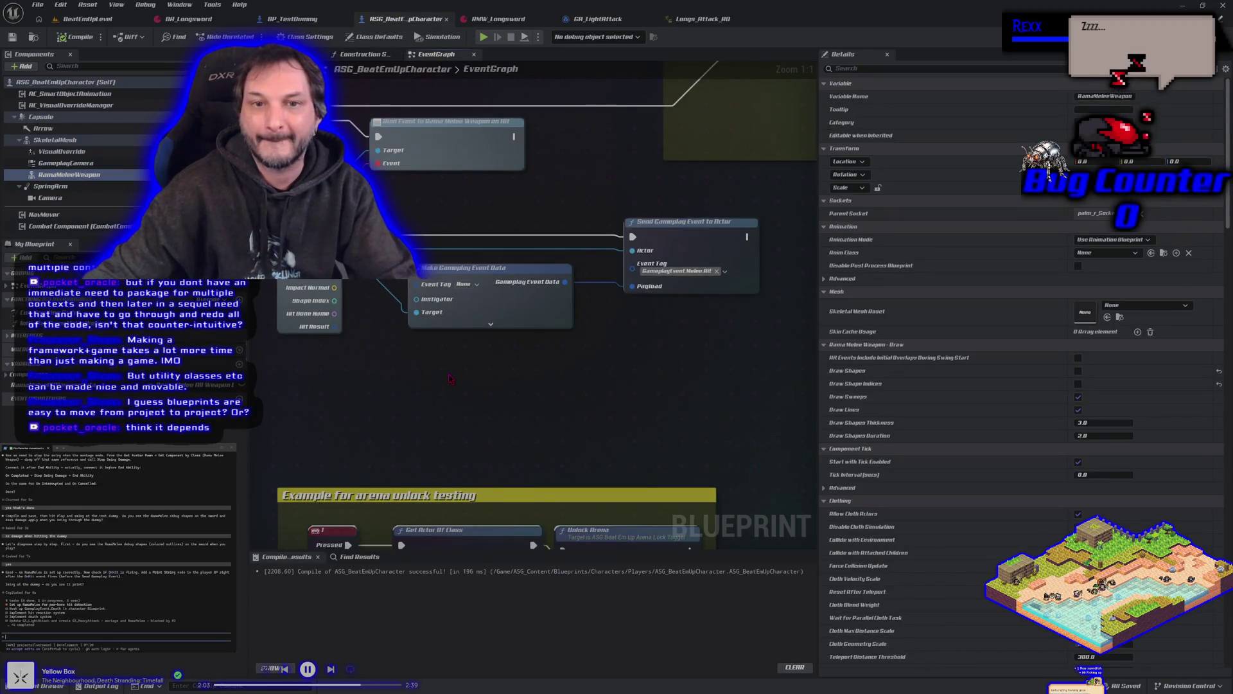
scroll(450, 379, "down", 1)
left_click(327, 288)
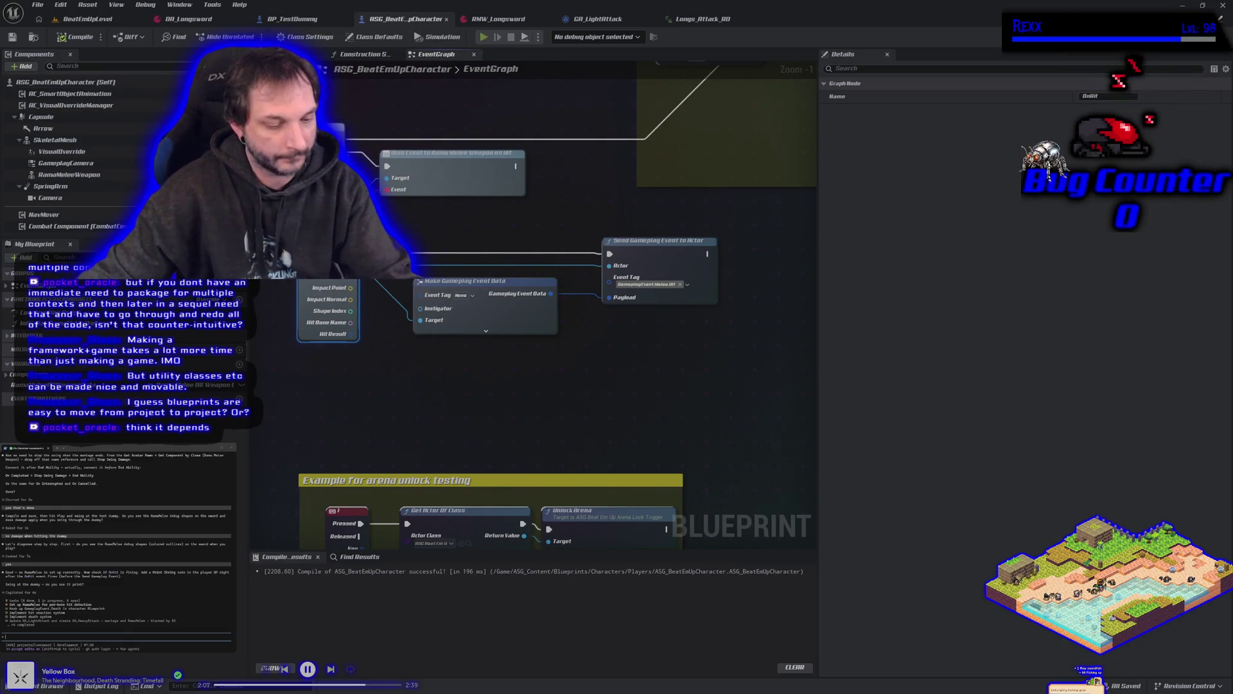
Step: Playtest by running across the sand to the dummy and swinging, then stop play
left_click(484, 37)
key("d")
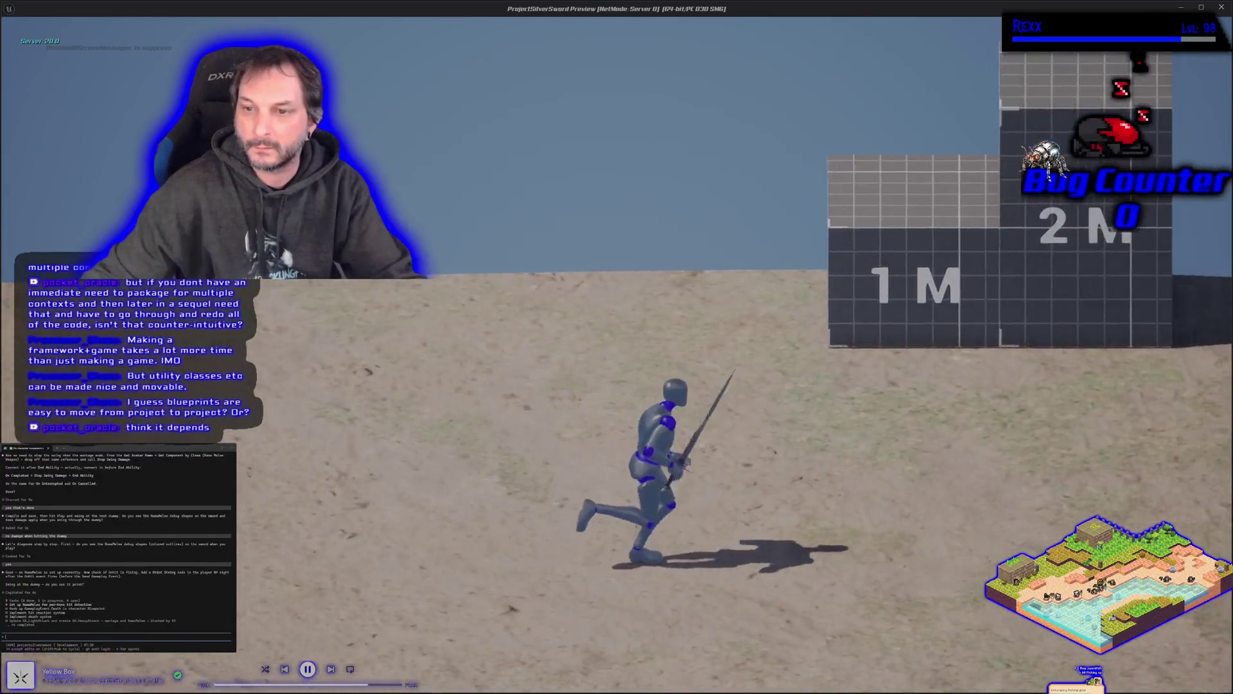
key("w")
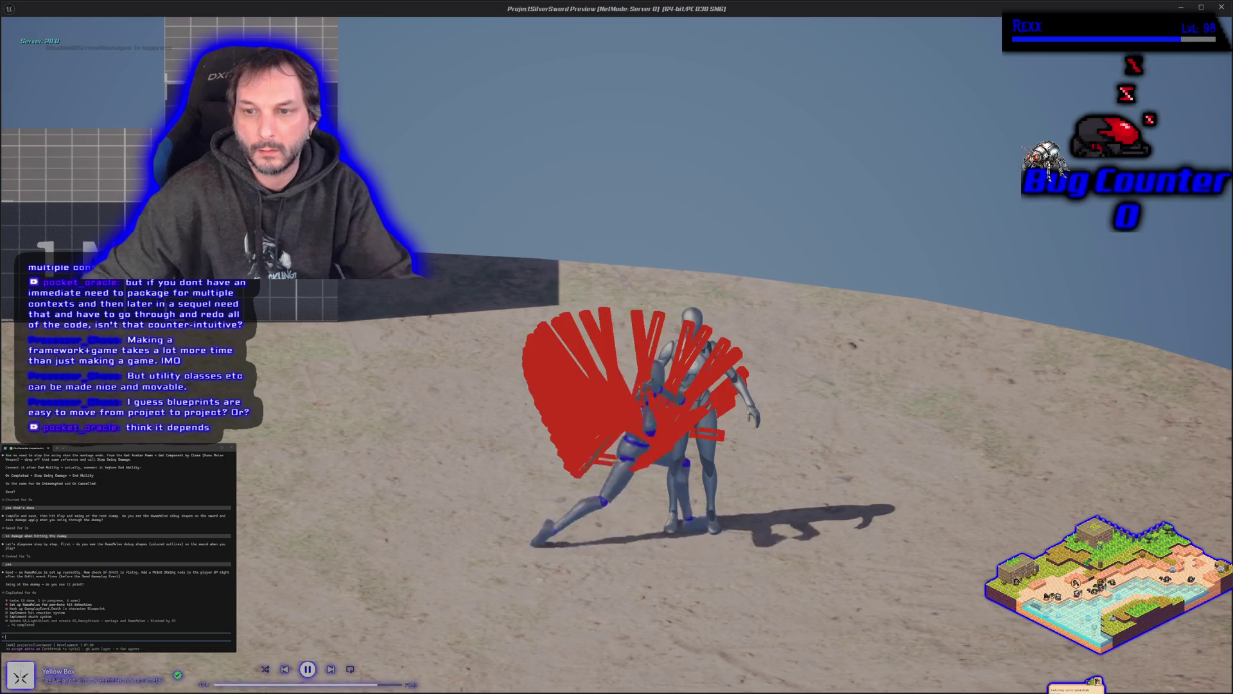
key("Escape")
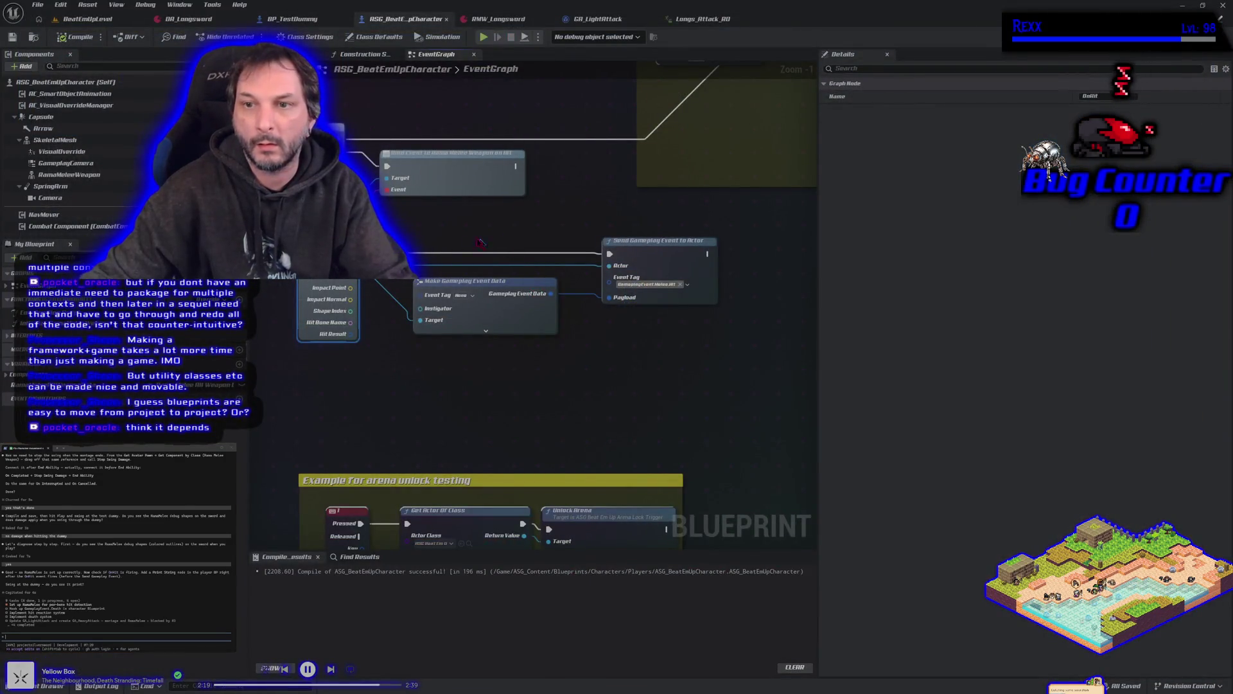
Step: Add a Print String node wired before Send Gameplay Event to Actor and compile
right_click(448, 240)
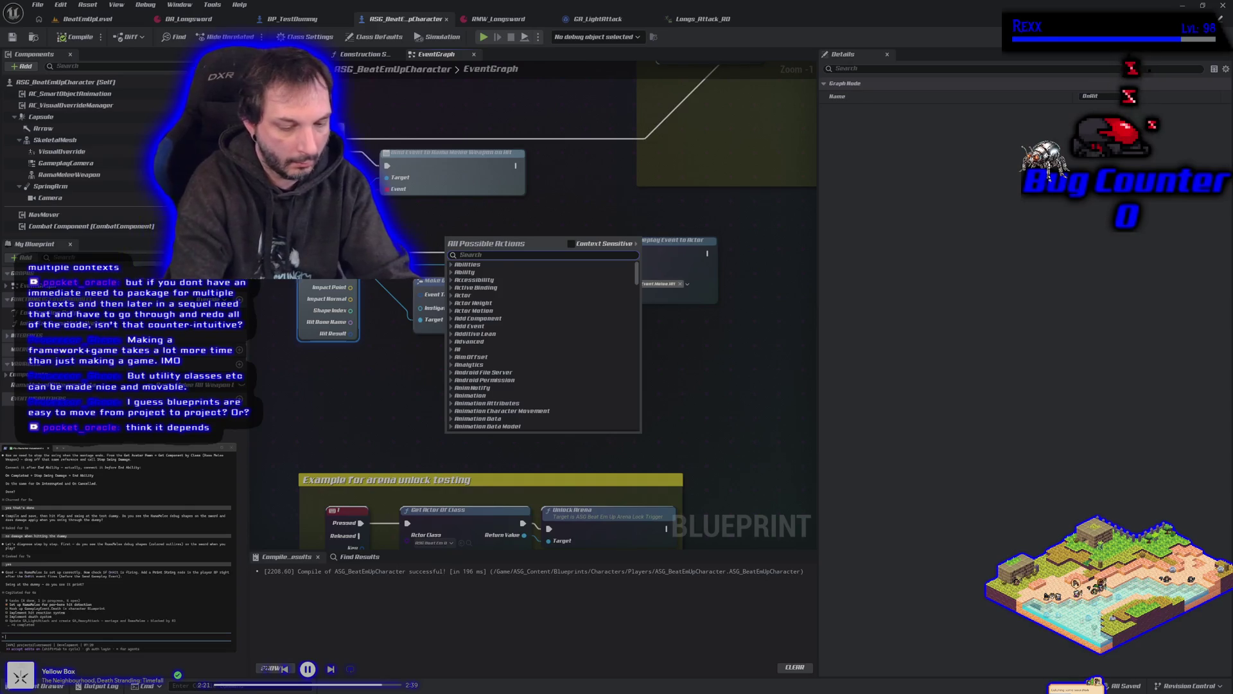
type("print string")
key("Return")
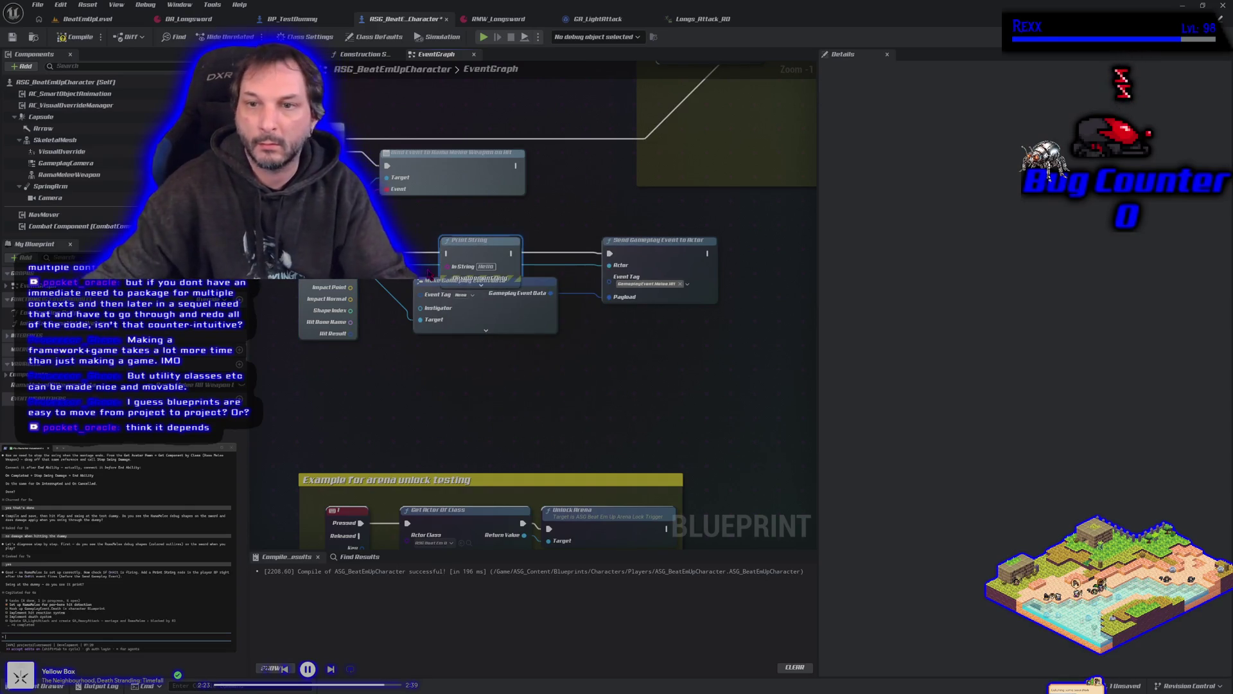
left_click_drag(610, 255, 447, 253)
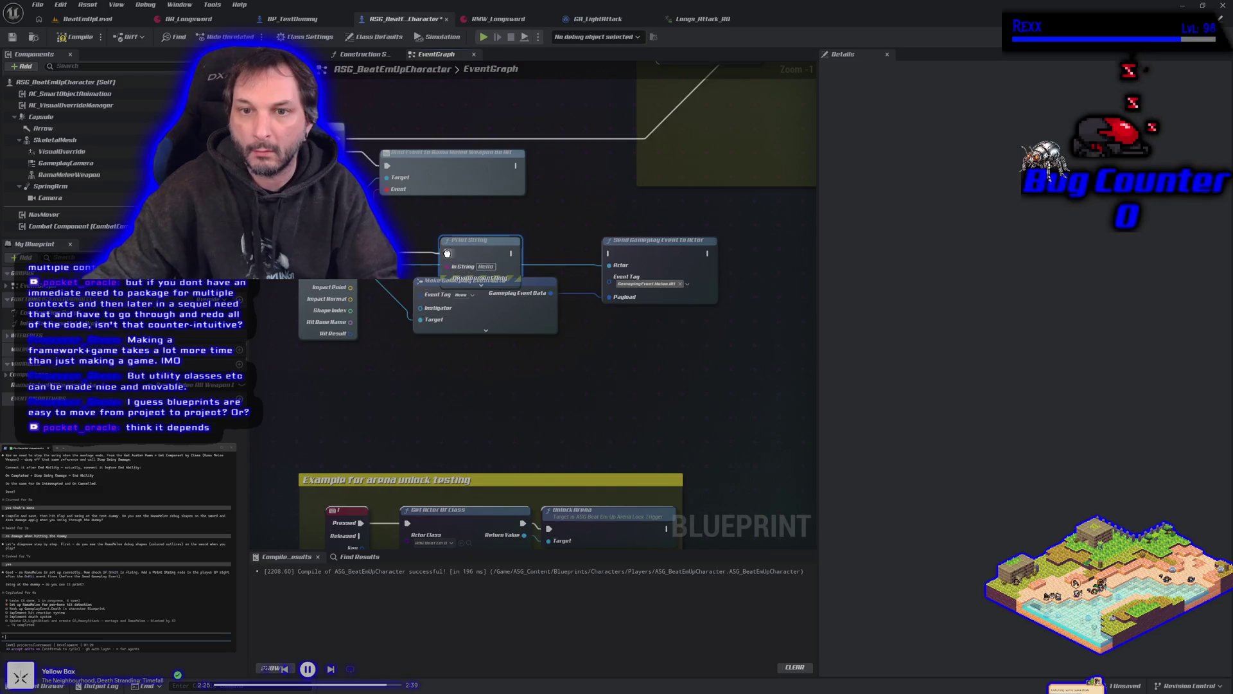
left_click(71, 40)
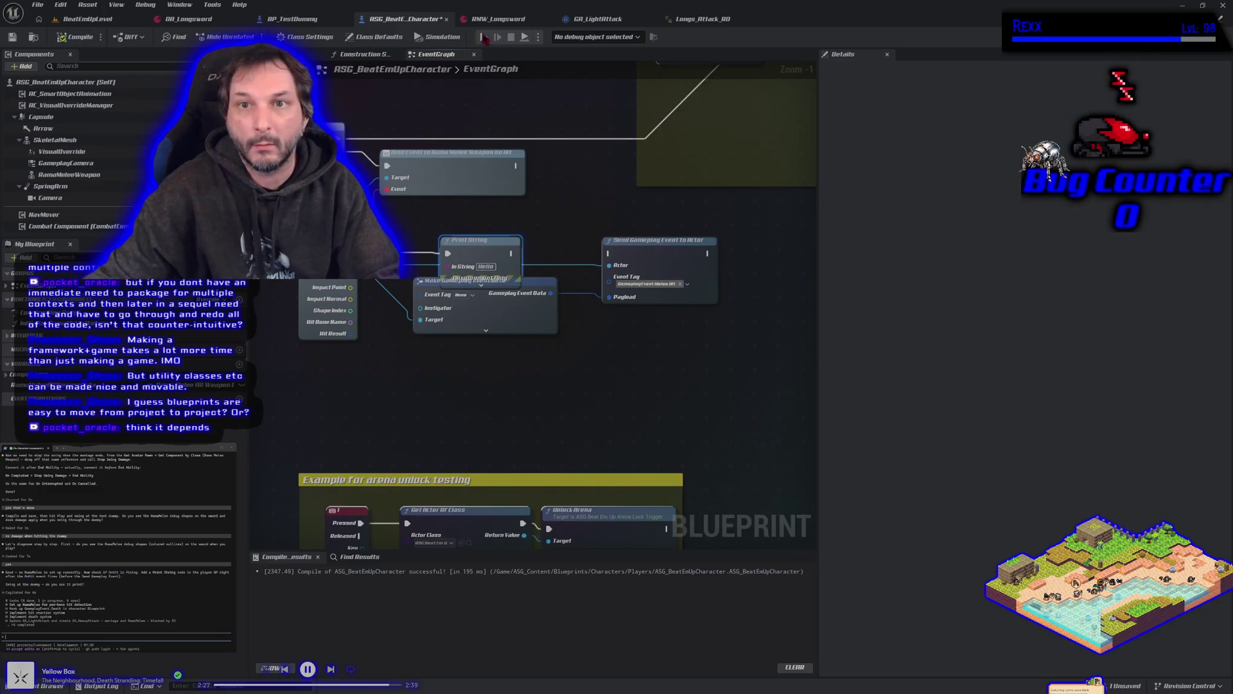
Step: Playtest a sword swing at the dummy, then stop the session
left_click(485, 38)
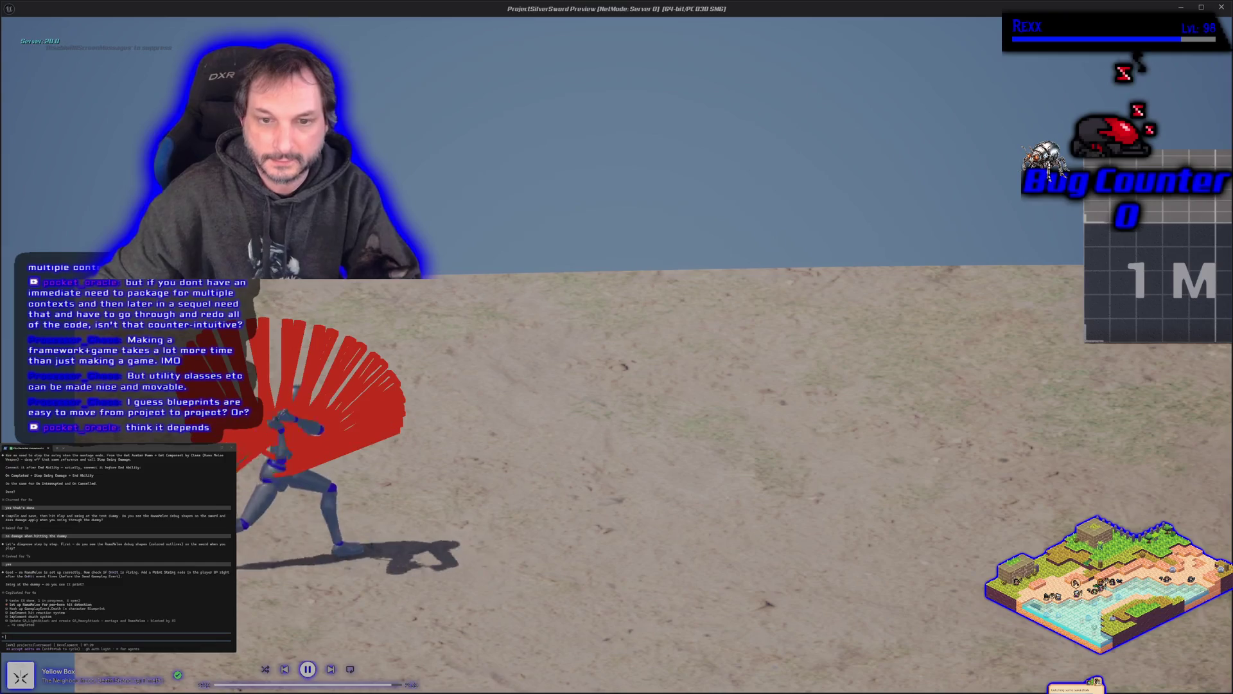
key("d")
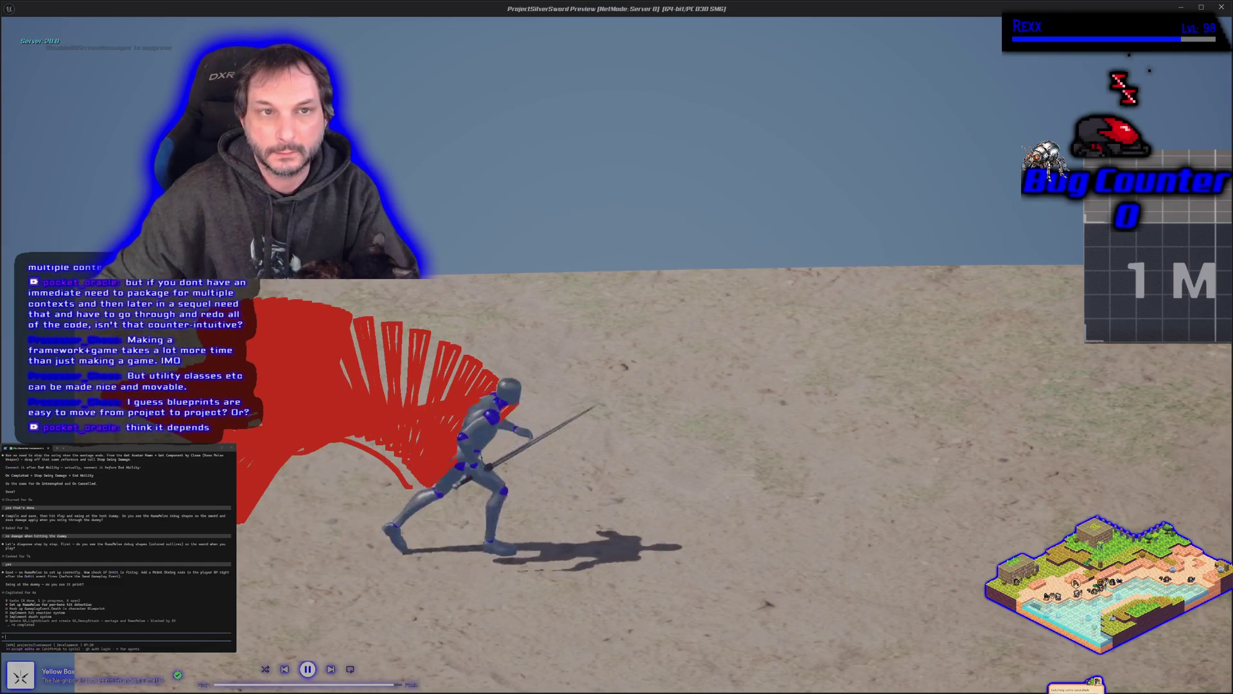
key("w")
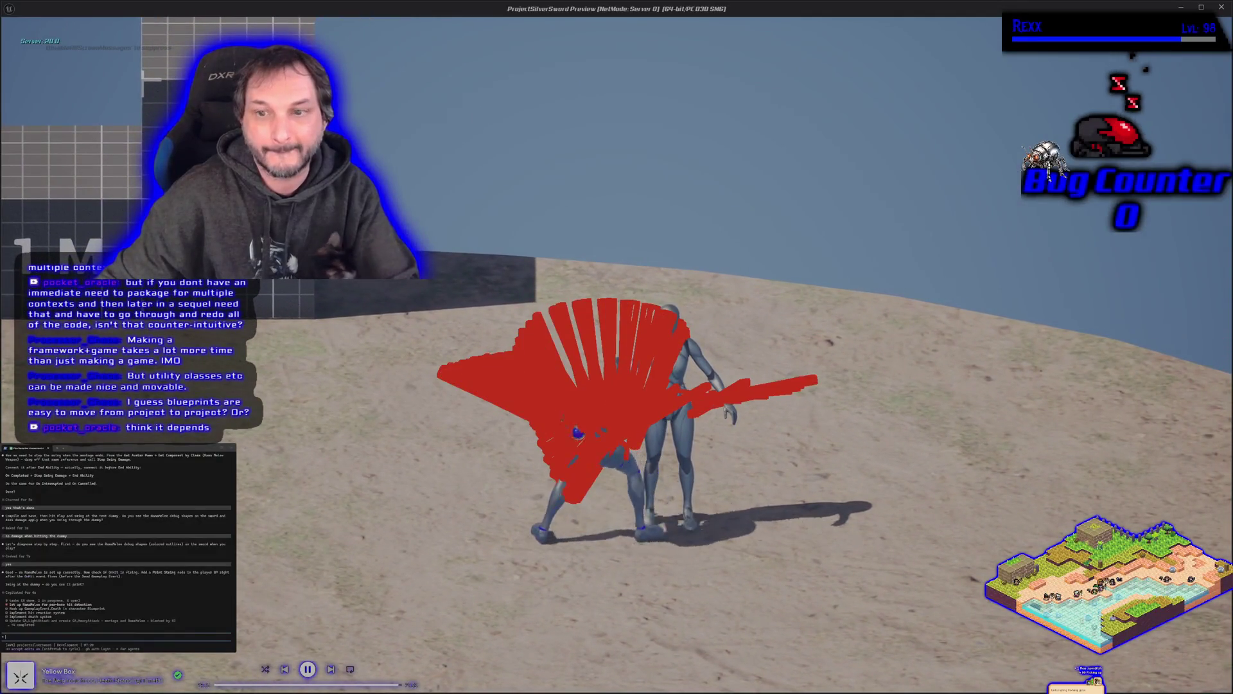
key("Escape")
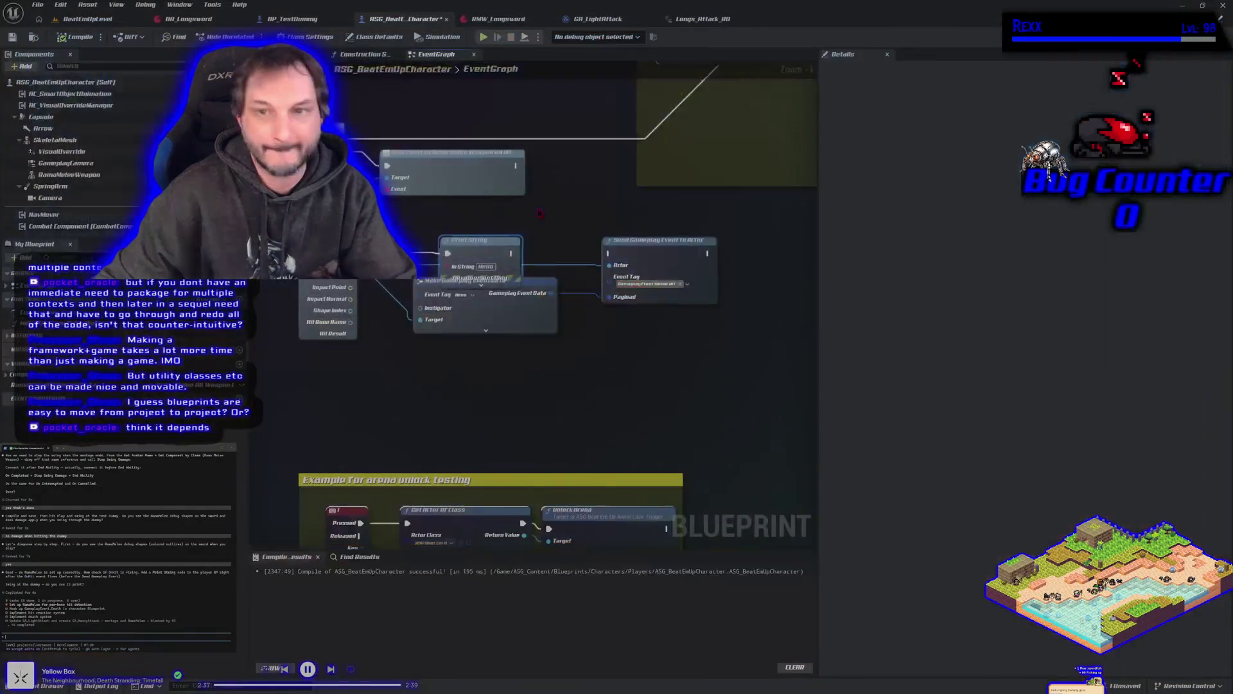
Step: Delete Print String, reconnect exec to Send Gameplay Event to Actor, compile and save, then select RamaMeleeWeapon
key("Delete")
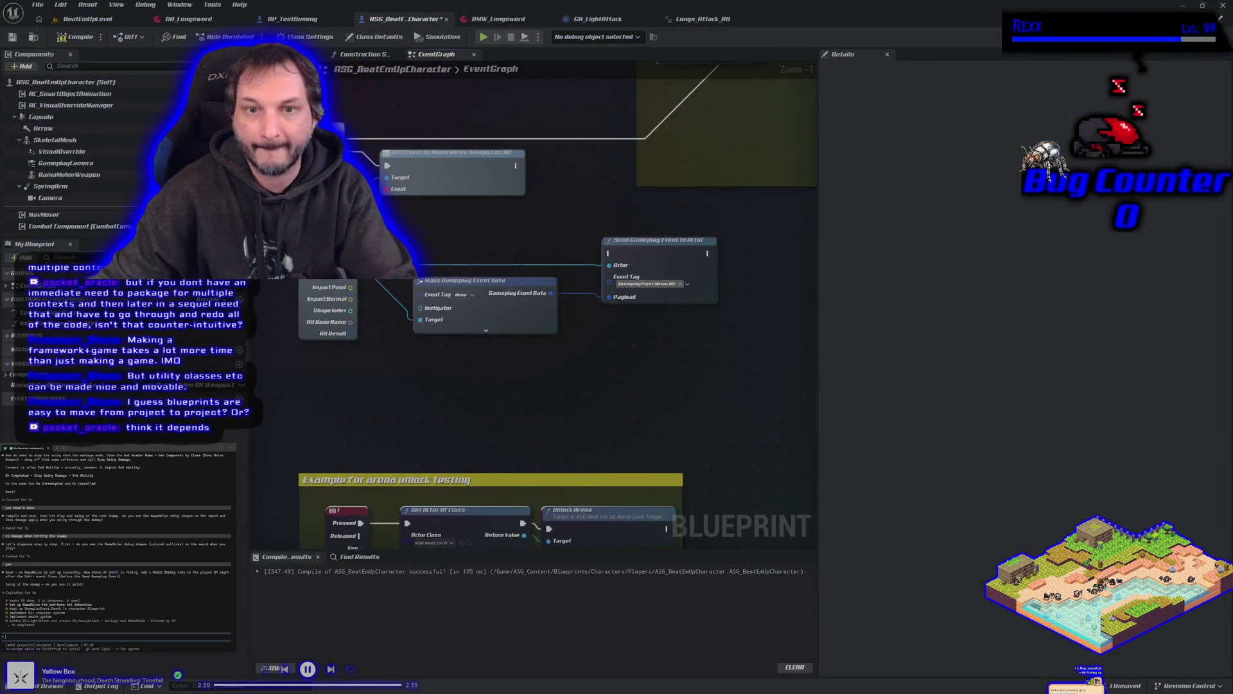
left_click_drag(386, 252, 607, 253)
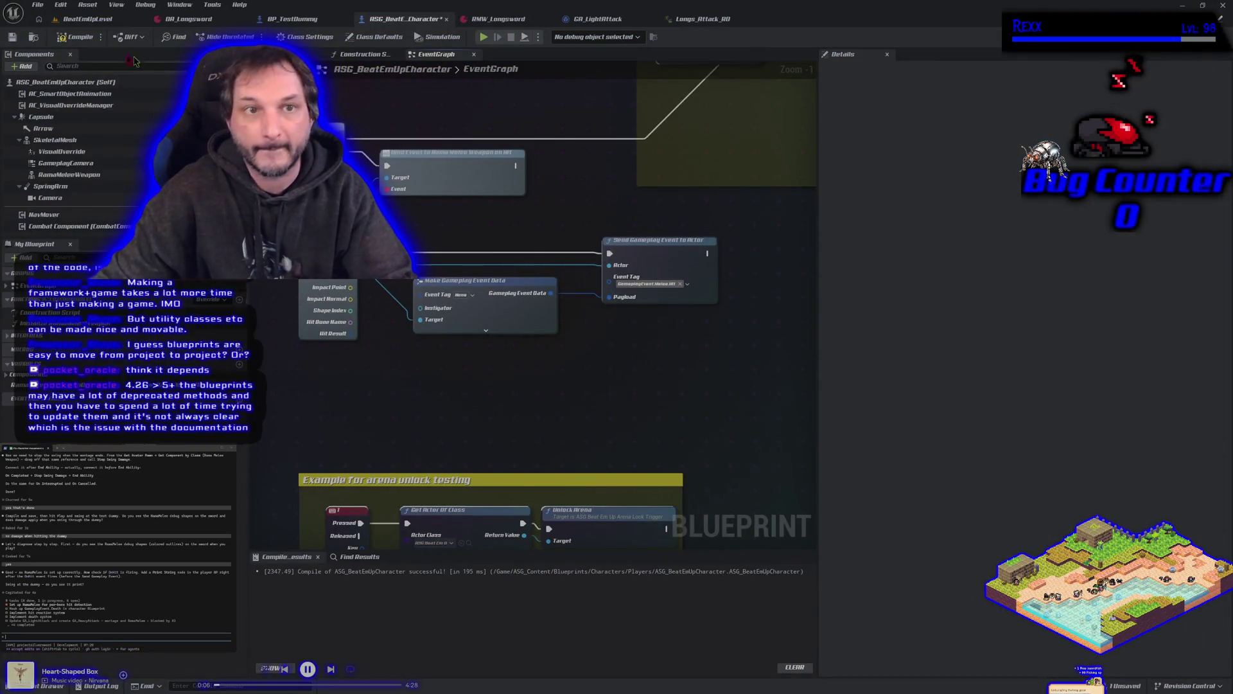
left_click(77, 39)
left_click(12, 37)
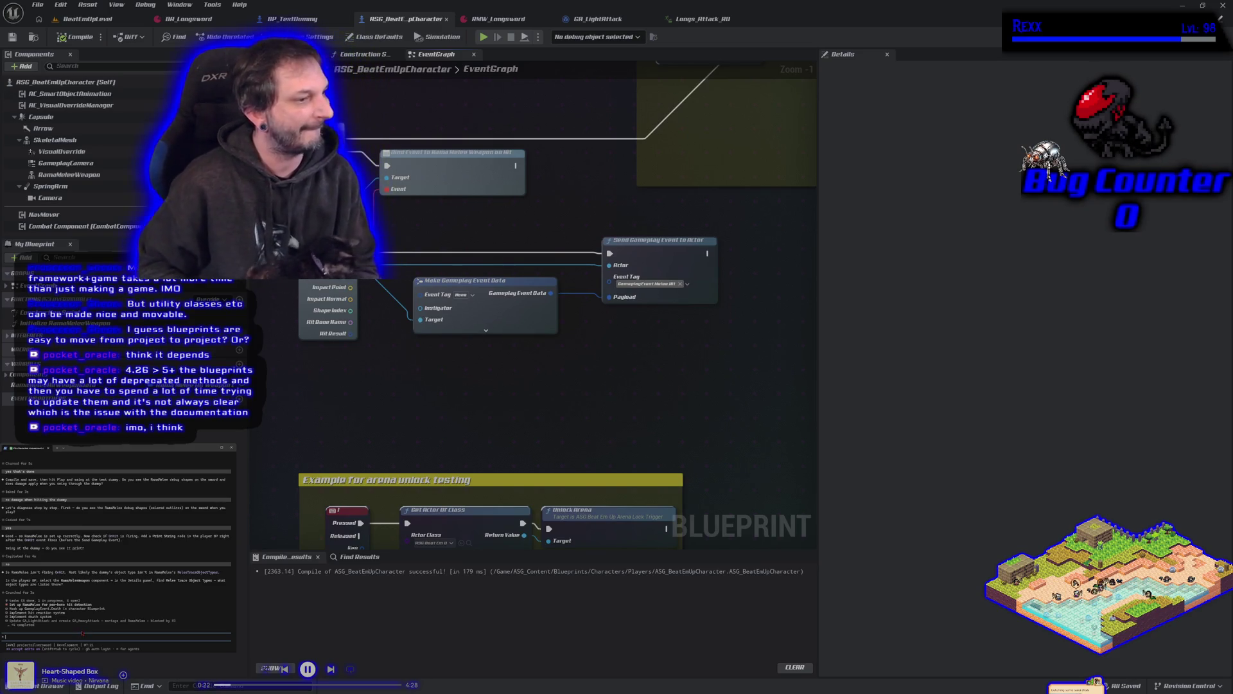
left_click(71, 175)
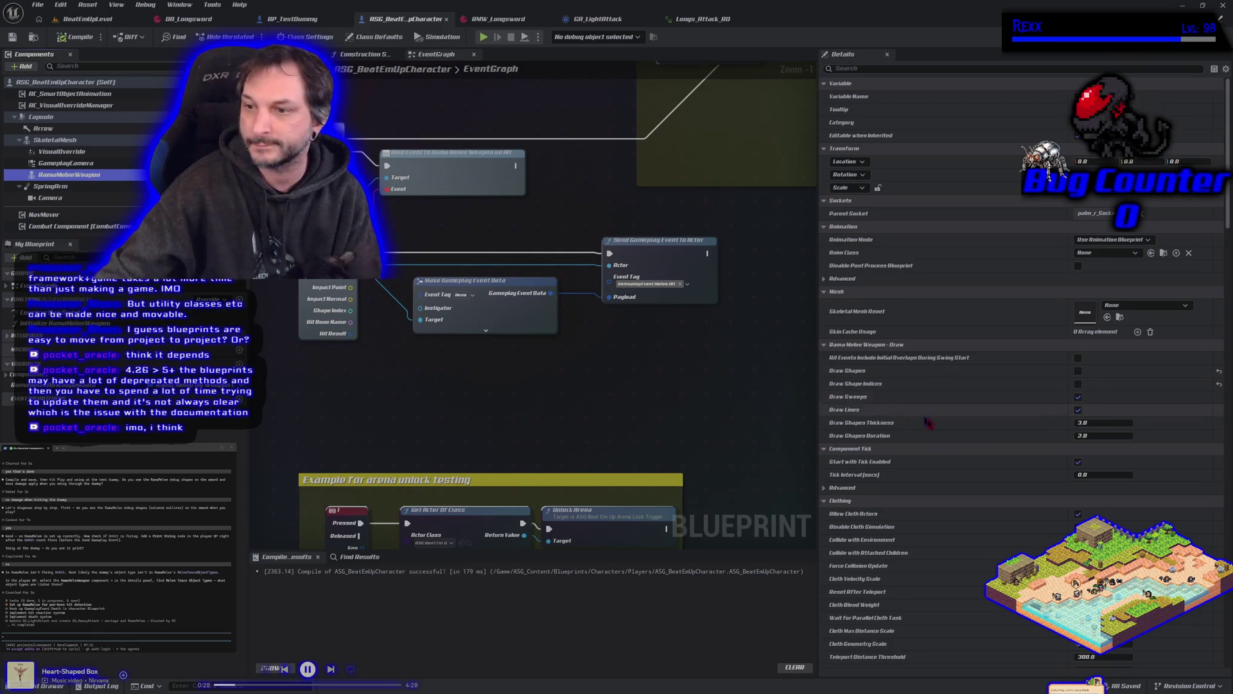
Step: Expand Melee Trace Object Types to confirm Index [0] is Pawn, then switch to RMW_Longsword
scroll(953, 450, "down", 1)
scroll(954, 450, "down", 8)
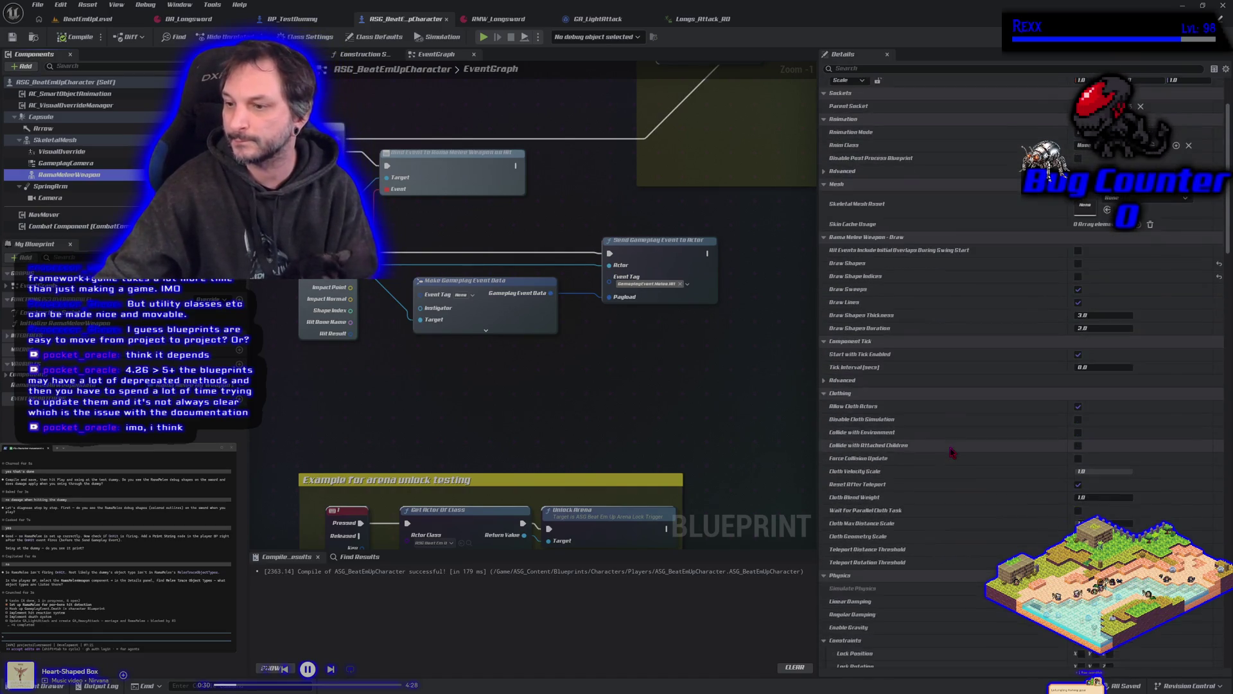
scroll(946, 444, "up", 3)
type("rama")
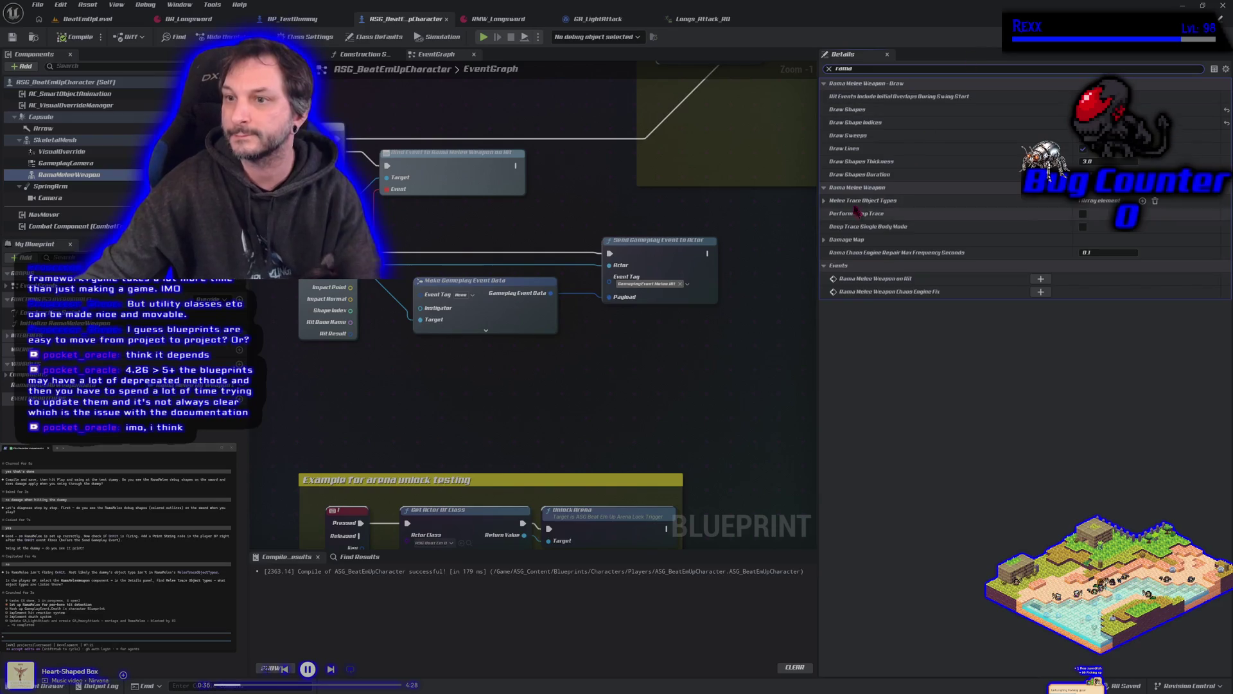
left_click(825, 201)
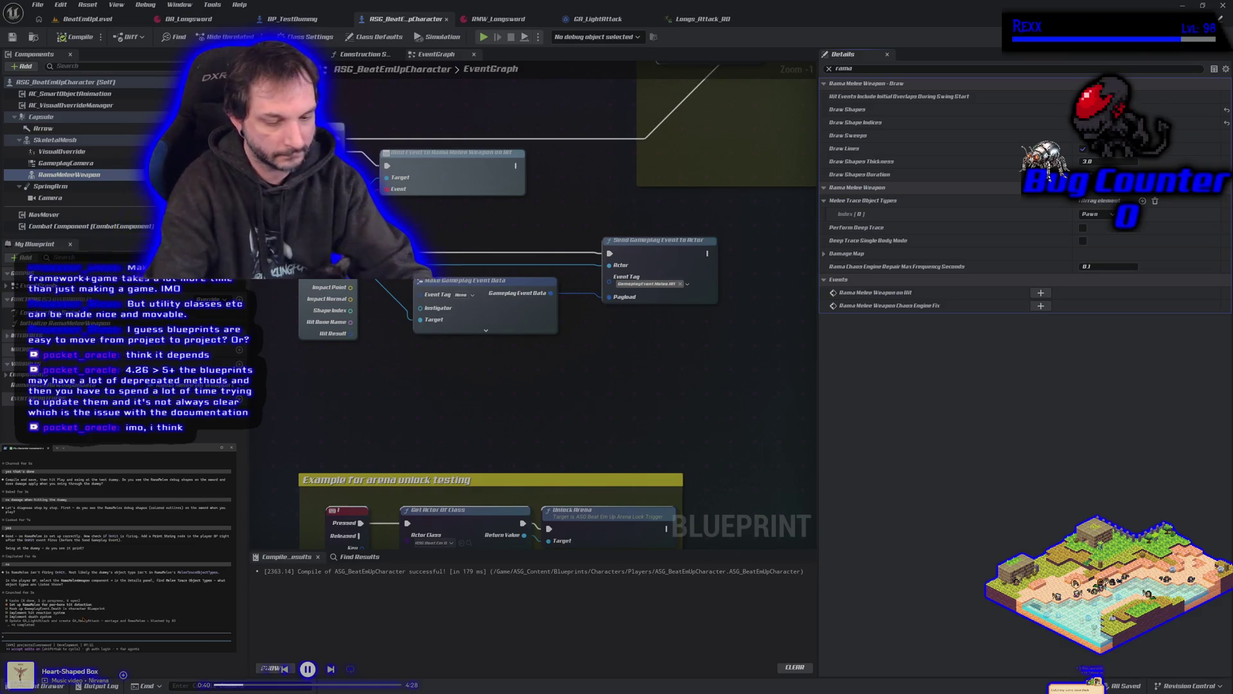
key("Return")
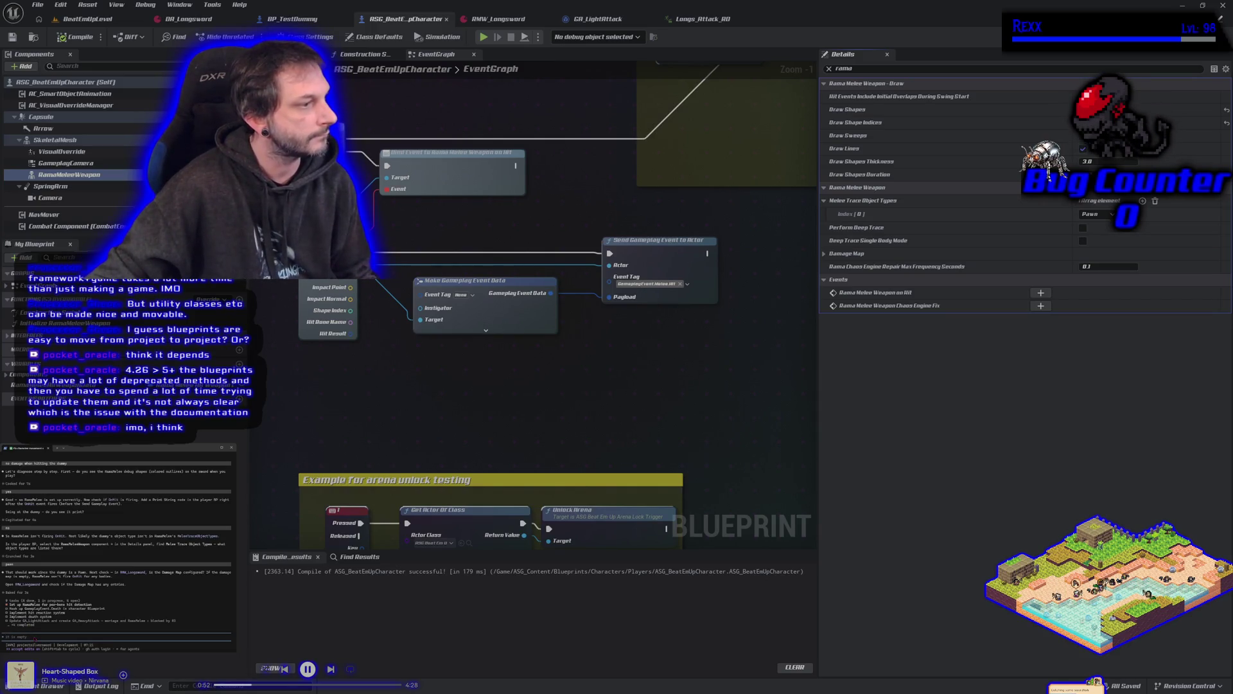
left_click(497, 19)
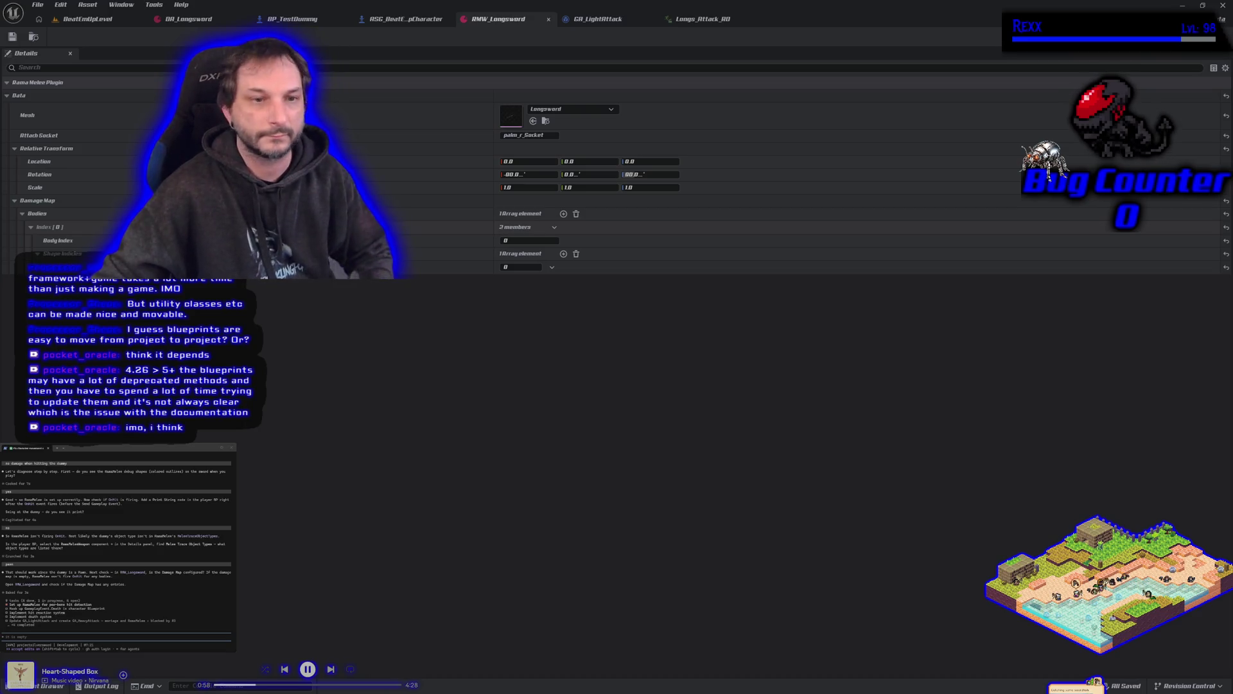
type("body in")
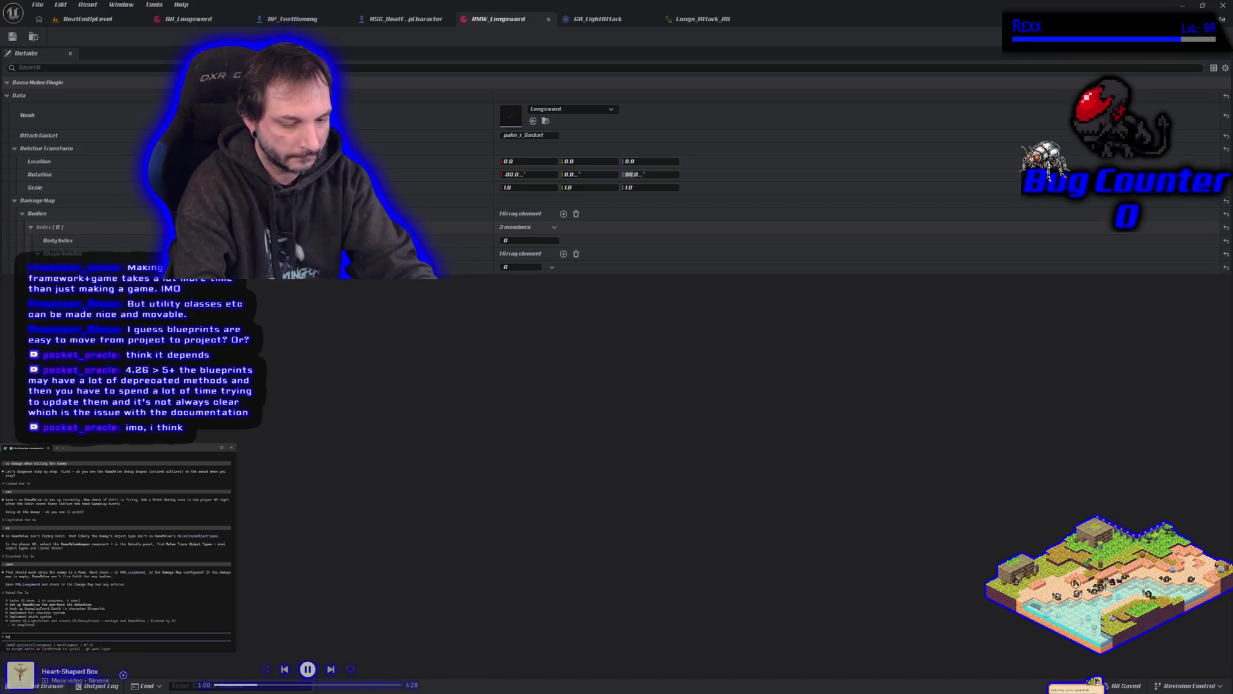
type("dex 0 shape indice")
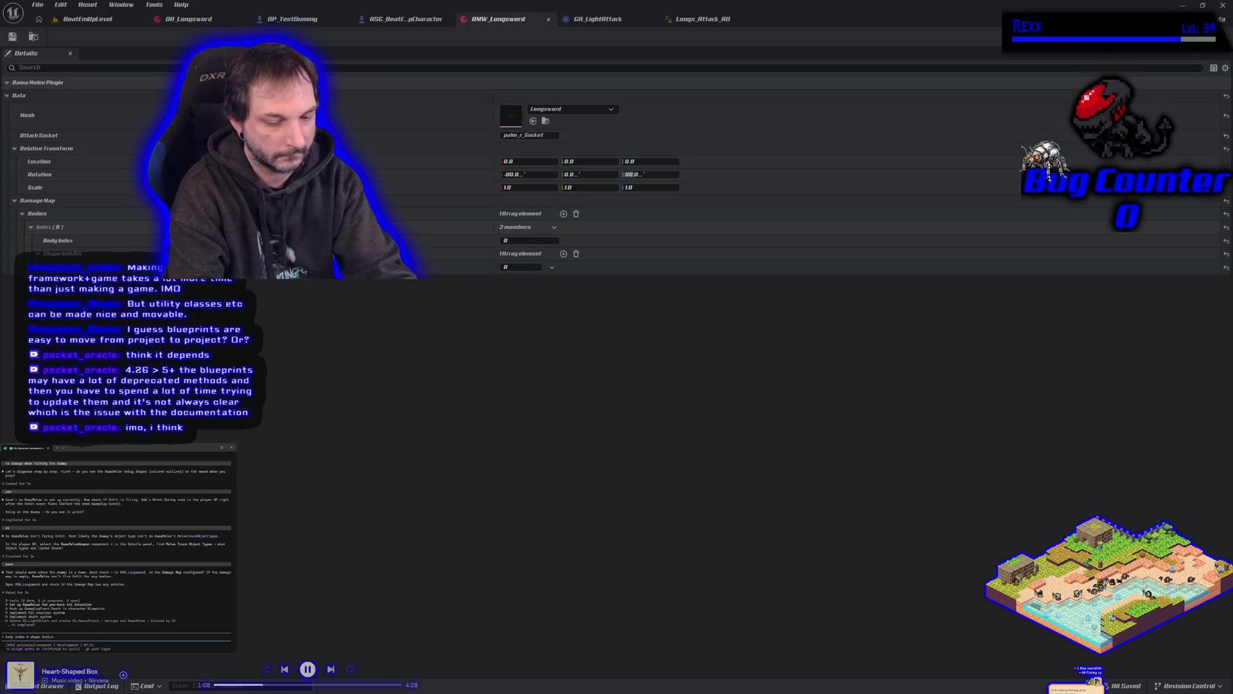
type("0")
key("Return")
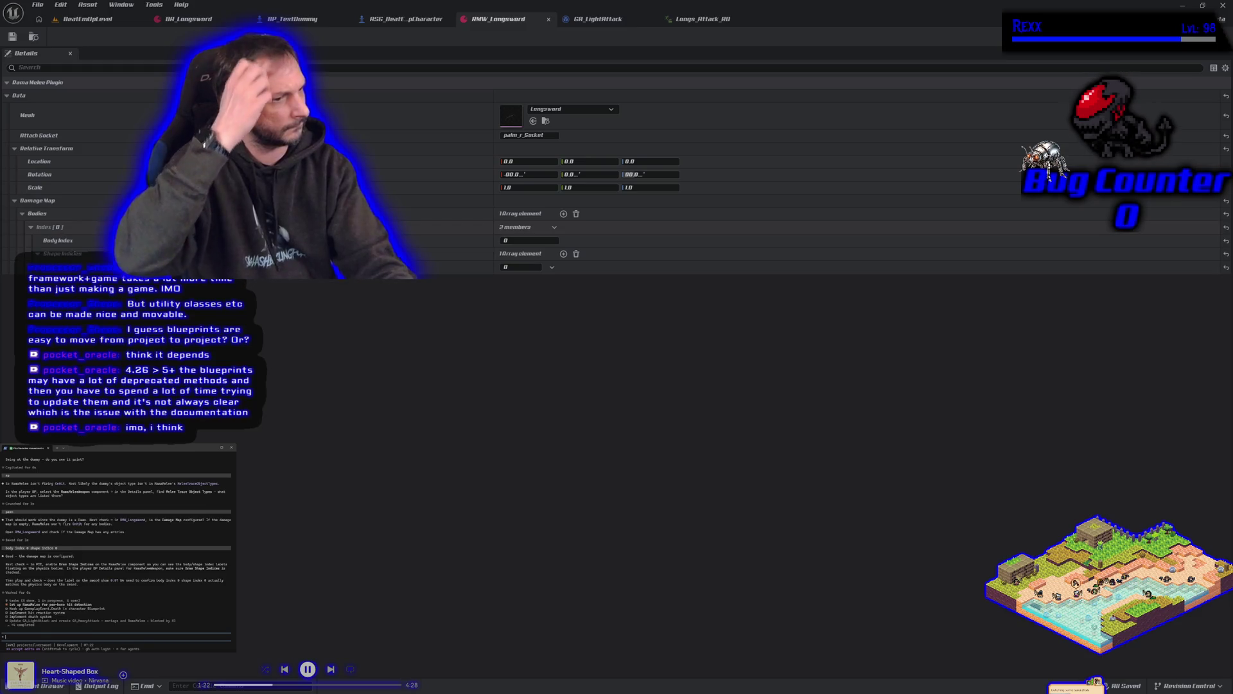
type("yes it shows 0 0")
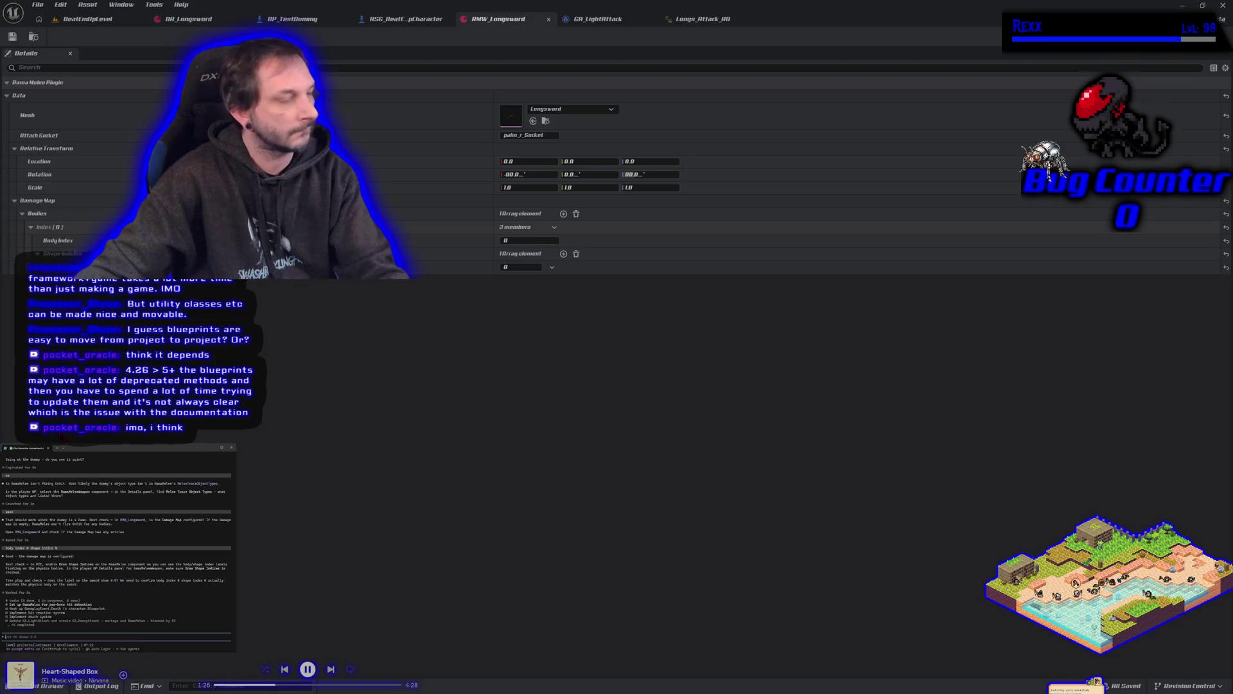
Step: In the character blueprint, toggle the weapon's debug shape drawing and compile
left_click(405, 19)
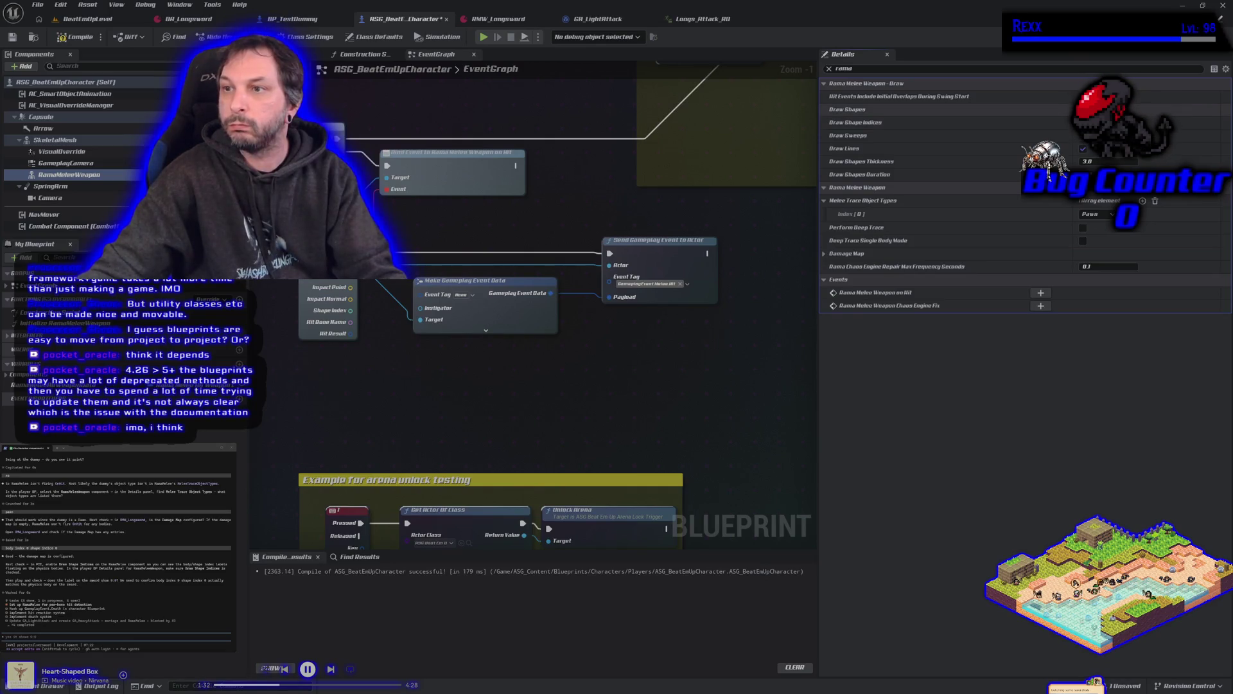
left_click(1083, 110)
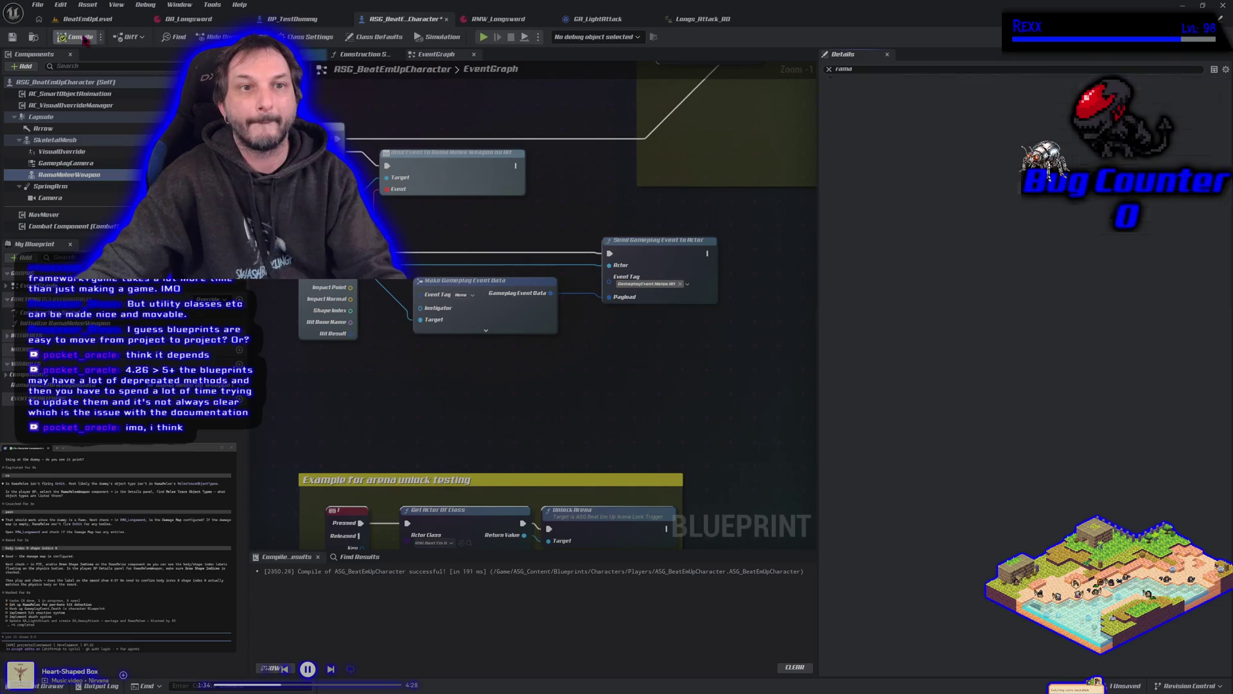
left_click(85, 40)
Step: Playtest to check the sword's red trace shapes 0:0 and 0:1, then stop
left_click(483, 38)
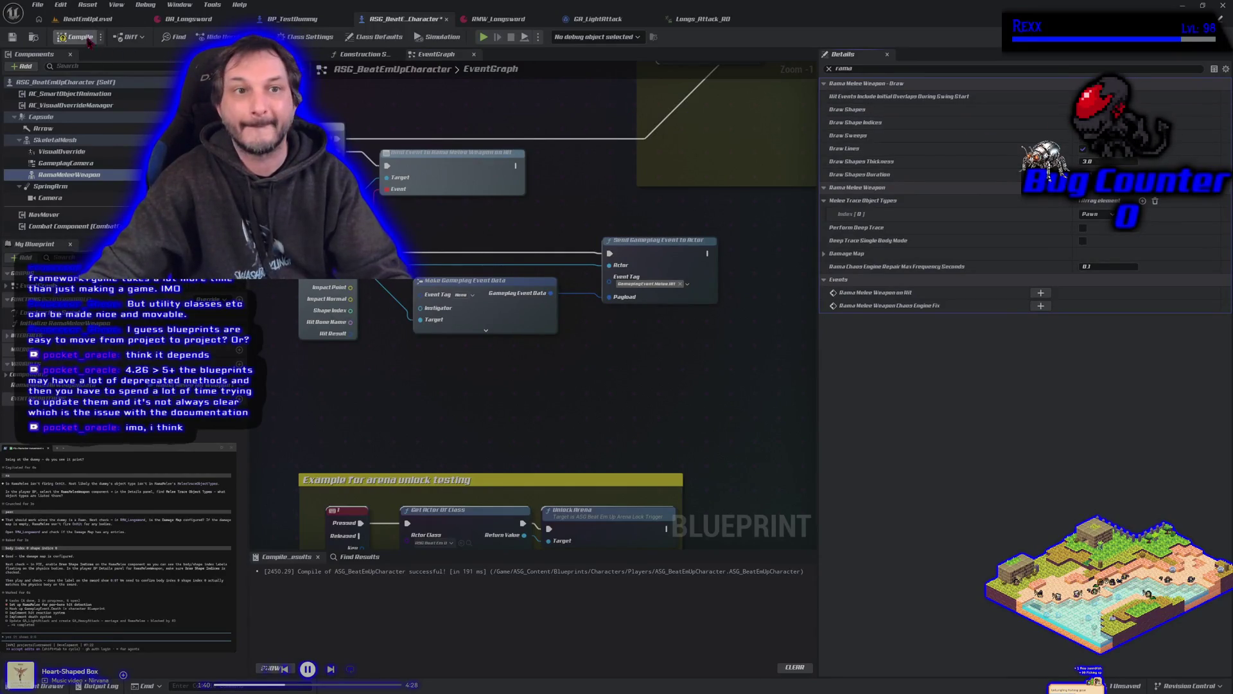
left_click(483, 37)
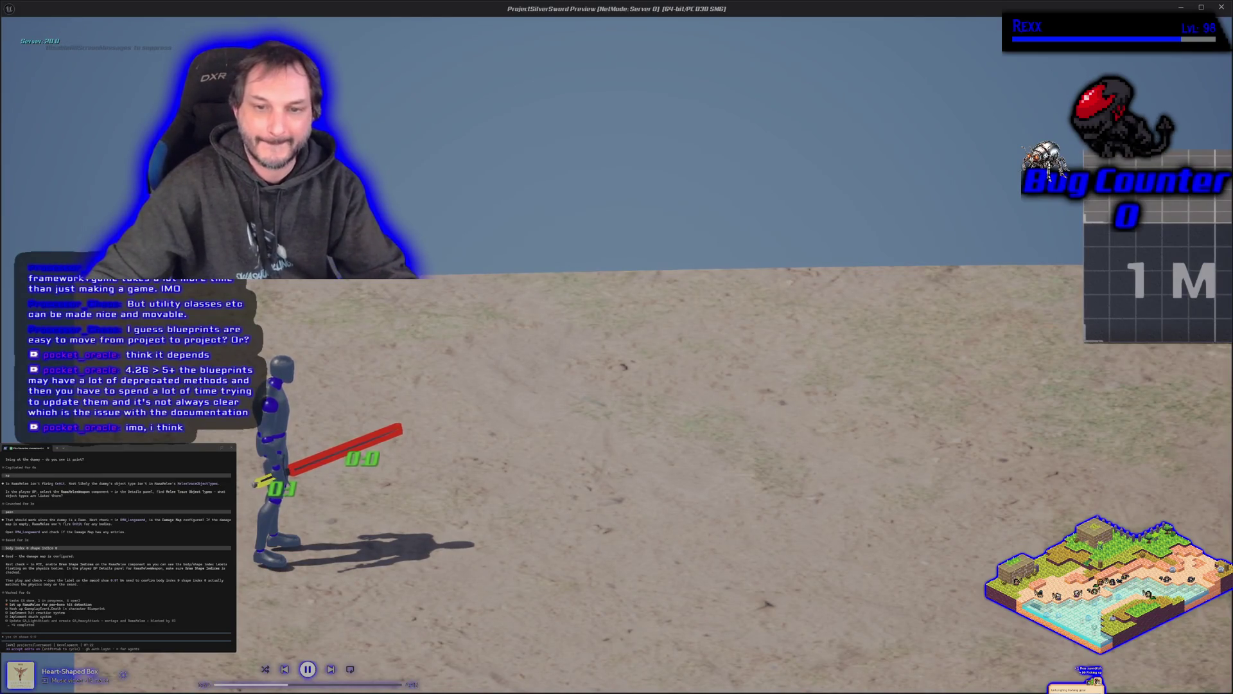
key("Escape")
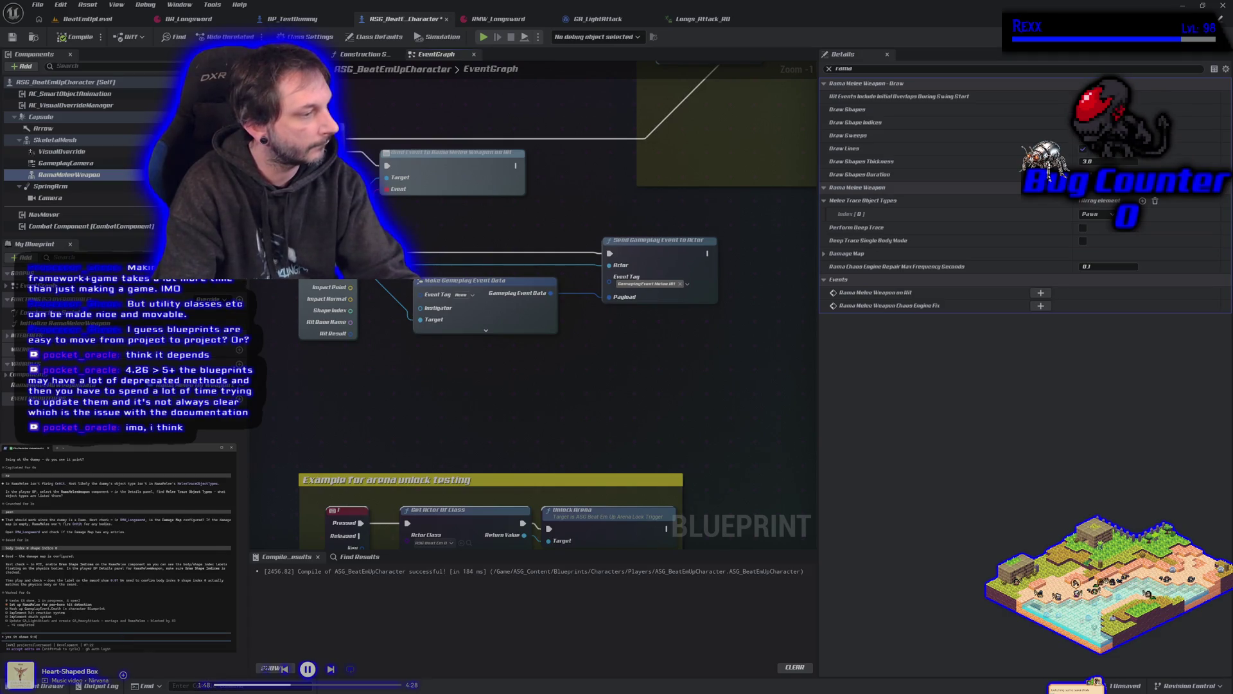
Step: Add a note in the side terminal, pan and zoom the character EventGraph, then open GA_LightAttack
key("Return")
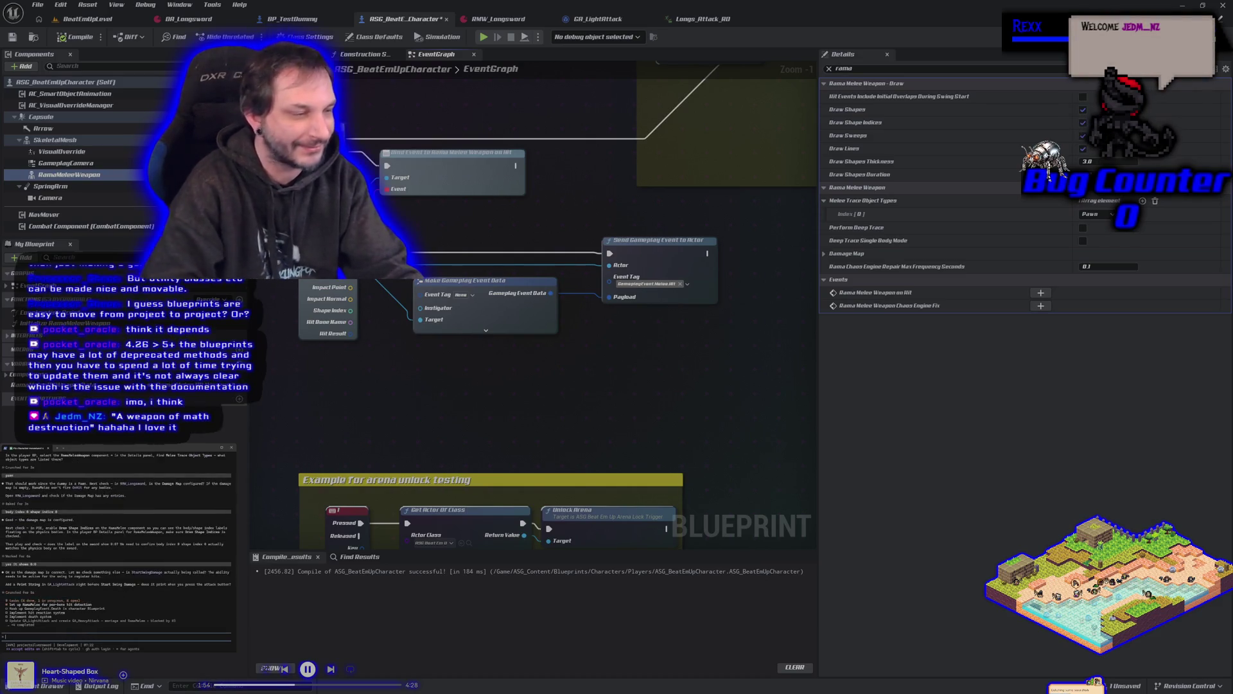
type("and it points")
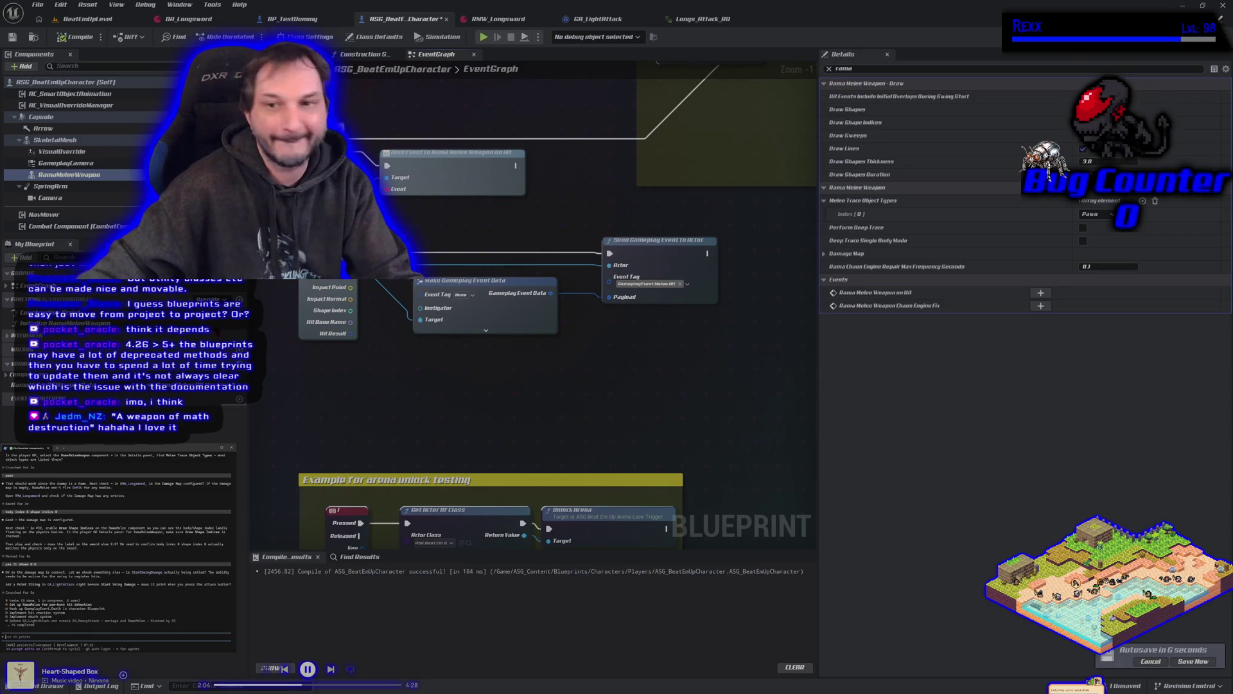
scroll(512, 376, "up", 1)
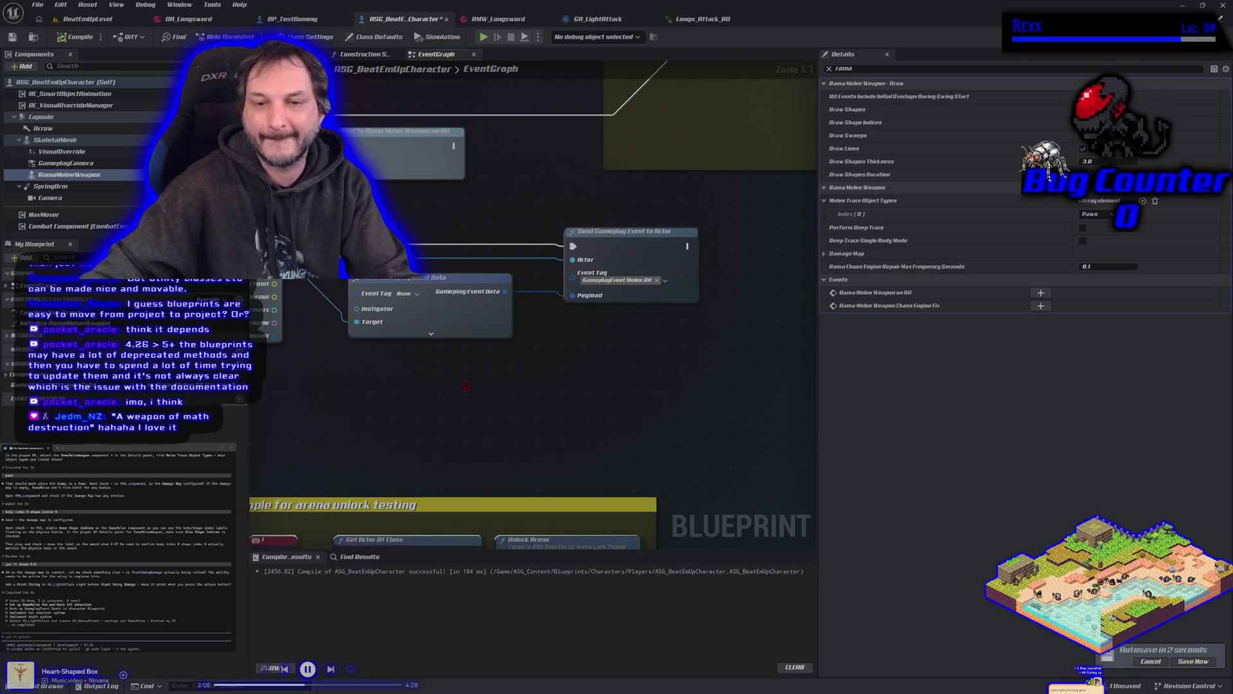
scroll(600, 382, "down", 1)
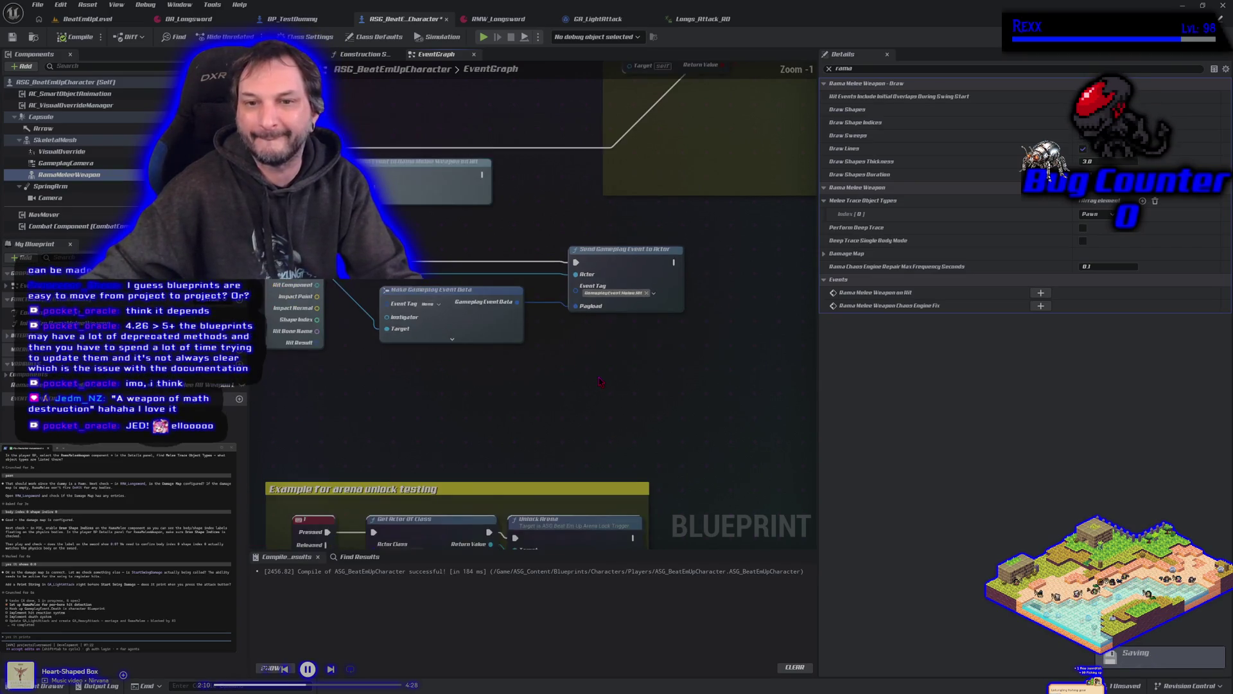
scroll(600, 382, "down", 1)
mouse_move(592, 378)
left_mouse_down()
mouse_move(482, 397)
mouse_move(615, 370)
mouse_move(597, 382)
left_mouse_up()
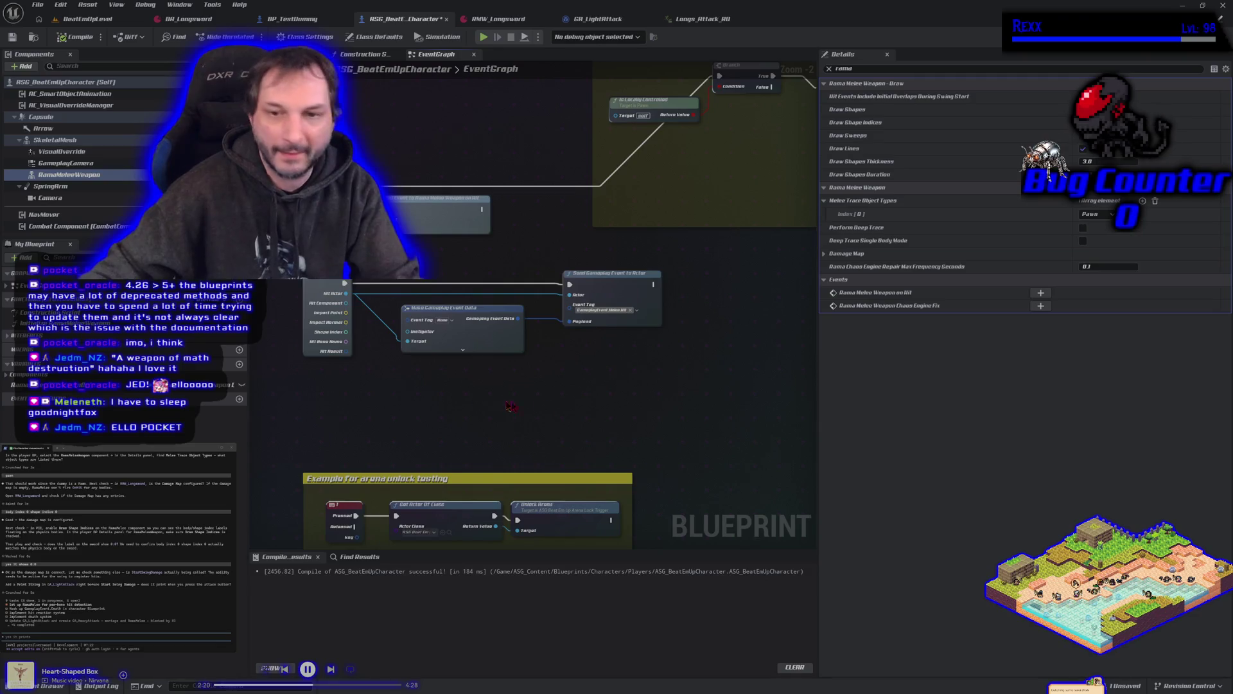
scroll(488, 421, "down", 1)
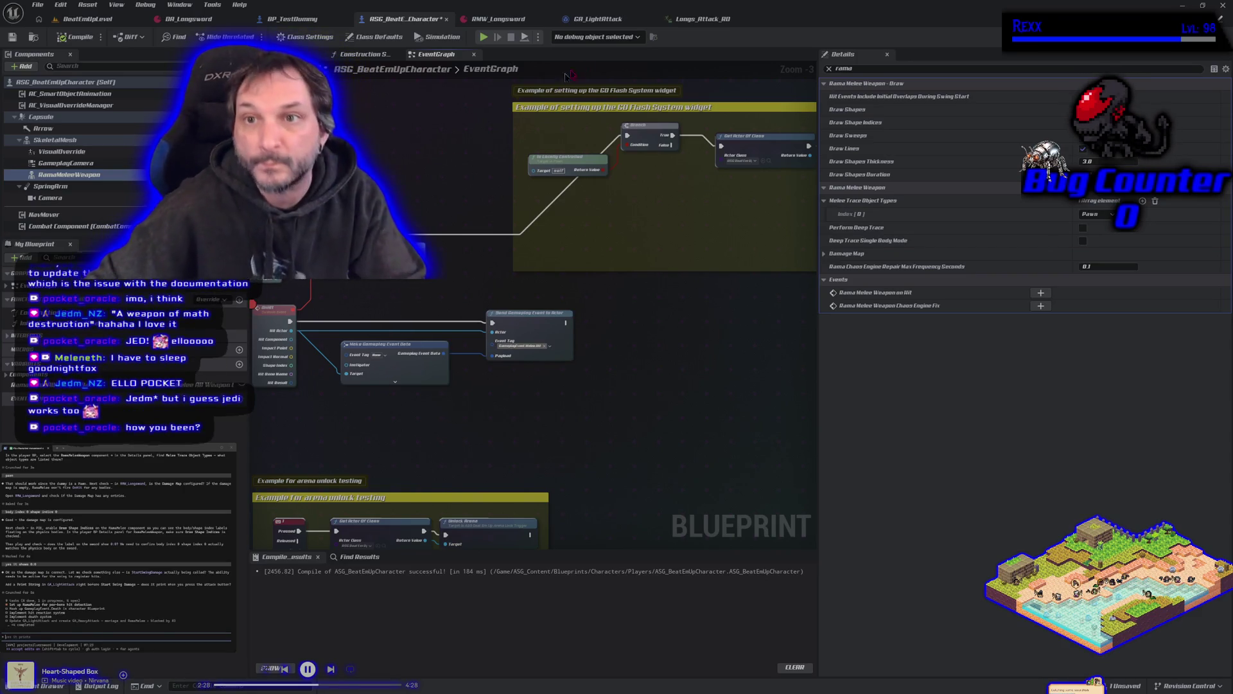
left_click(597, 19)
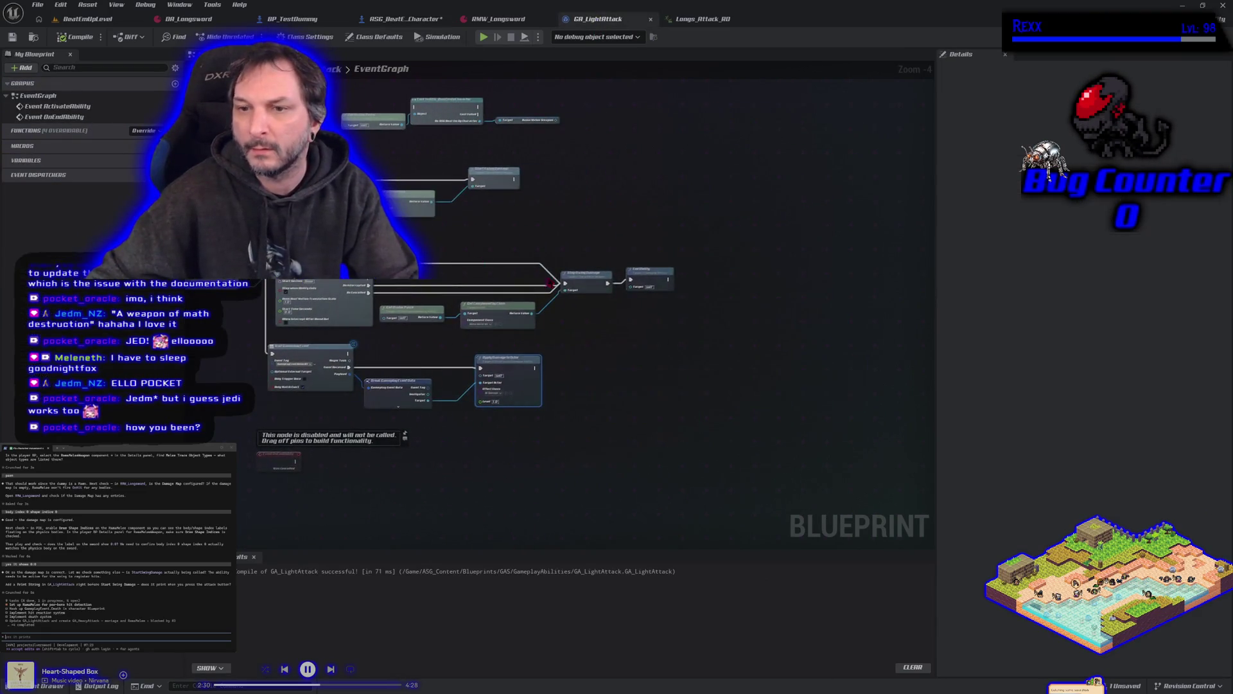
Step: Set a breakpoint on Start Swing Damage and bring Stop Swing Damage into view
left_click(487, 170)
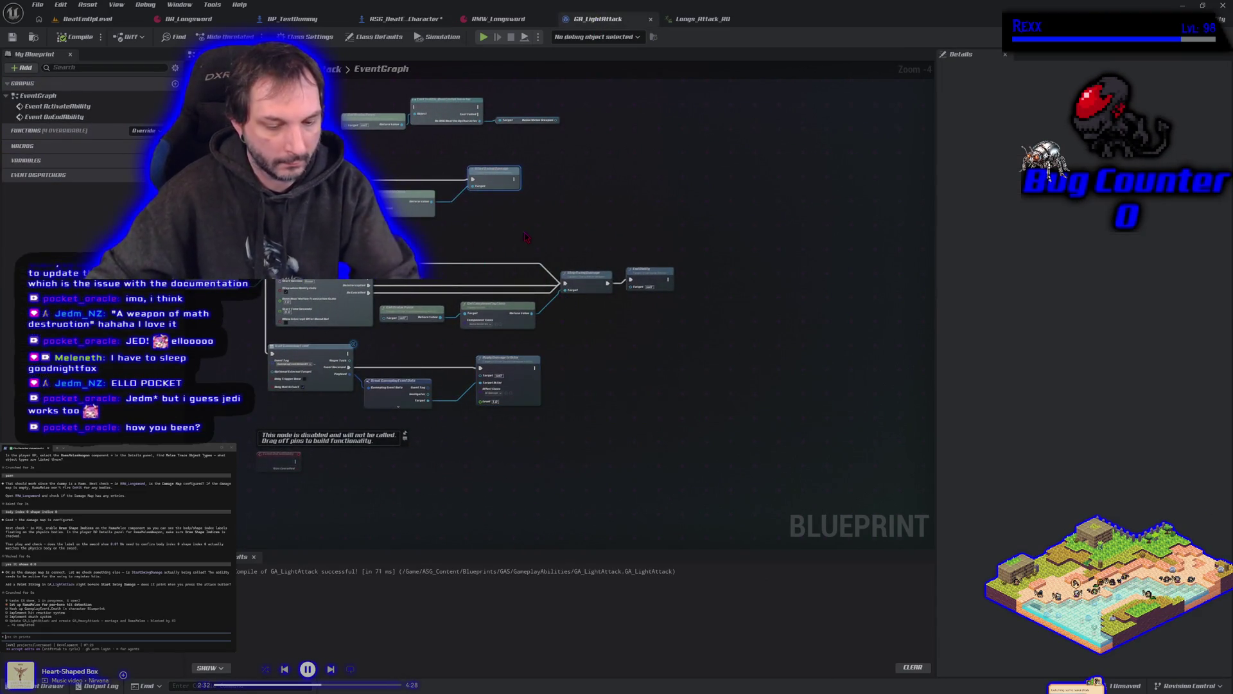
key("F9")
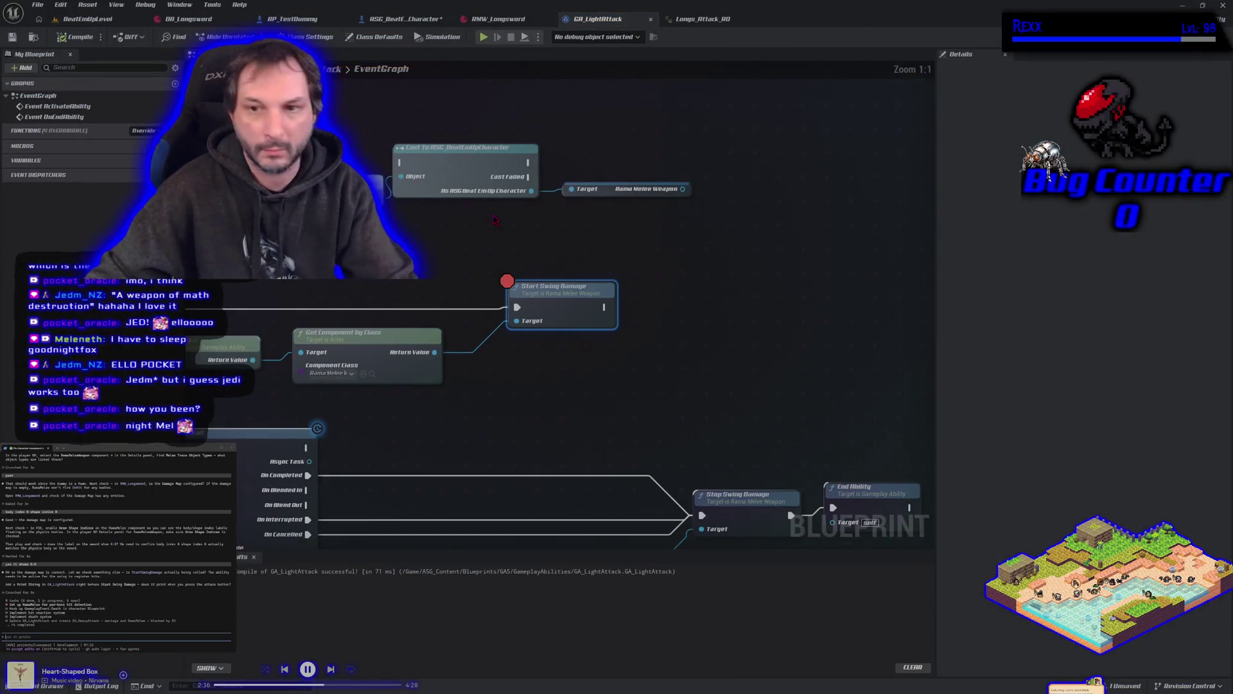
key("F10")
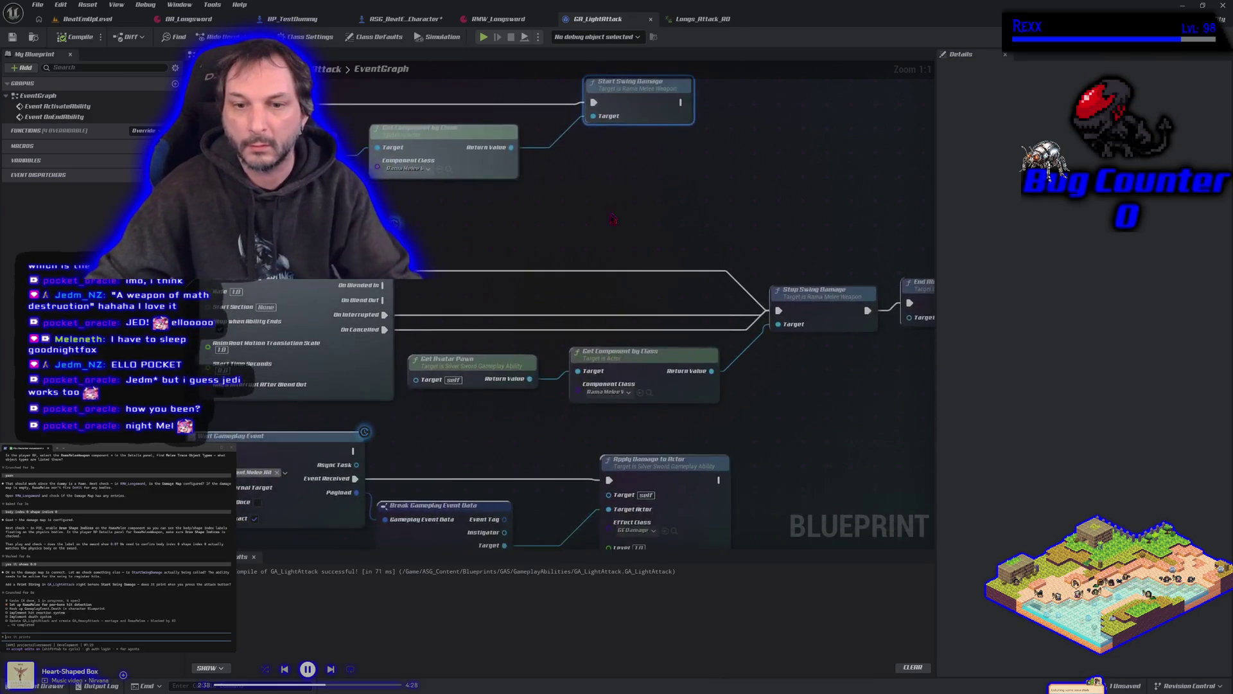
scroll(614, 215, "down", 3)
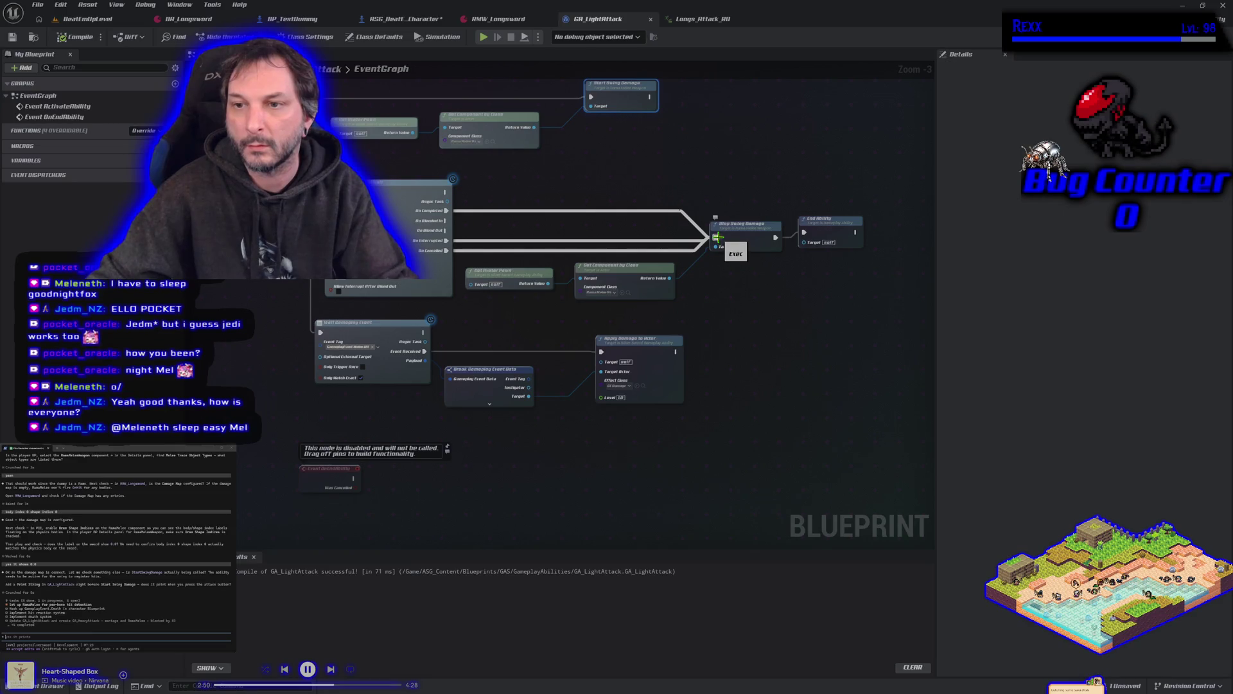
Step: Move the montage-end exec wires off Stop Swing Damage onto a new Reroute node, then play
left_click_drag(717, 237, 680, 245)
type("rer")
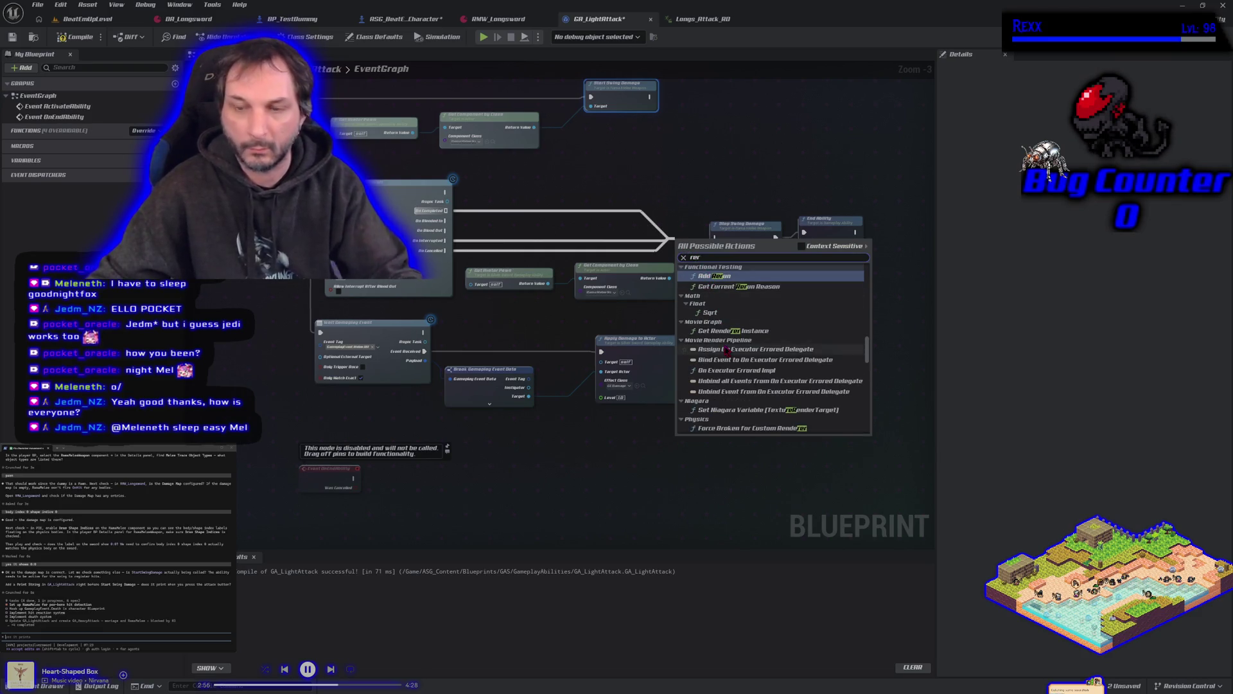
scroll(727, 350, "down", 3)
left_click(745, 417)
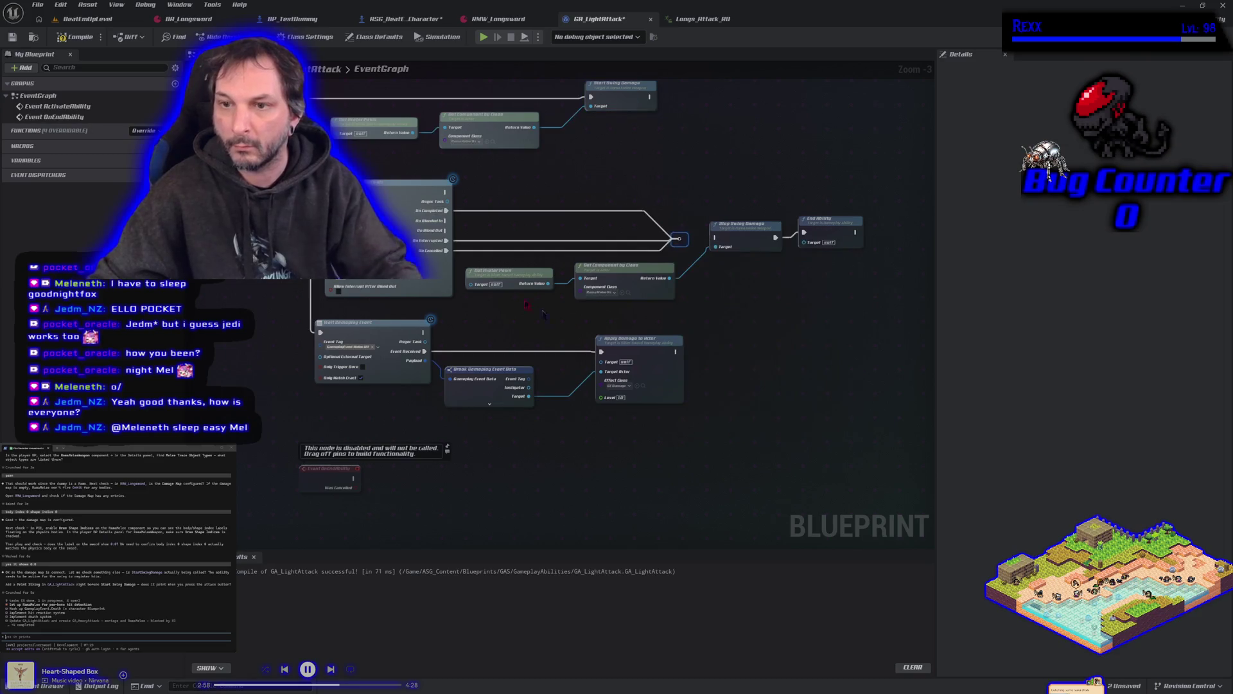
left_click(482, 39)
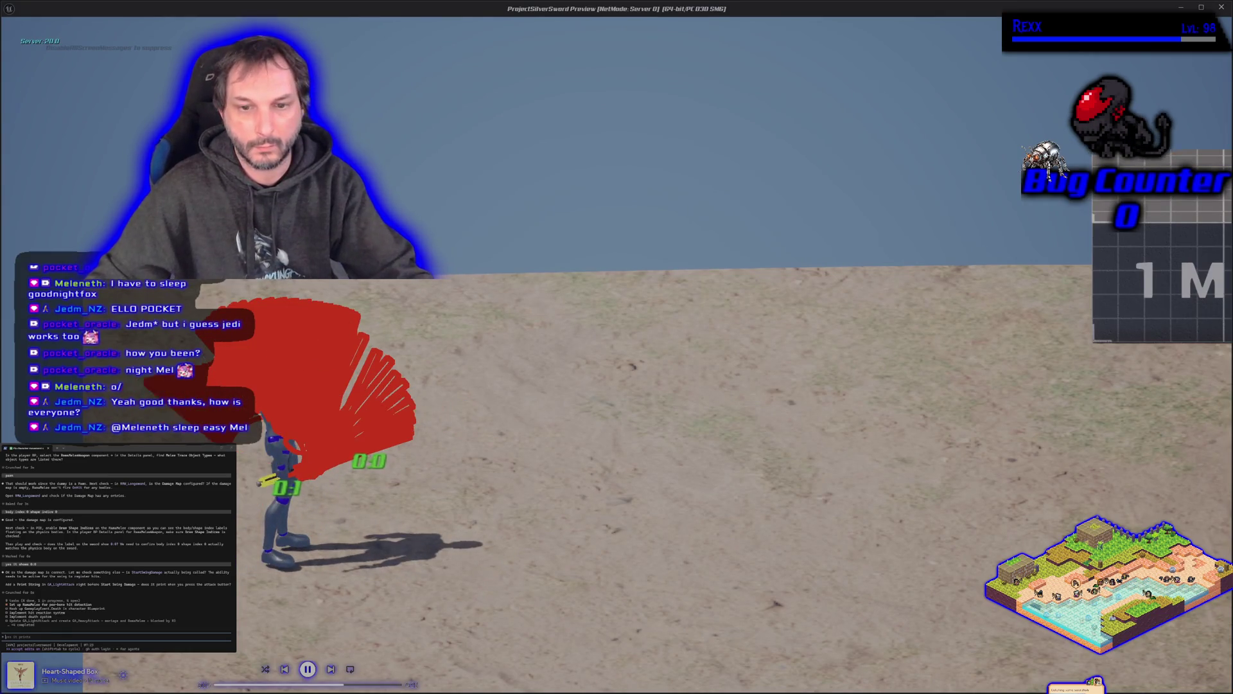
Step: Run in beside the dummy, swing the sword leaving red trace trails, then stop play
key("d")
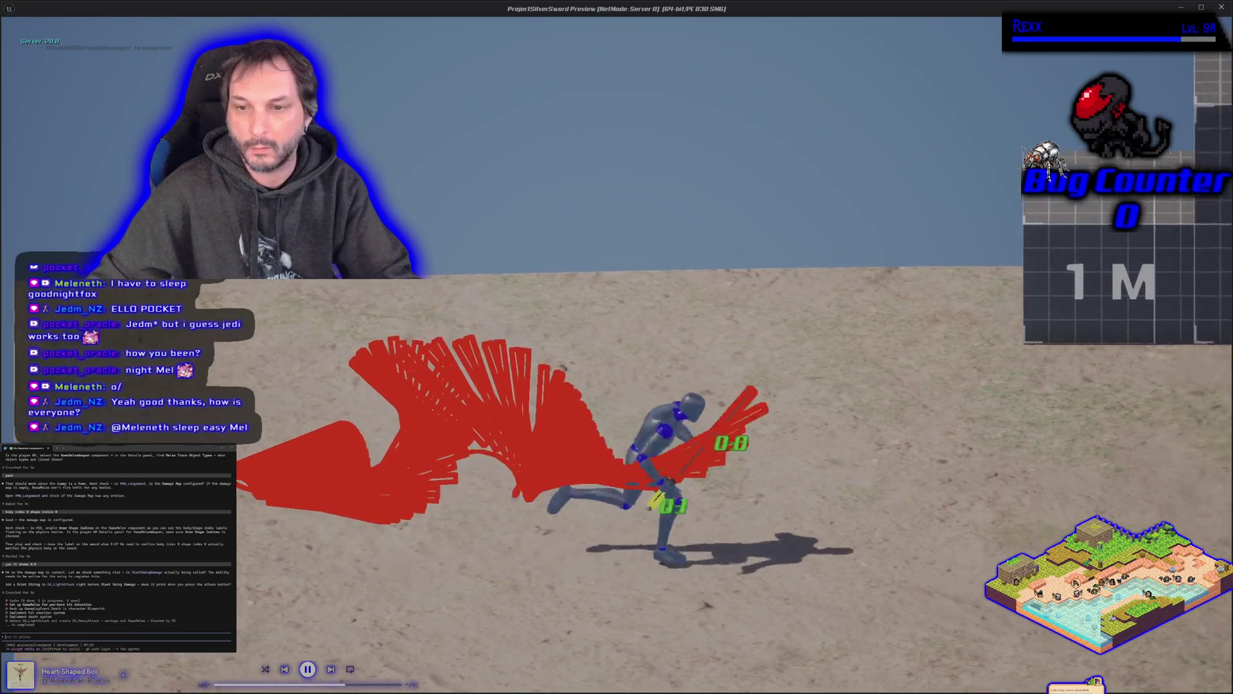
key("w")
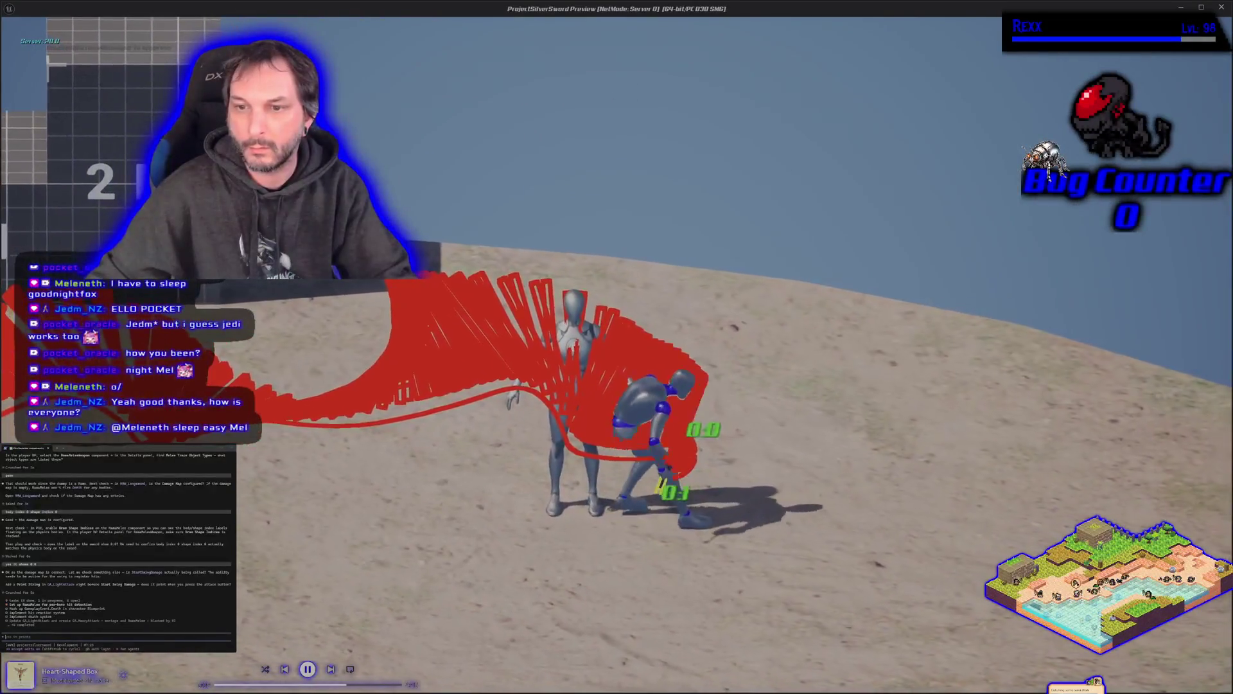
key("w")
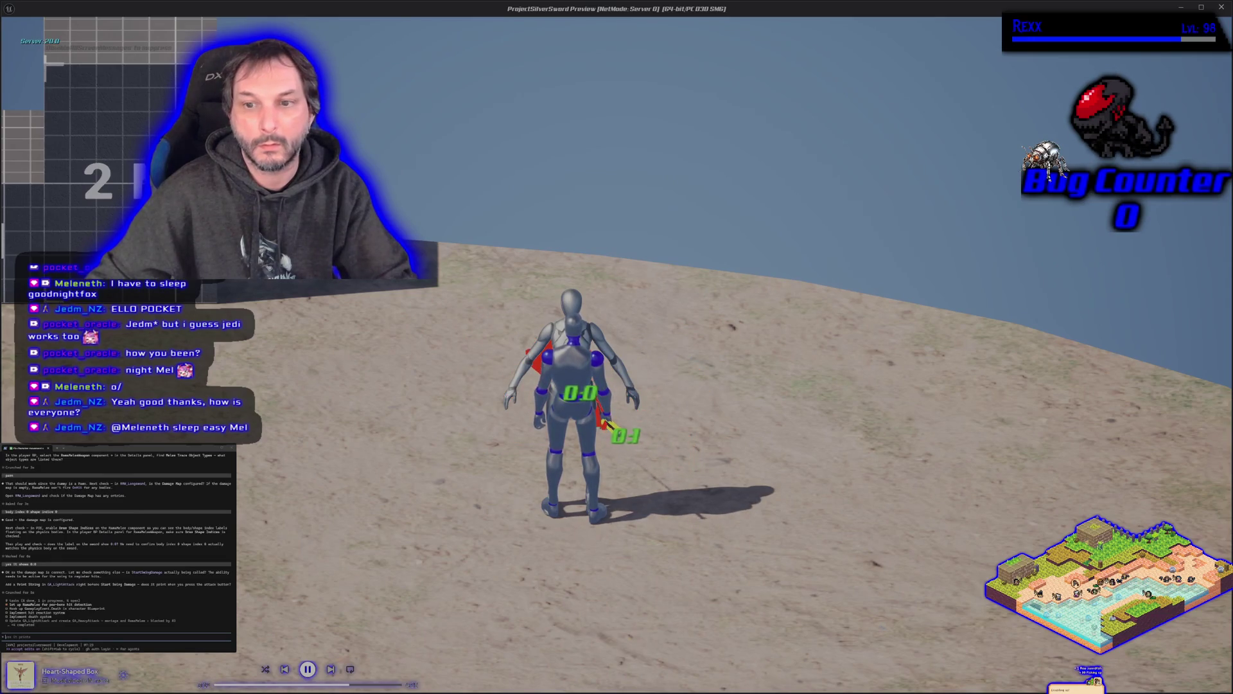
left_click(616, 347)
key("Escape")
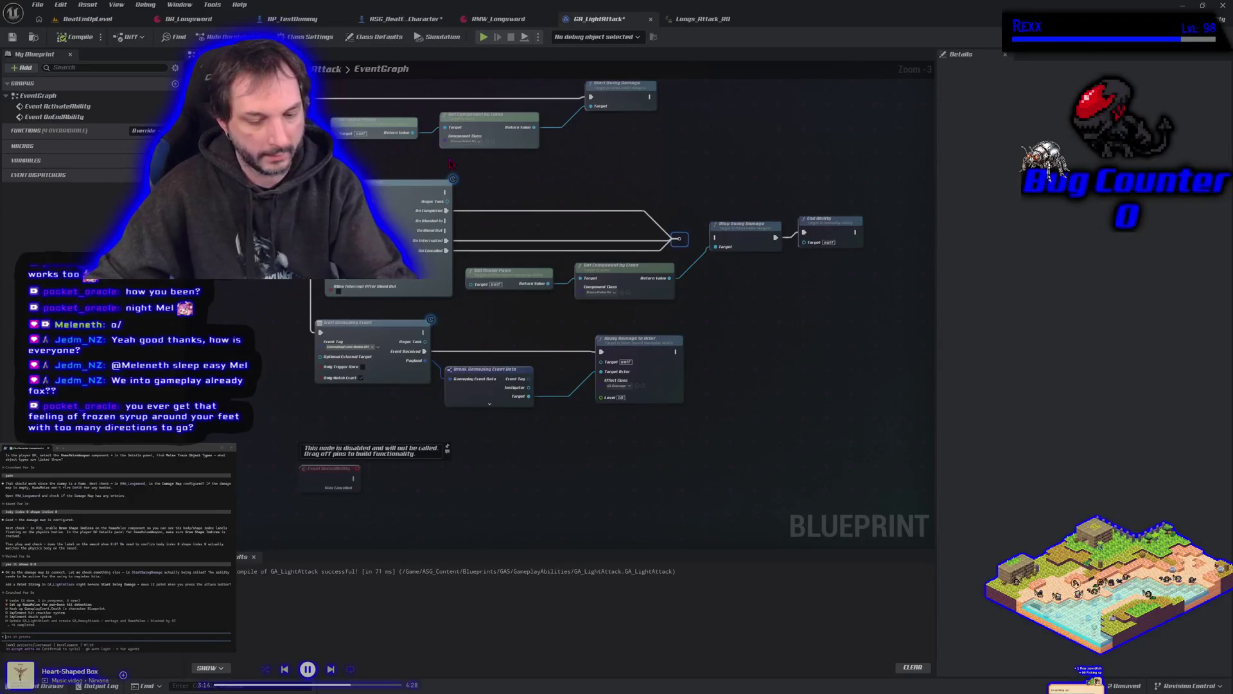
key("alt+p")
key("d")
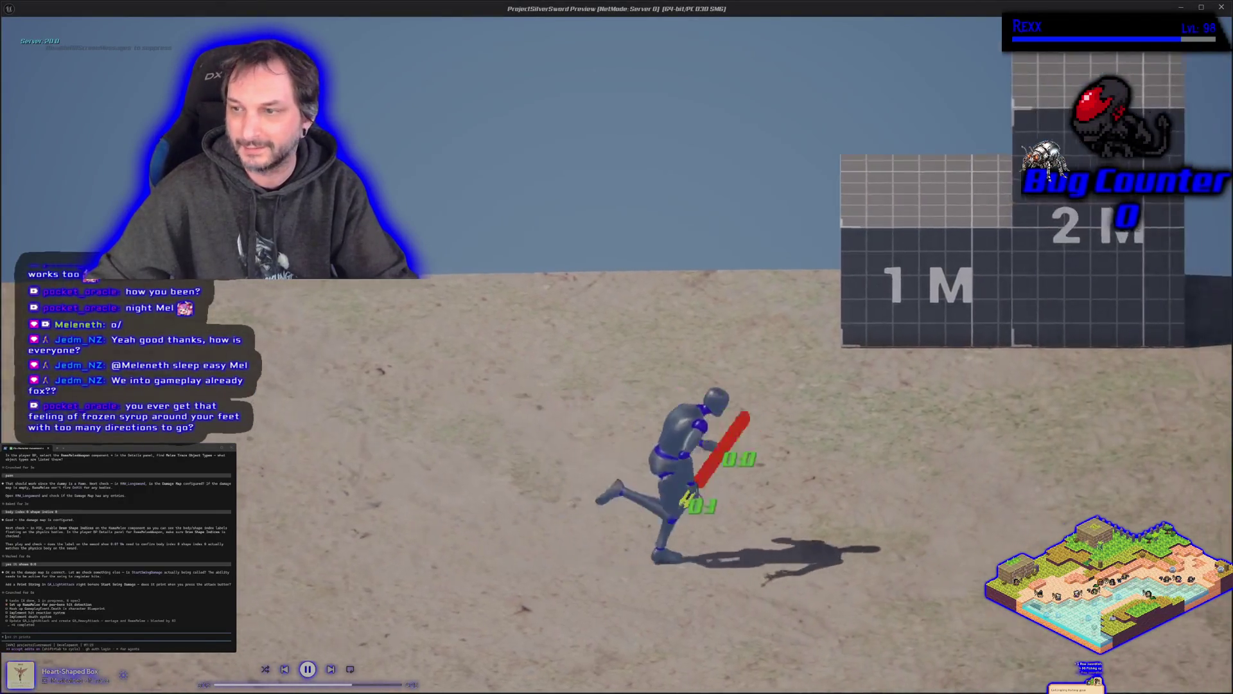
key("w")
left_click(617, 347)
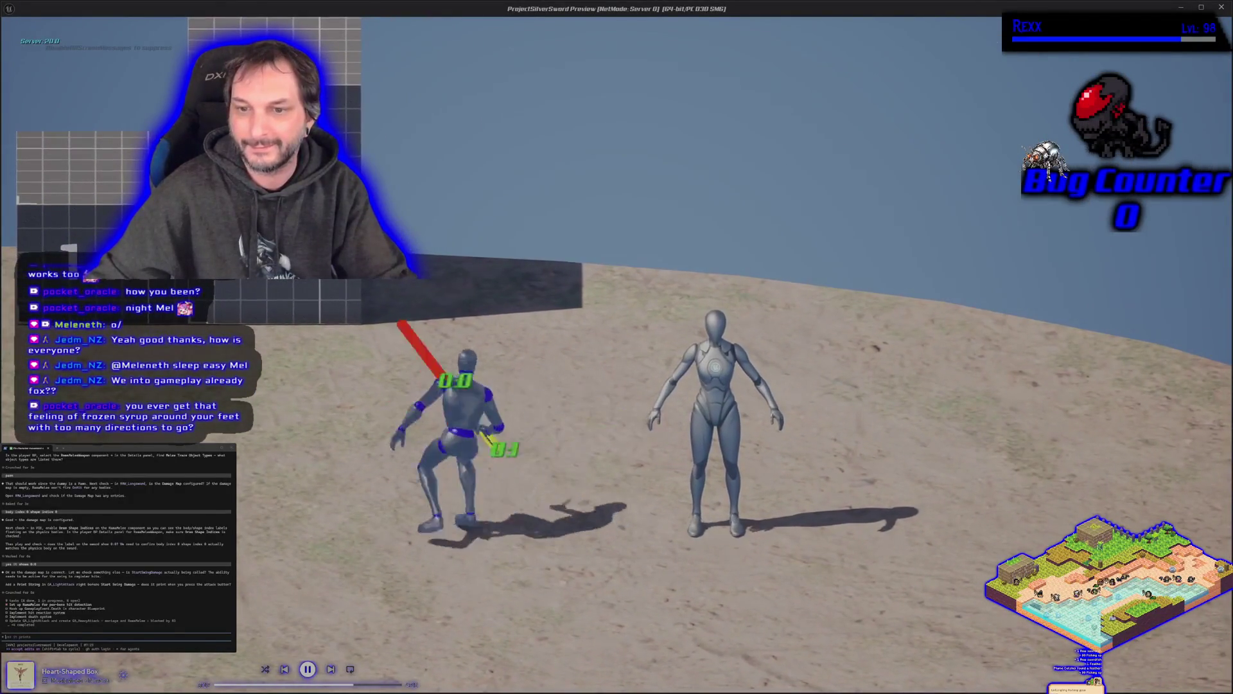
left_click(616, 347)
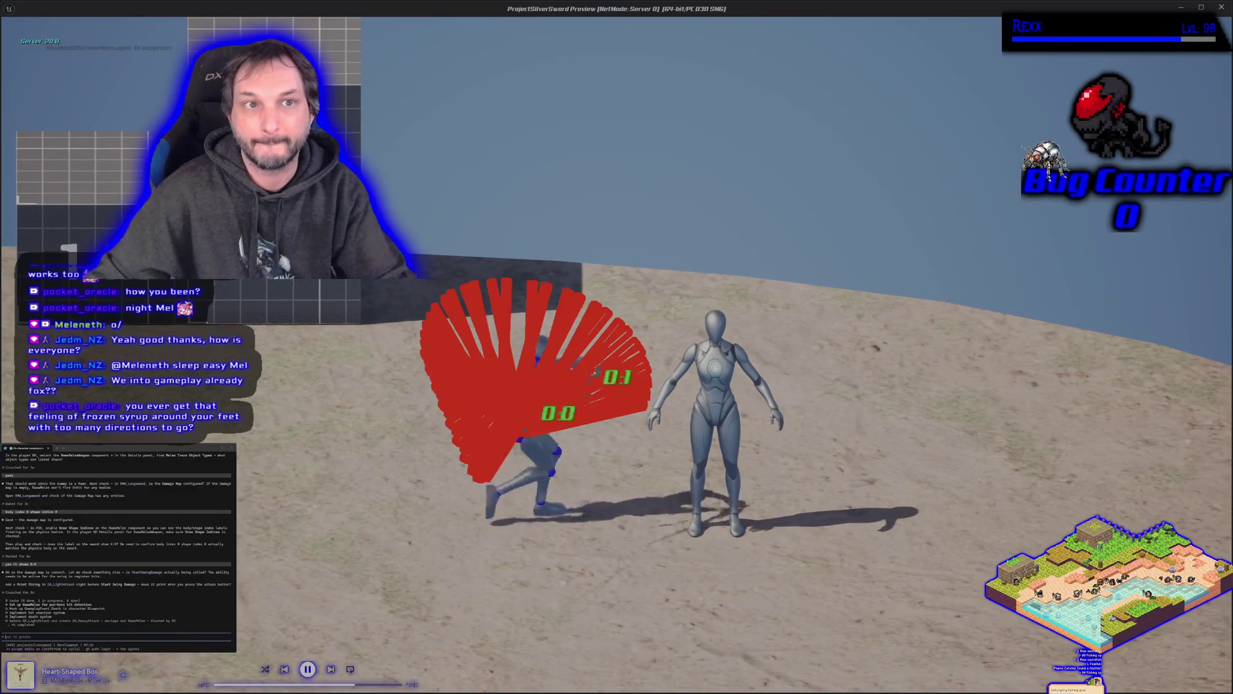
left_click(617, 347)
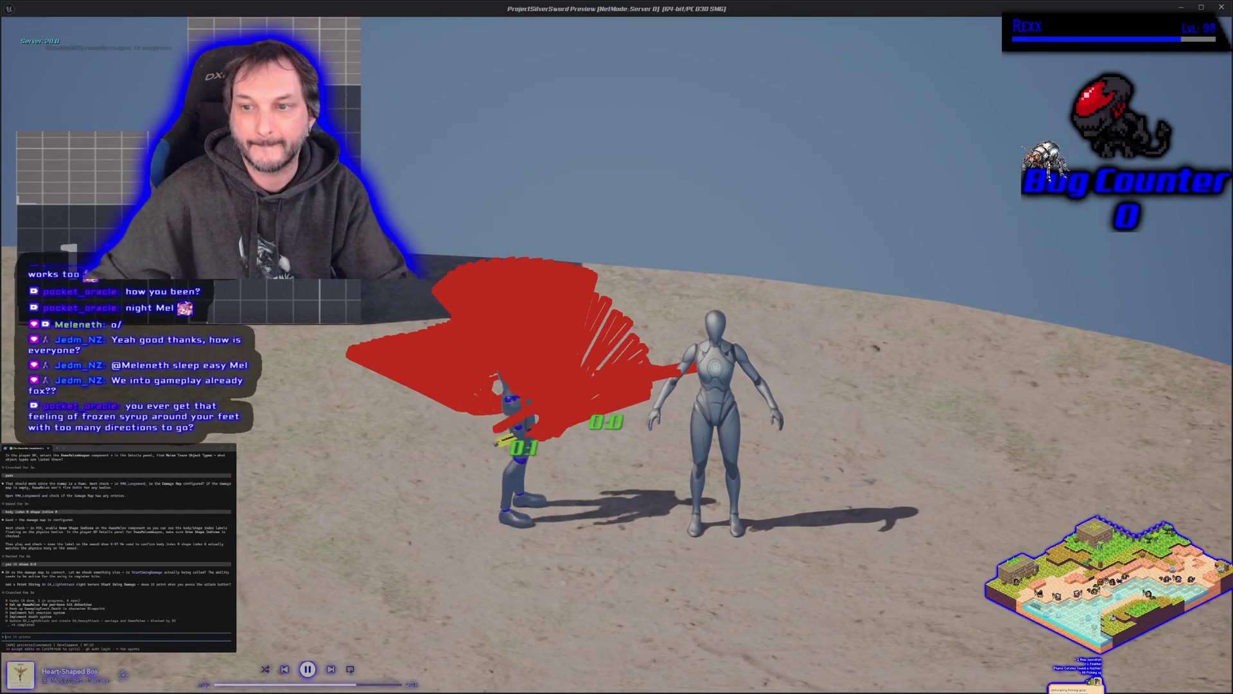
key("Escape")
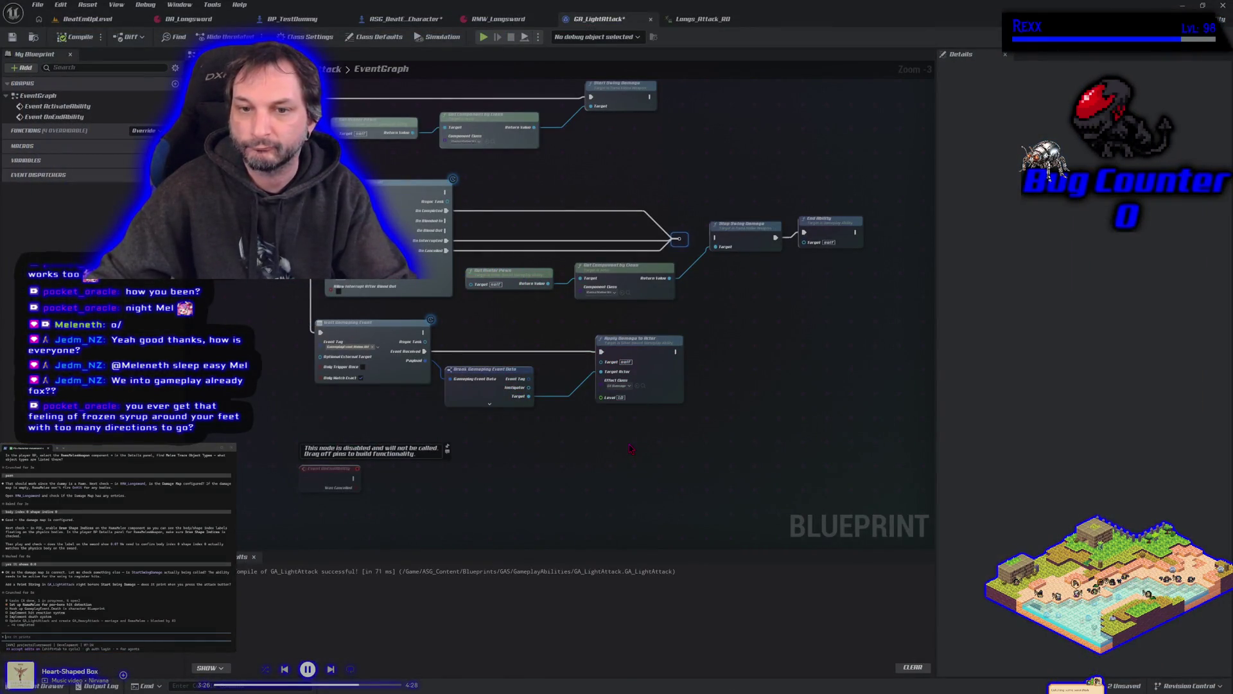
Step: Wire the Reroute node into Stop Swing Damage's exec input, then compile and save GA_LightAttack
left_click_drag(680, 240, 715, 237)
left_click(75, 37)
left_click(11, 36)
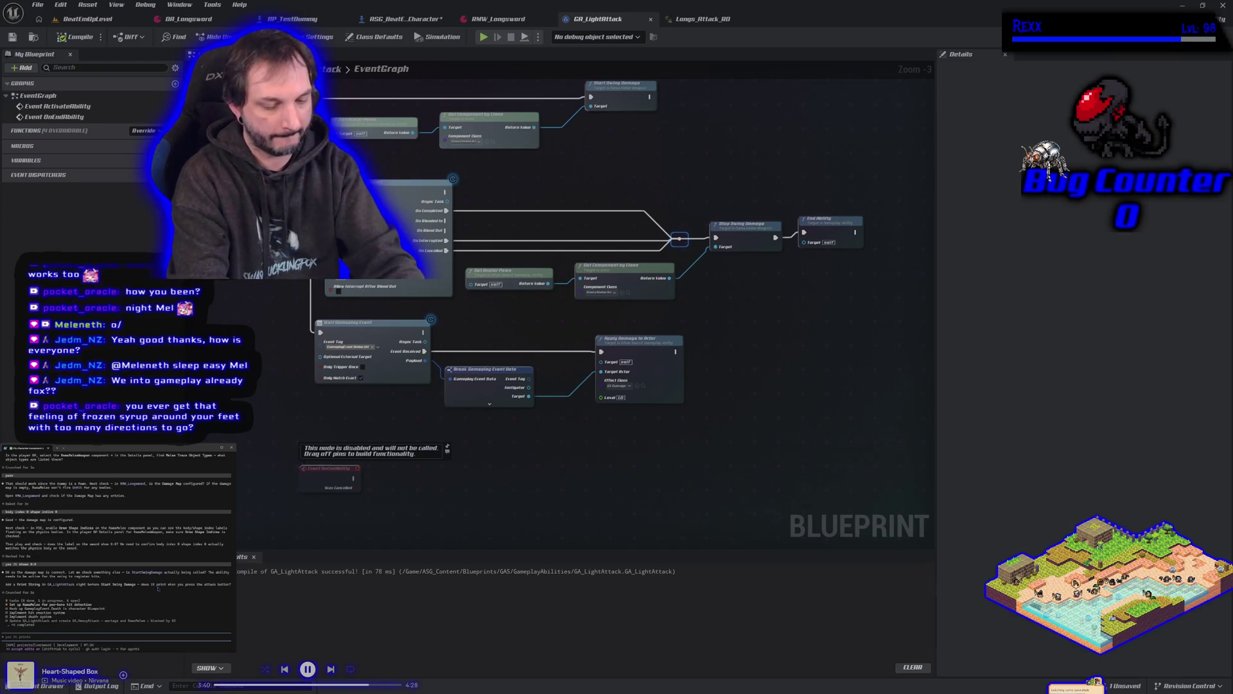
Step: After entering 'cou', switch to the BeatEmUpLevel viewport and fly the camera toward the blocks
type("cou")
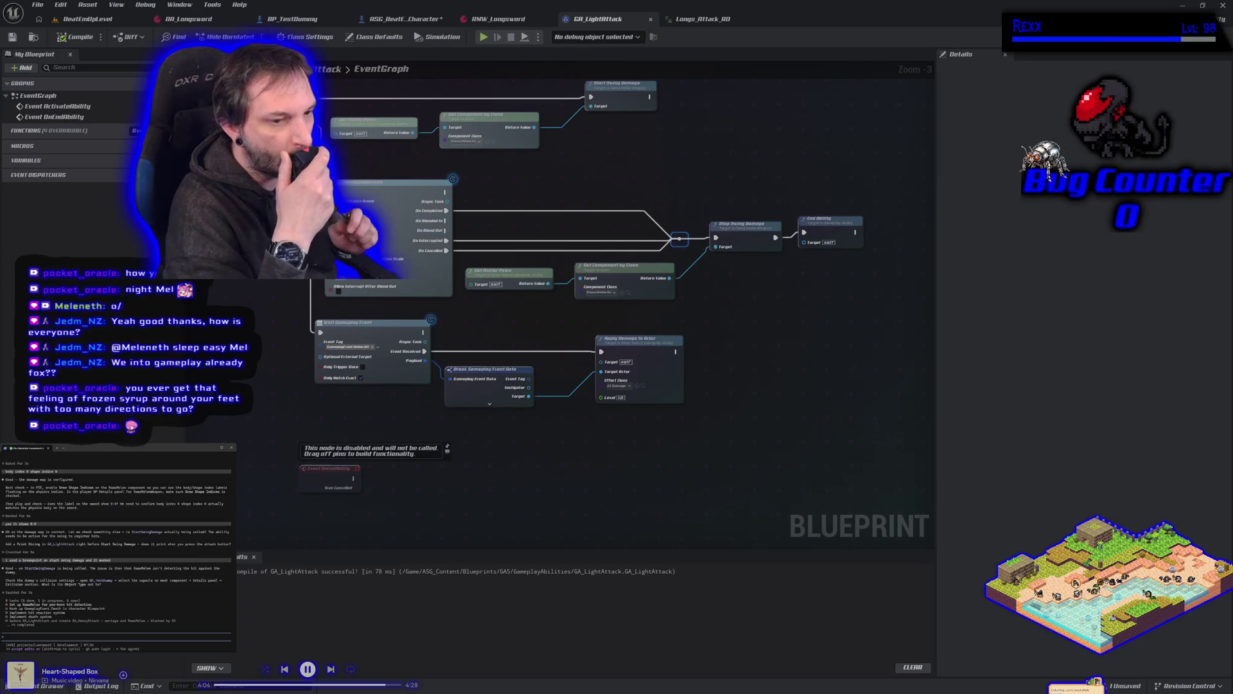
left_click(88, 19)
key("w")
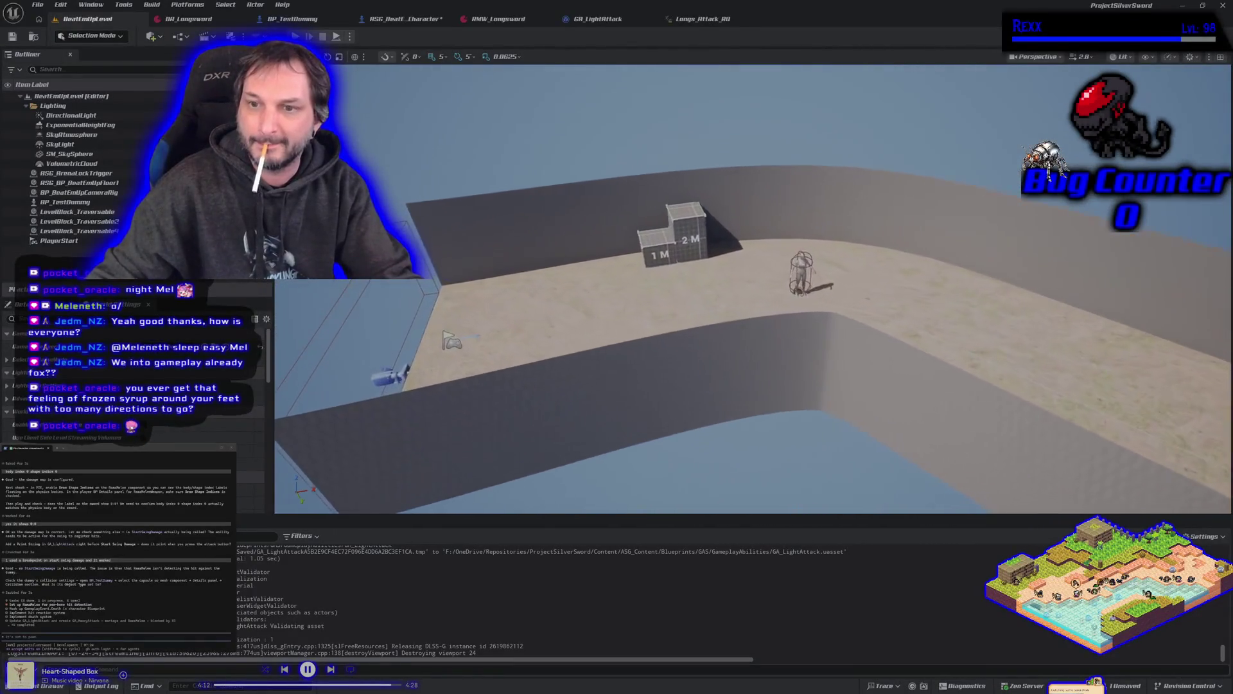
key("w")
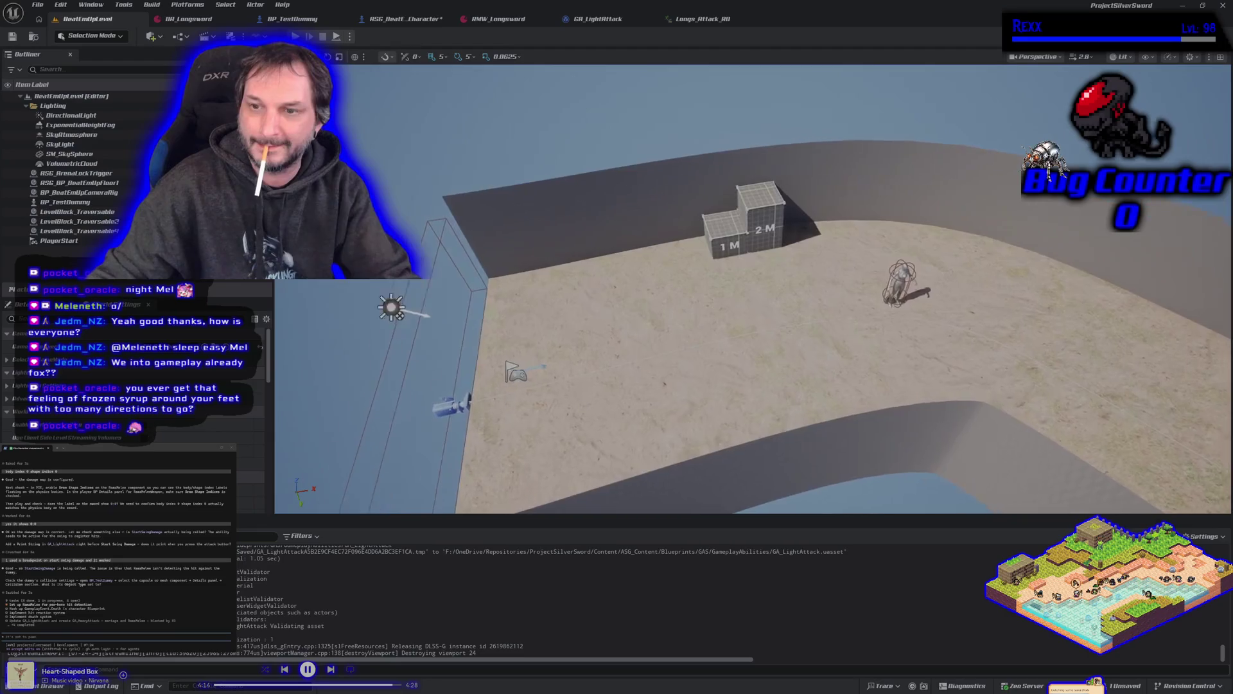
key("d")
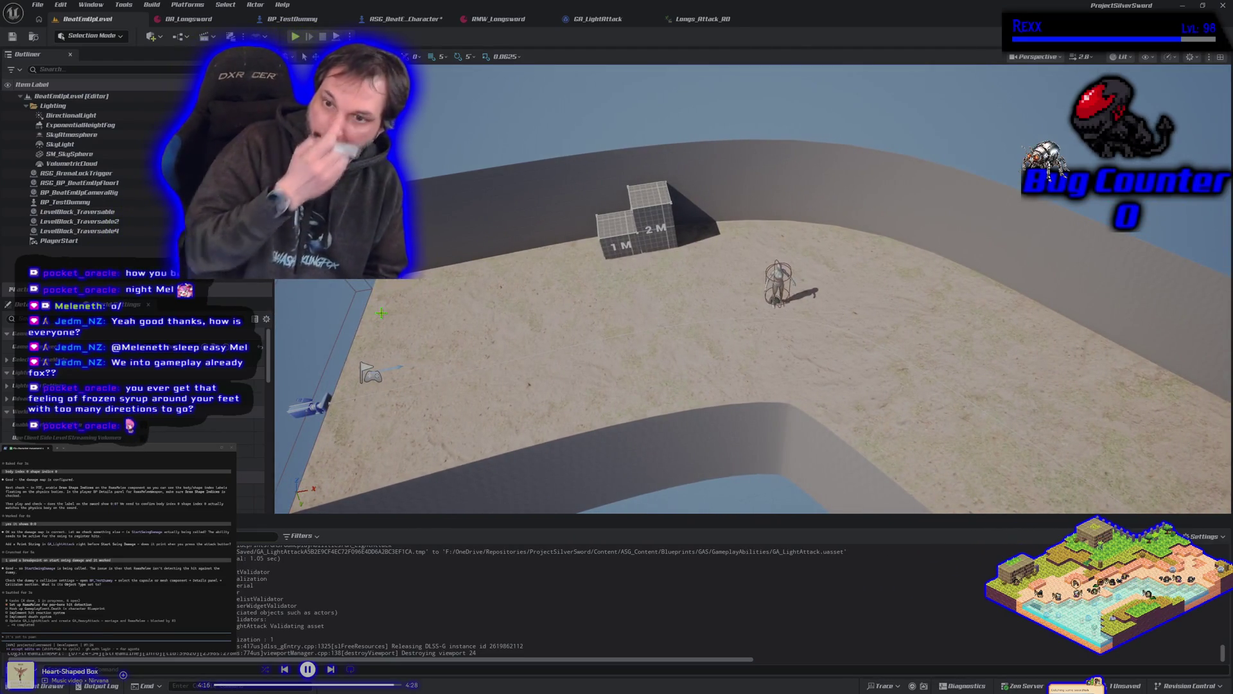
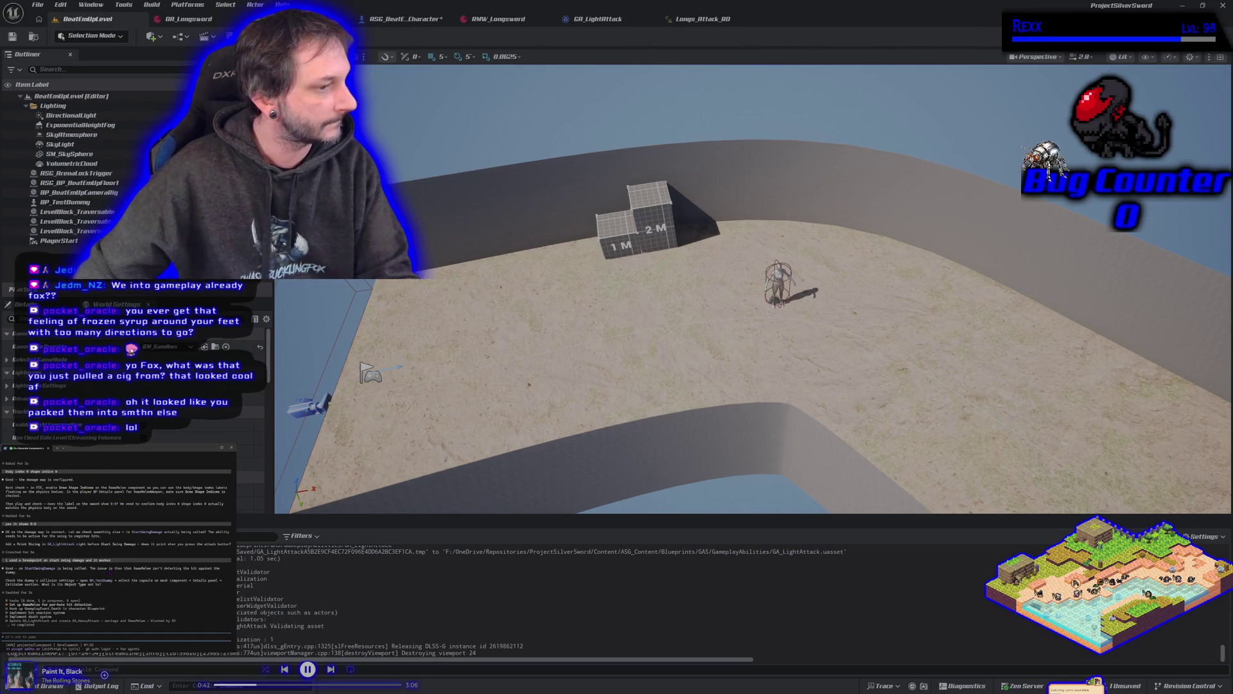
Step: Open BP_TestDummy's Blueprint and select its Capsule component
left_click(777, 272)
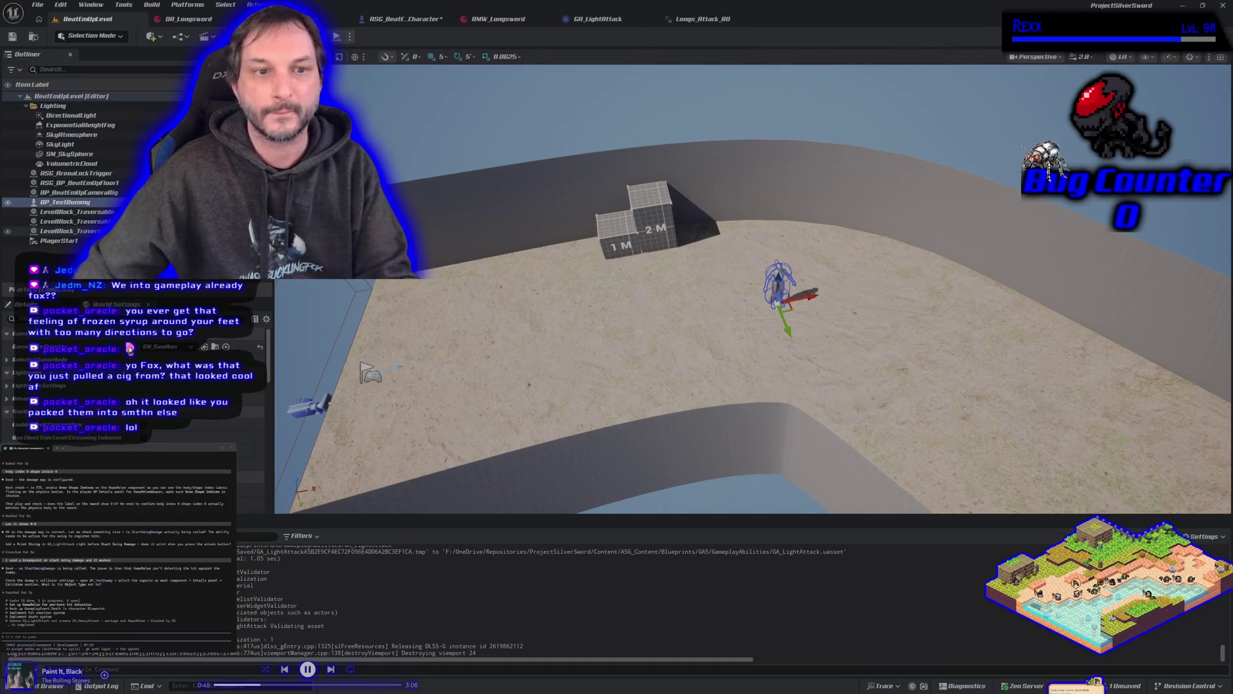
key("ctrl+e")
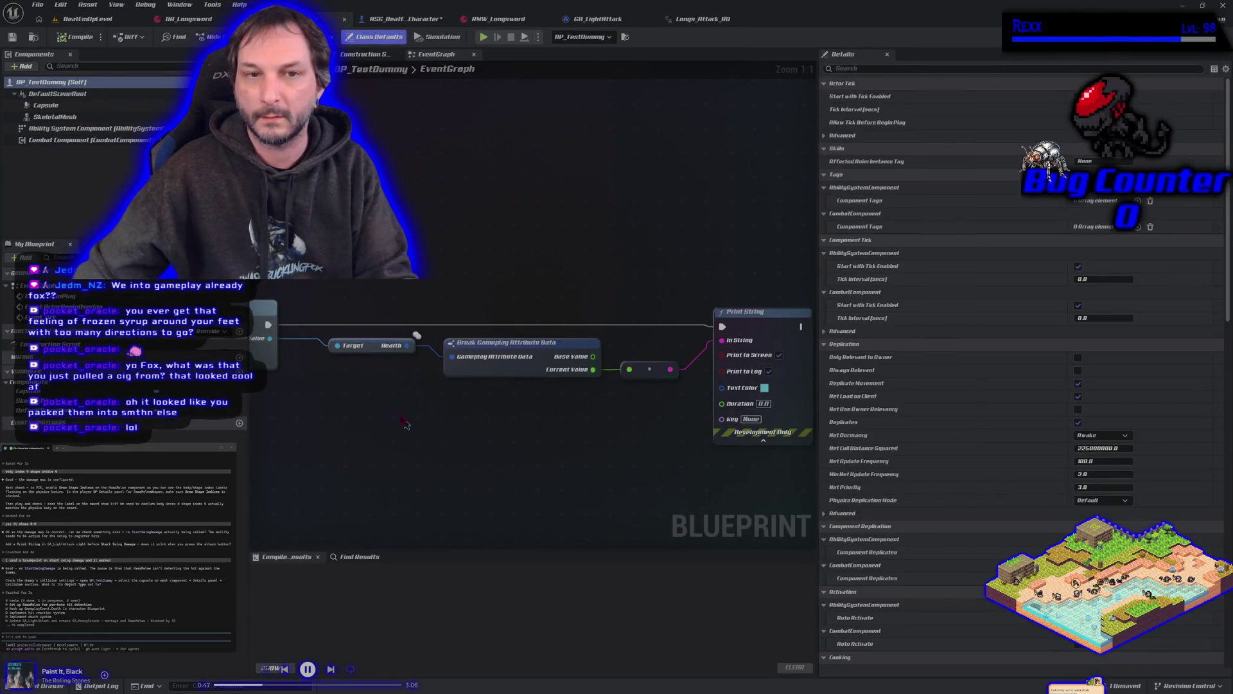
left_click(46, 105)
scroll(1105, 486, "down", 9)
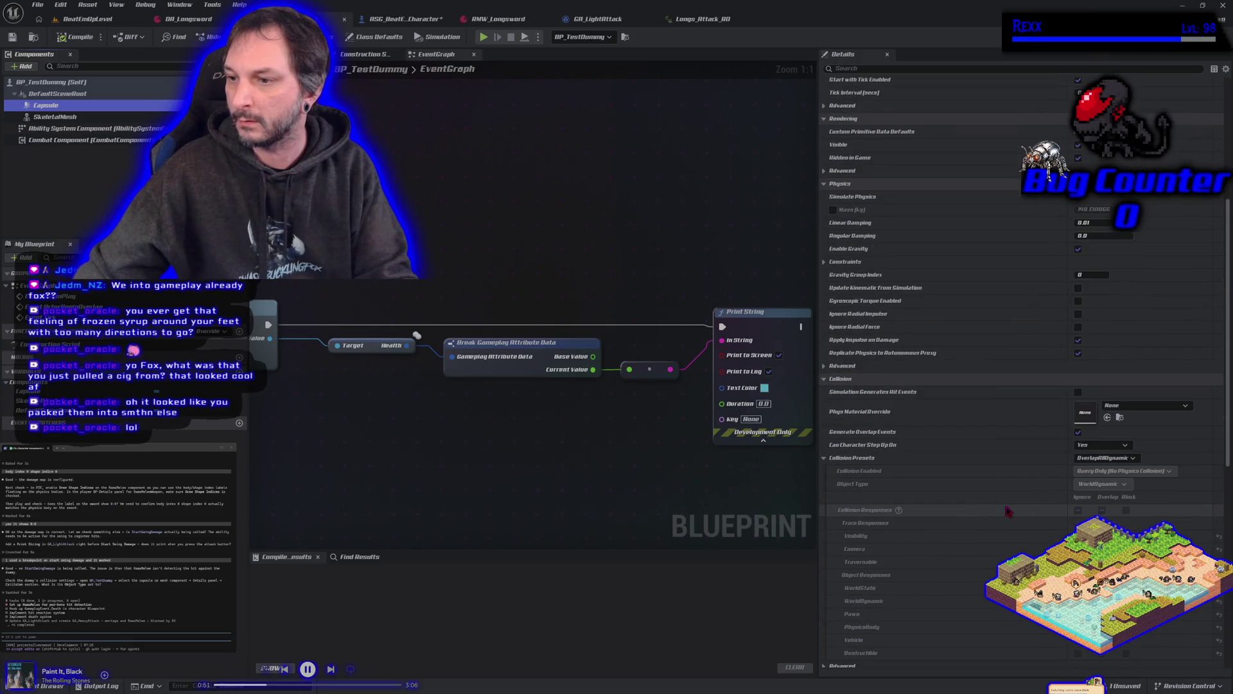
scroll(1007, 510, "down", 3)
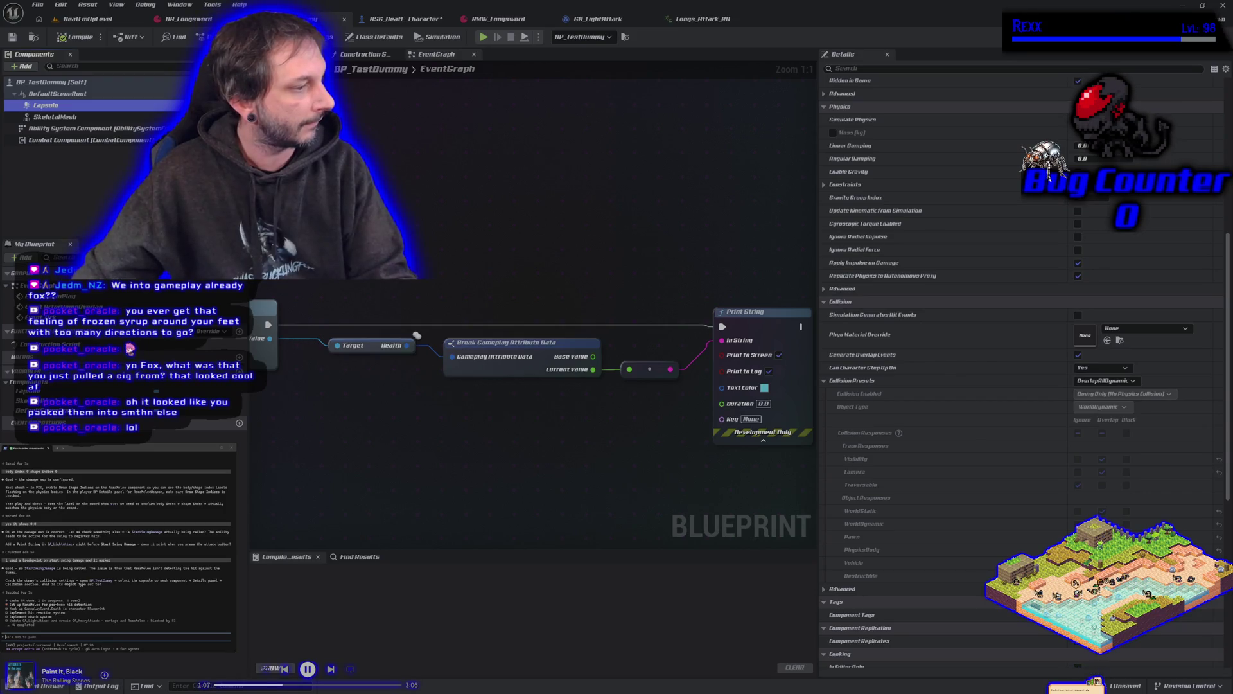
Step: Set the capsule's collision preset to Custom with object type Pawn, then compile and save
left_click(1135, 381)
left_click(1129, 389)
left_click(1101, 407)
left_click(1092, 432)
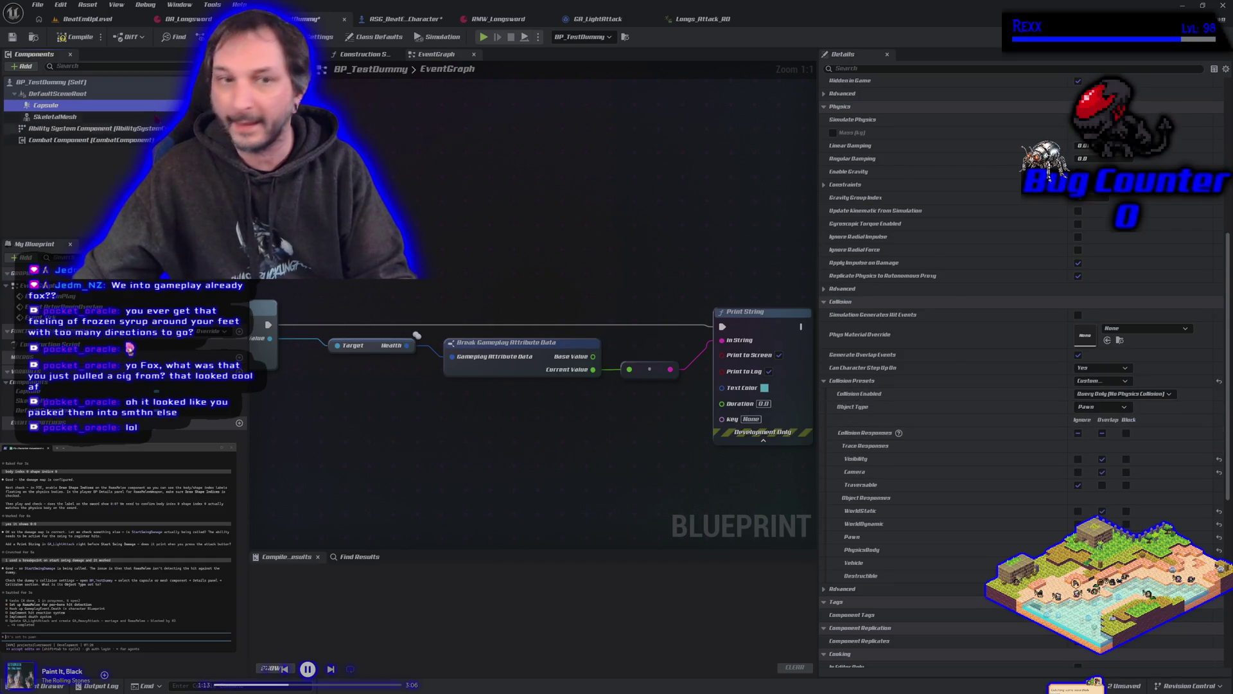
left_click(76, 36)
left_click(12, 37)
left_click(86, 18)
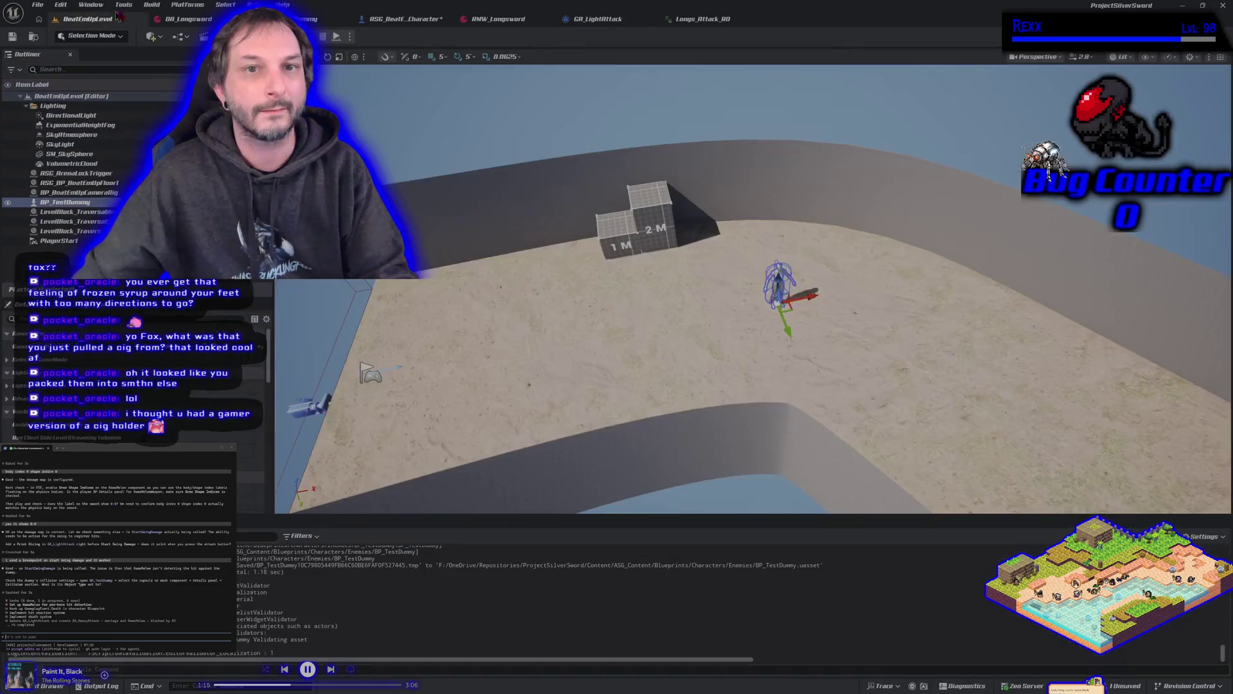
Step: Playtest a sword swing at the dummy past the breakpoint, then return to ASG_BeatEmUpCharacter's graph
key("alt+p")
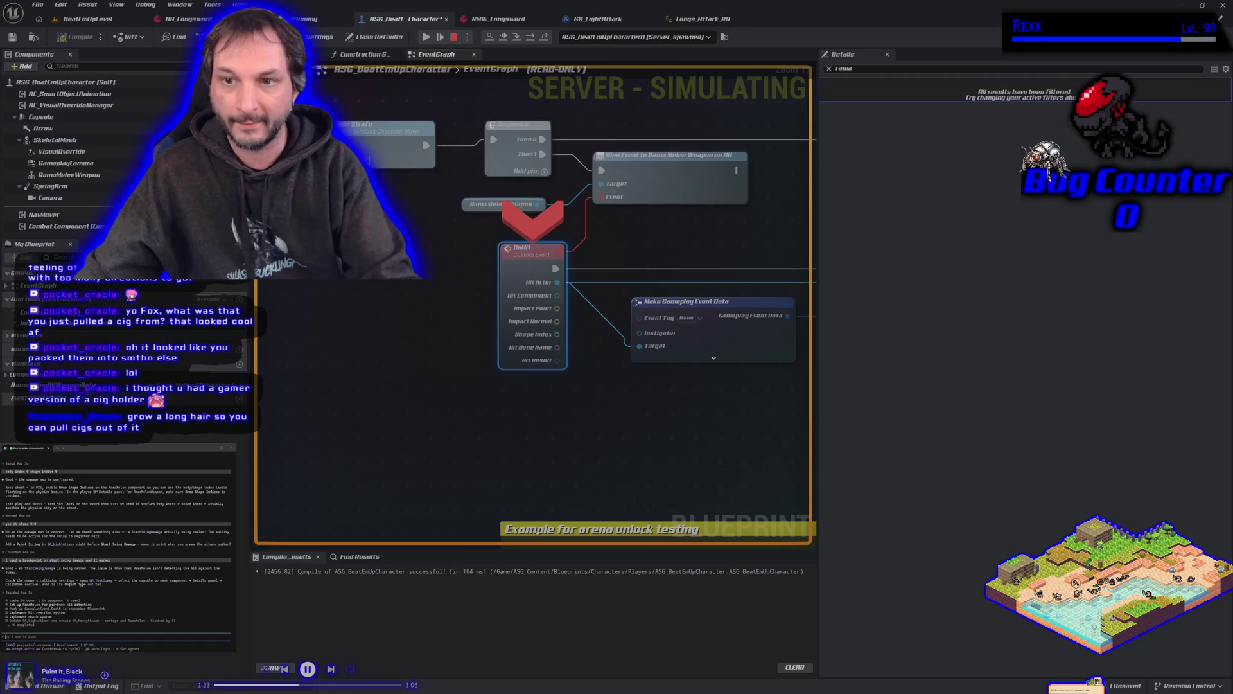
left_click(427, 37)
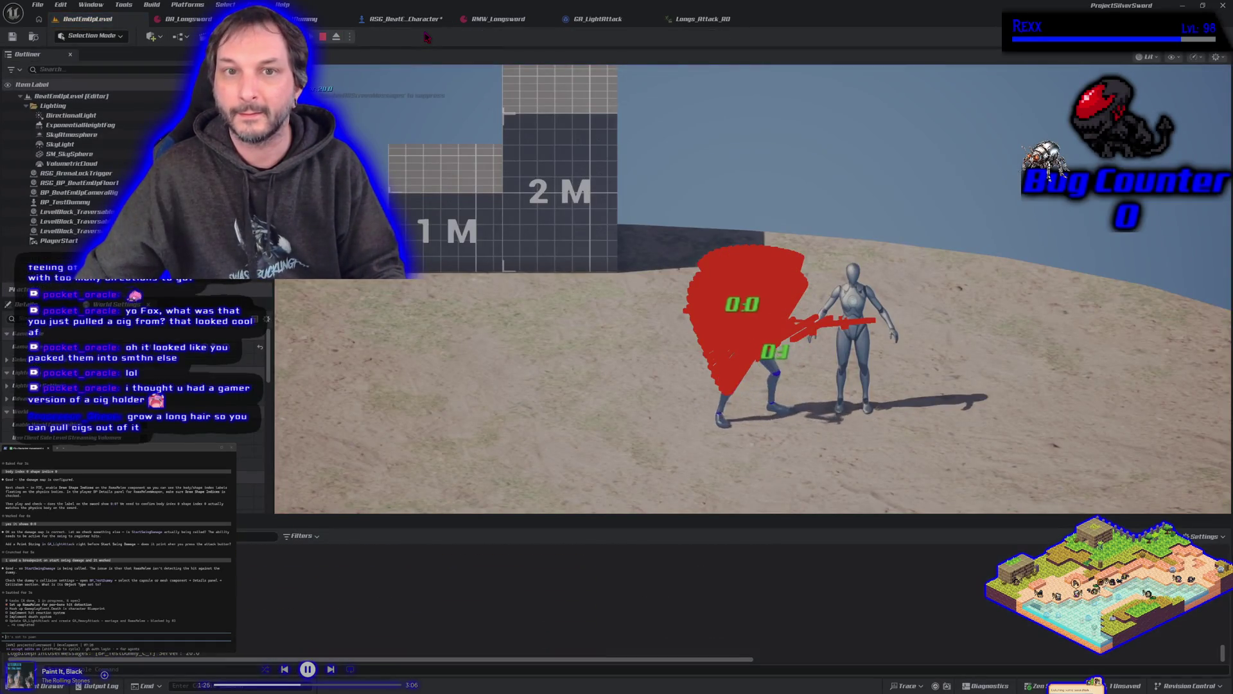
left_click(441, 78)
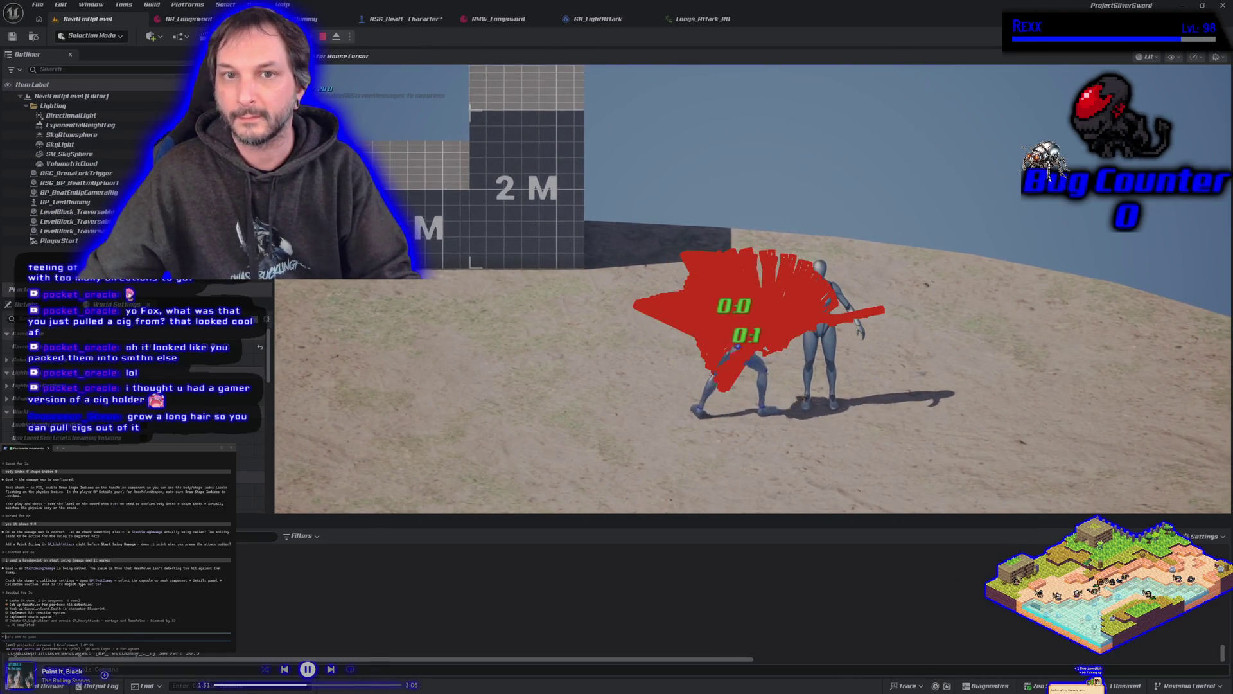
key("Escape")
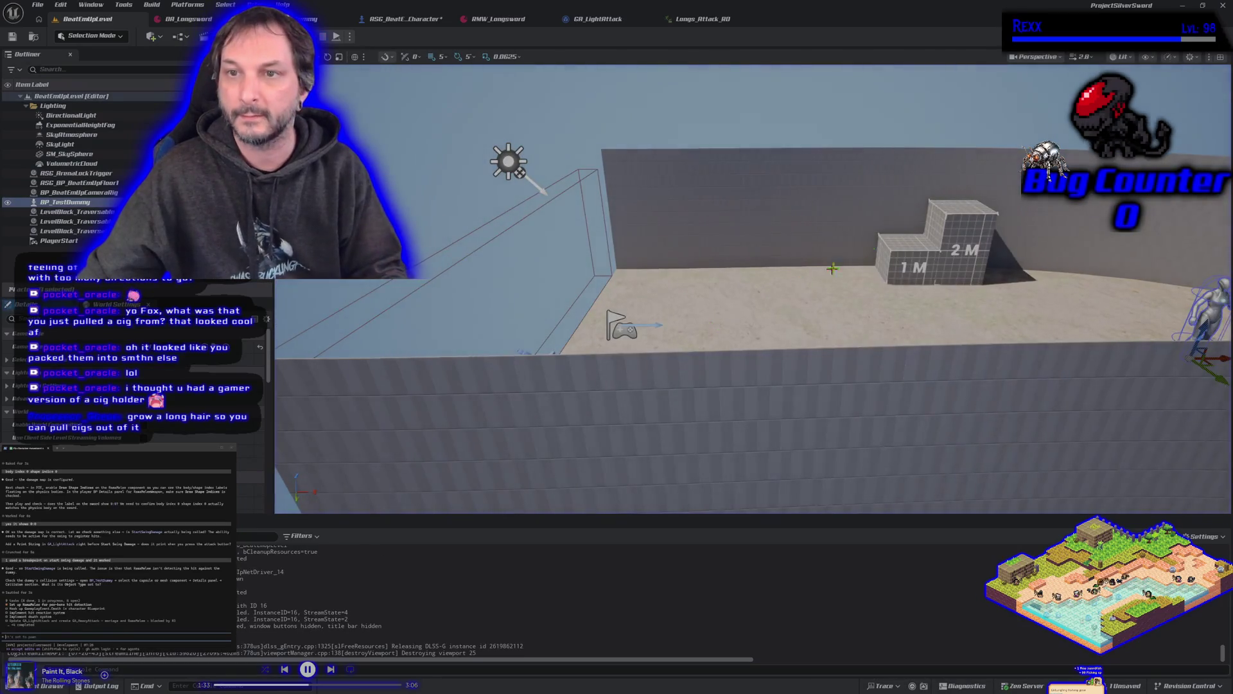
left_click(596, 21)
left_click(407, 19)
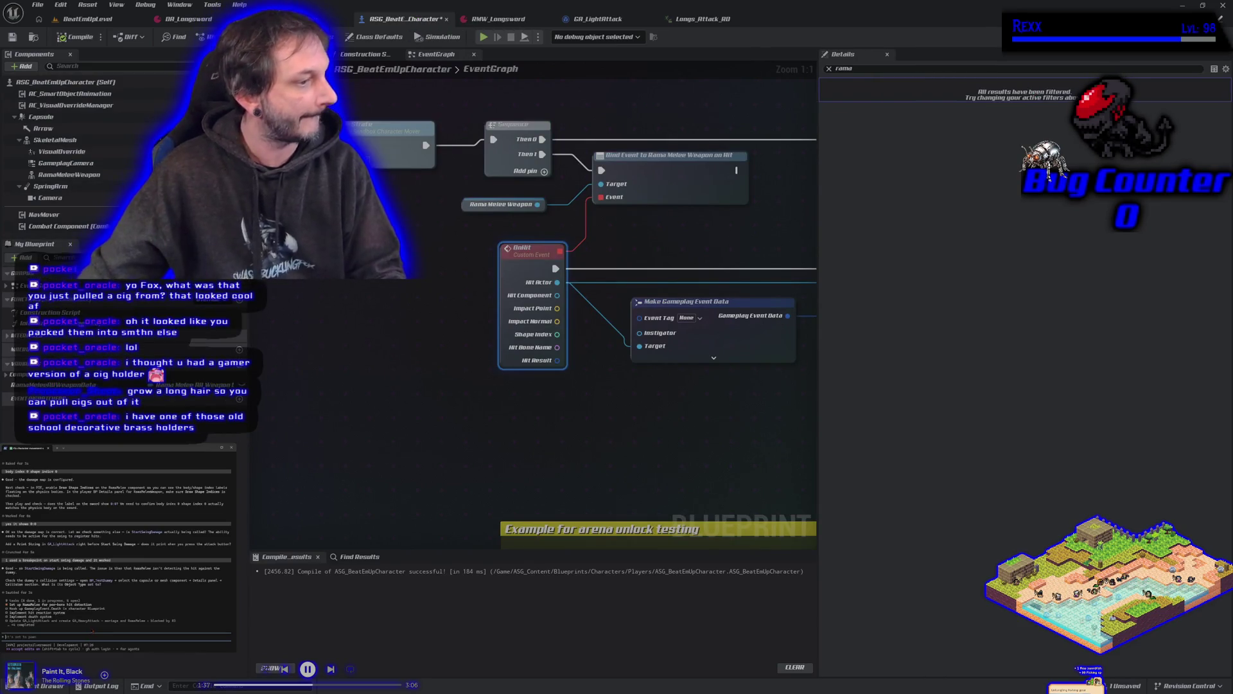
Step: Tell the assistant the hit fired without damage, then review the hit wiring and open GA_LightAttack
type("changed to pawn and onhit fired but no damage")
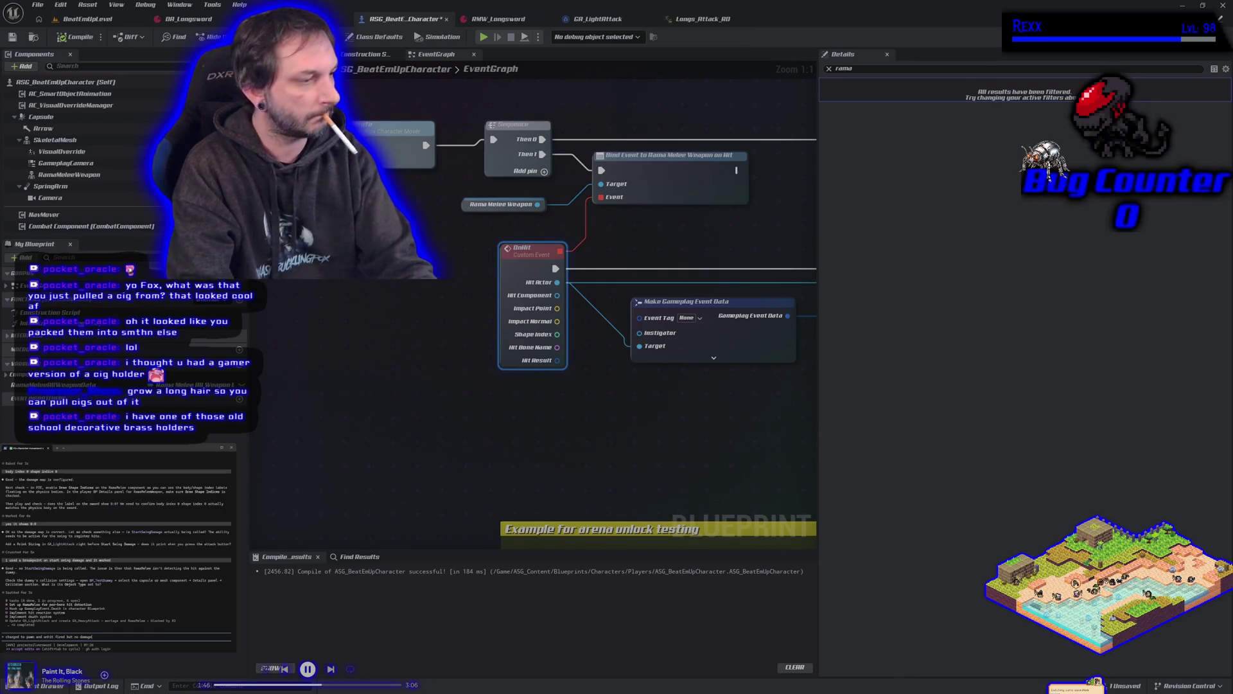
key("Return")
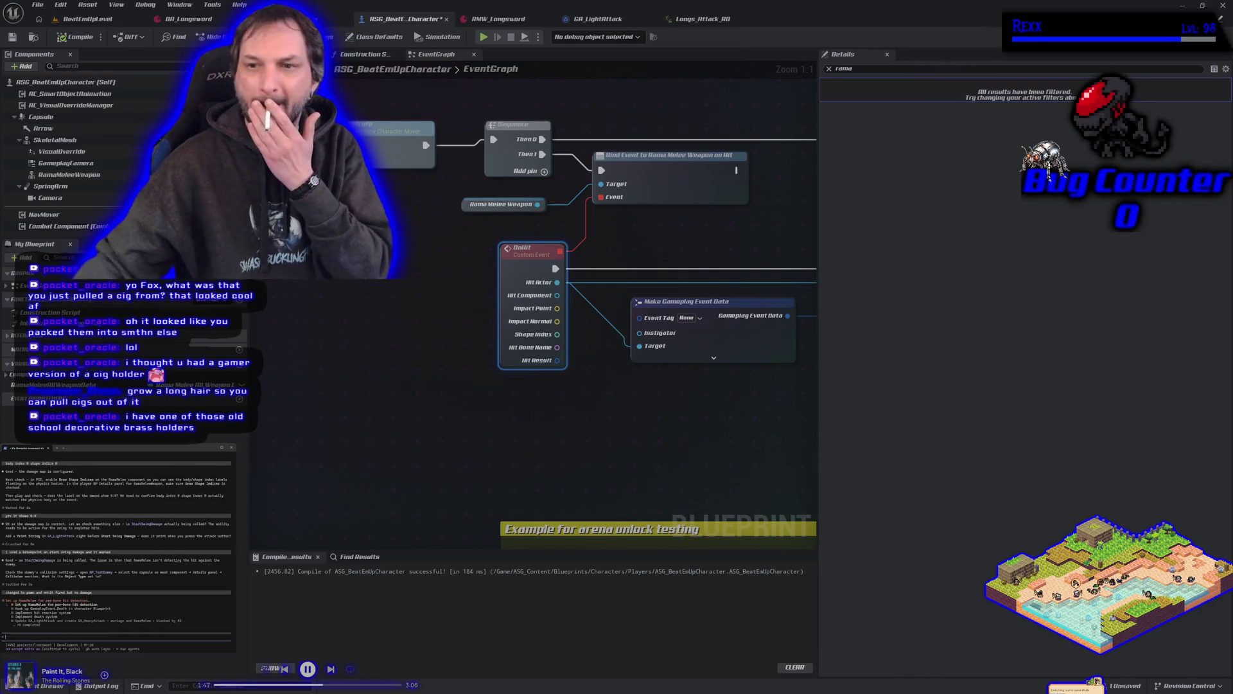
left_click_drag(650, 435, 494, 425)
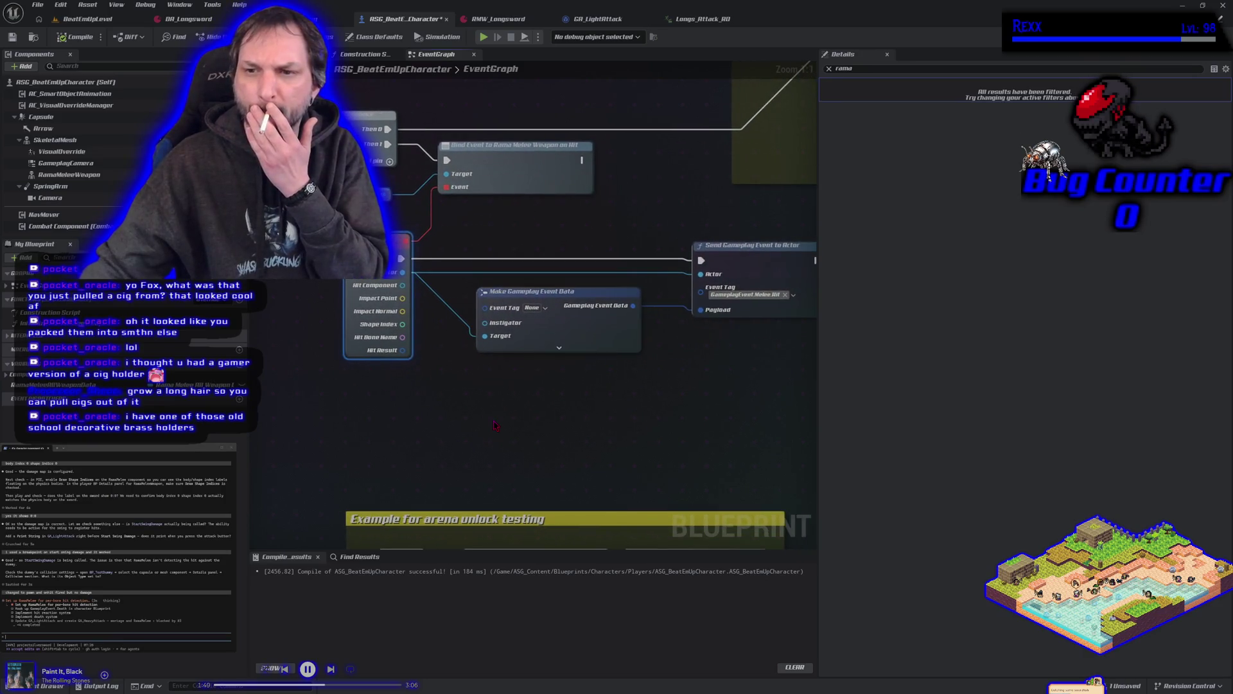
scroll(495, 426, "down", 1)
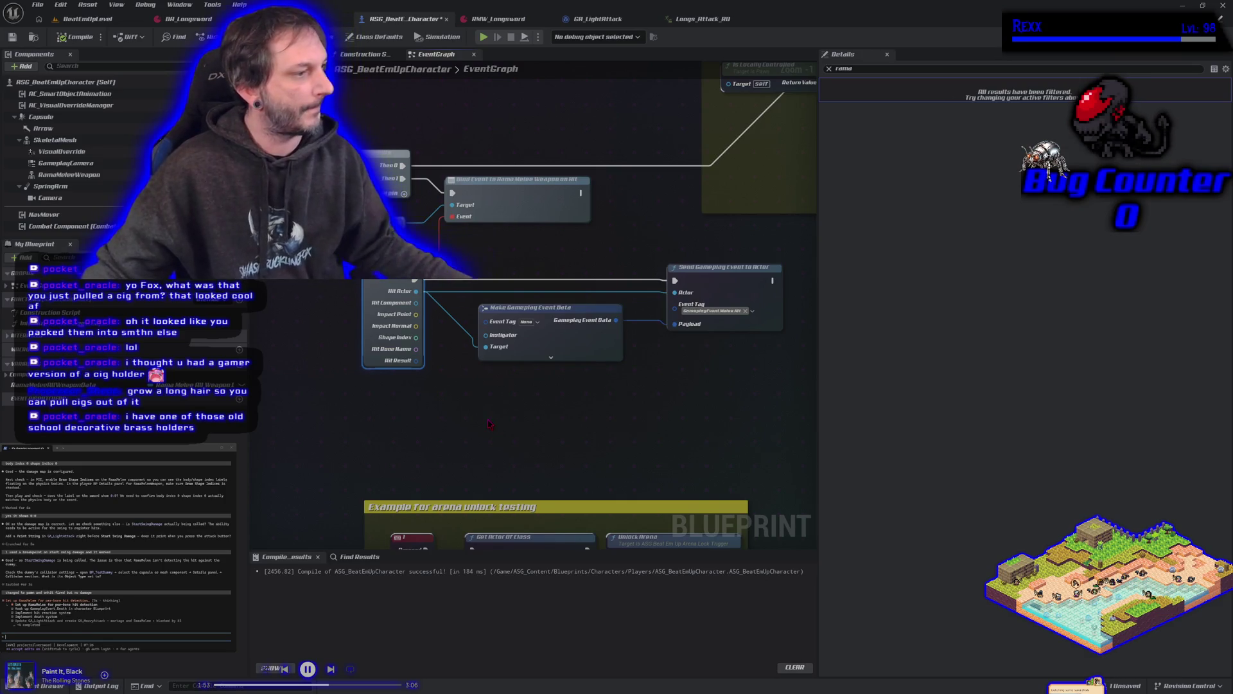
left_click(598, 19)
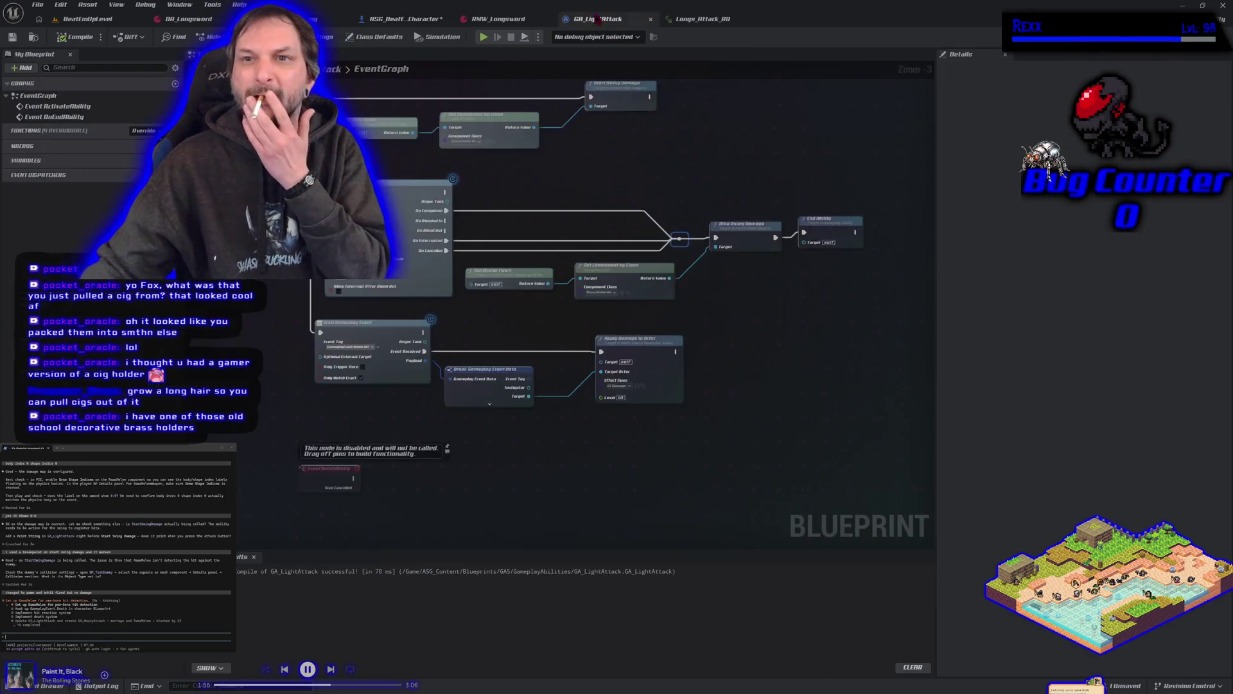
Step: Add a breakpoint on Apply Damage to Actor and playtest a sword swing at the dummy
key("F9")
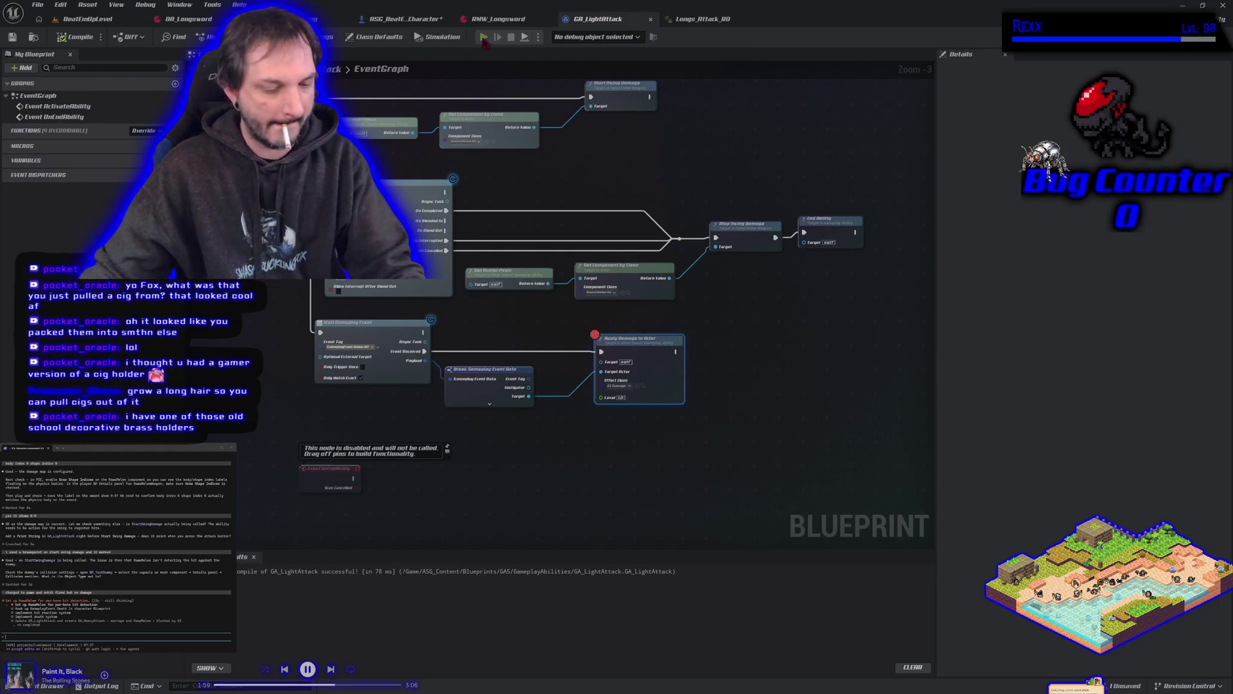
left_click(484, 40)
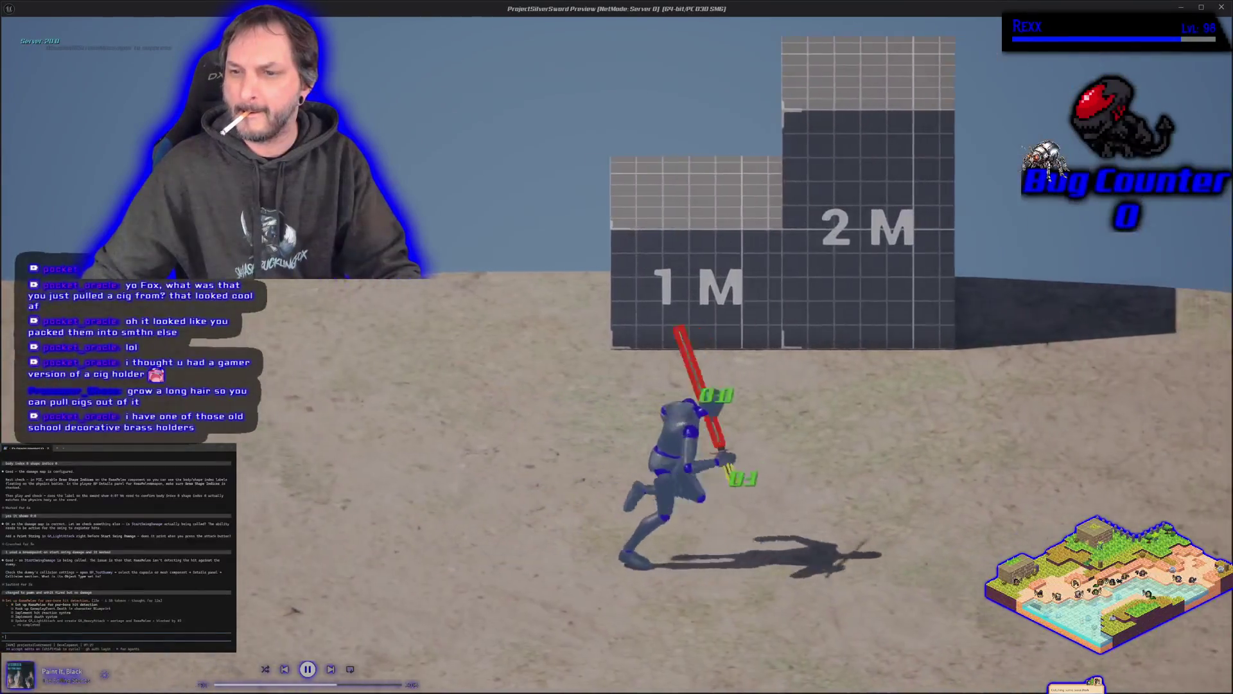
left_click(616, 347)
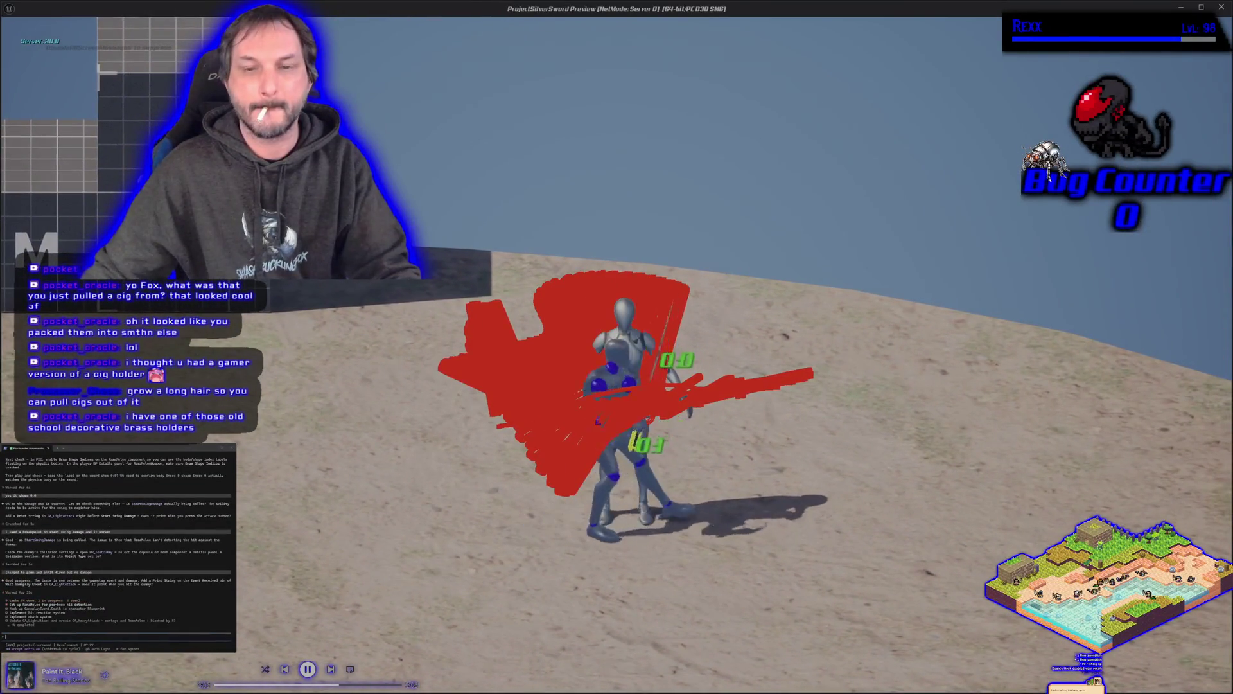
key("s")
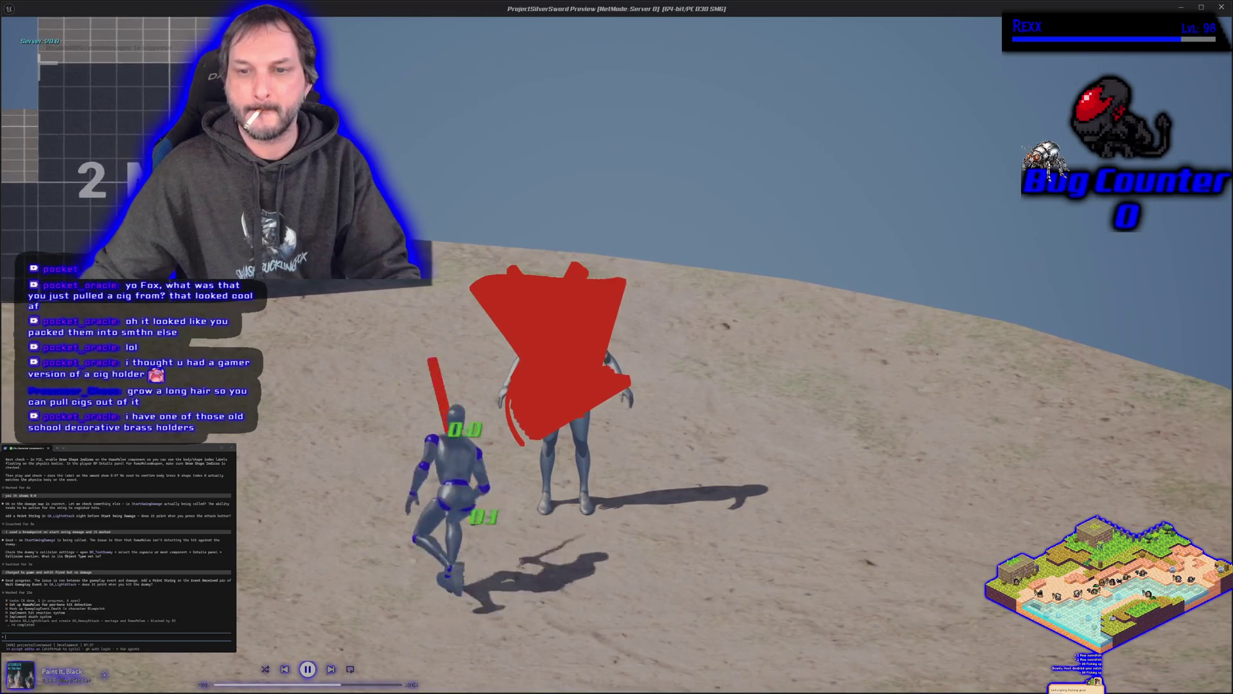
key("Escape")
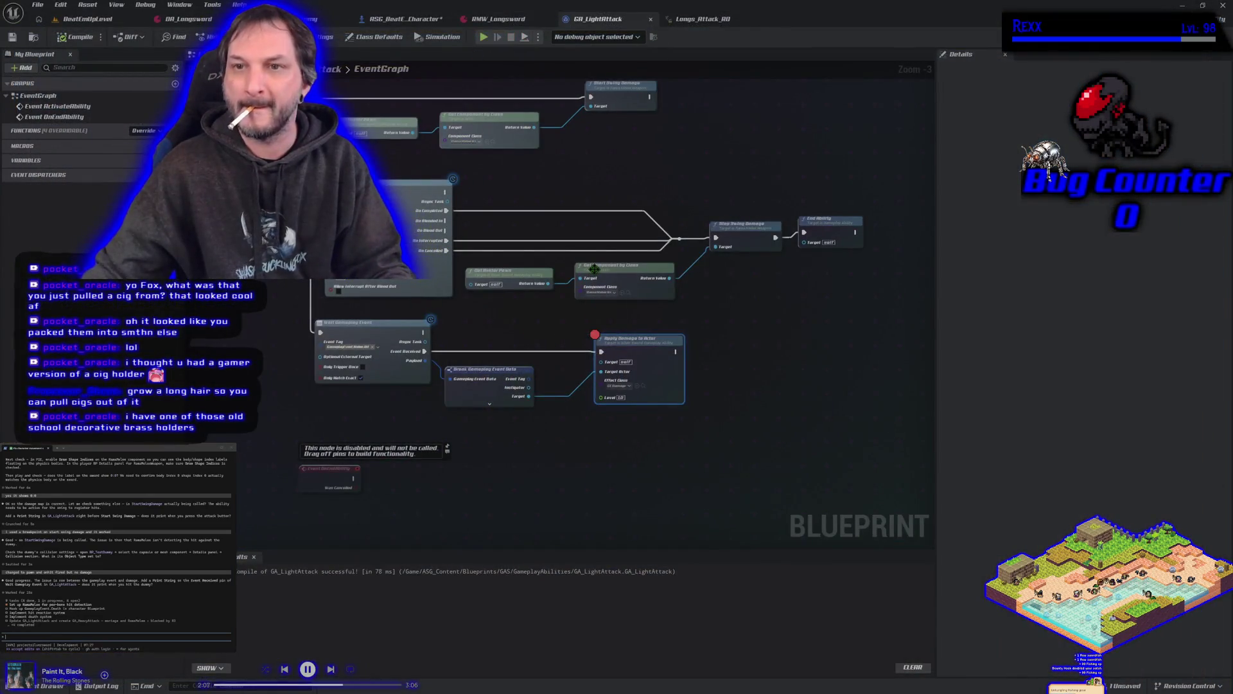
Step: Playtest again, running at the dummy and swinging several times before stopping play
mouse_move(356, 94)
left_mouse_down()
mouse_move(485, 117)
mouse_move(460, 105)
left_mouse_up()
left_click(484, 37)
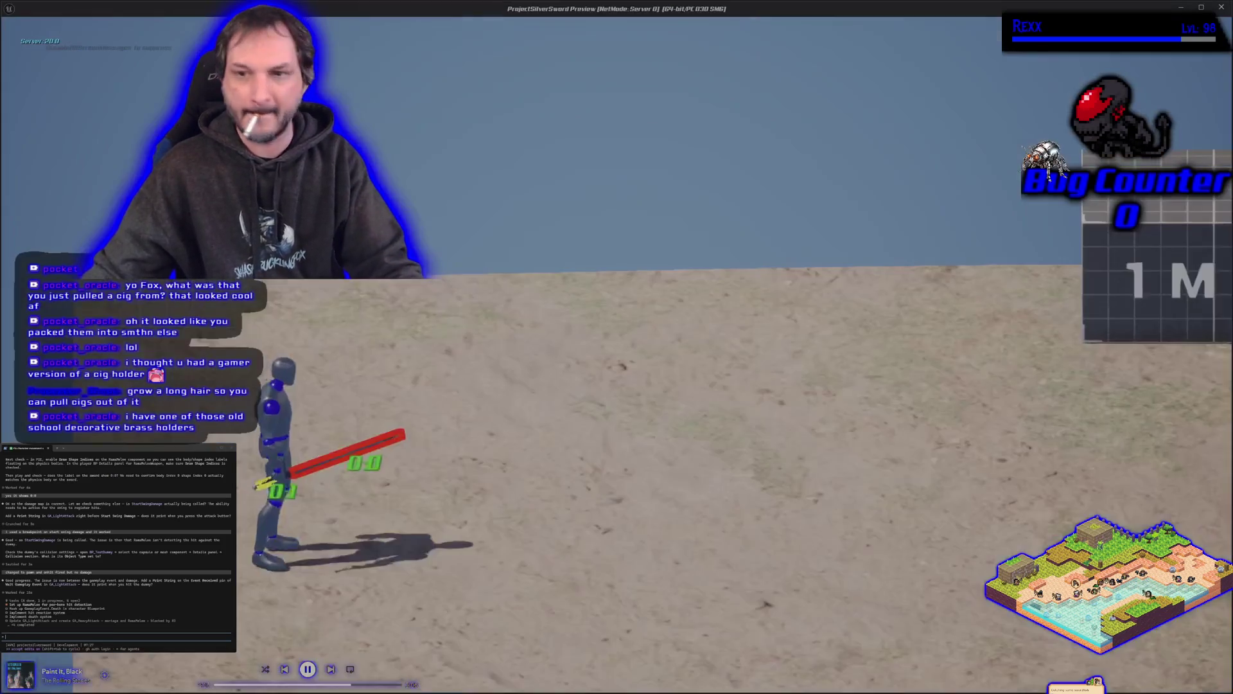
key("w")
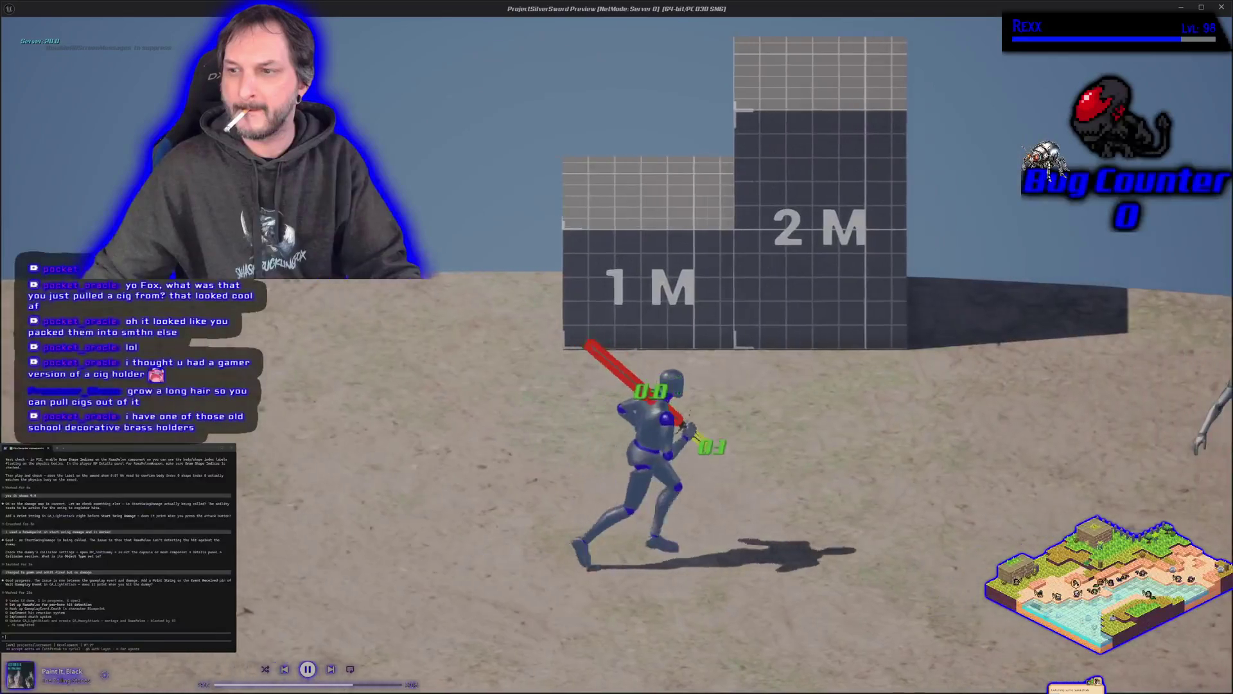
left_click(616, 347)
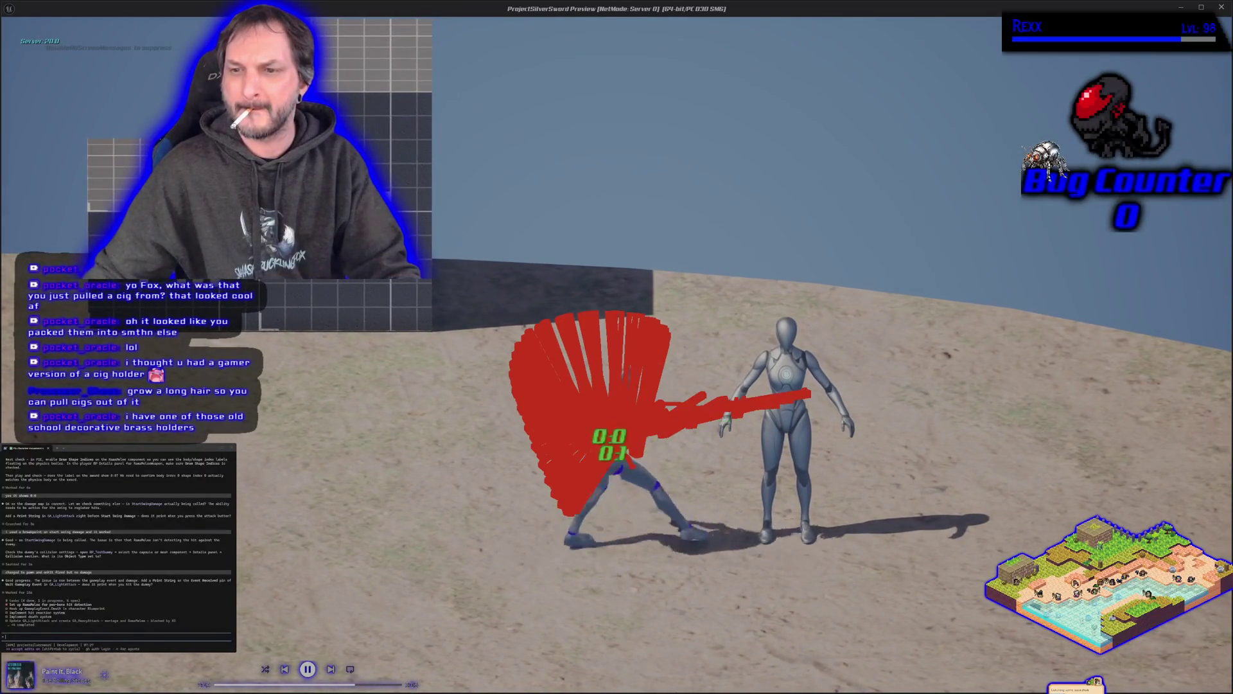
left_click(617, 347)
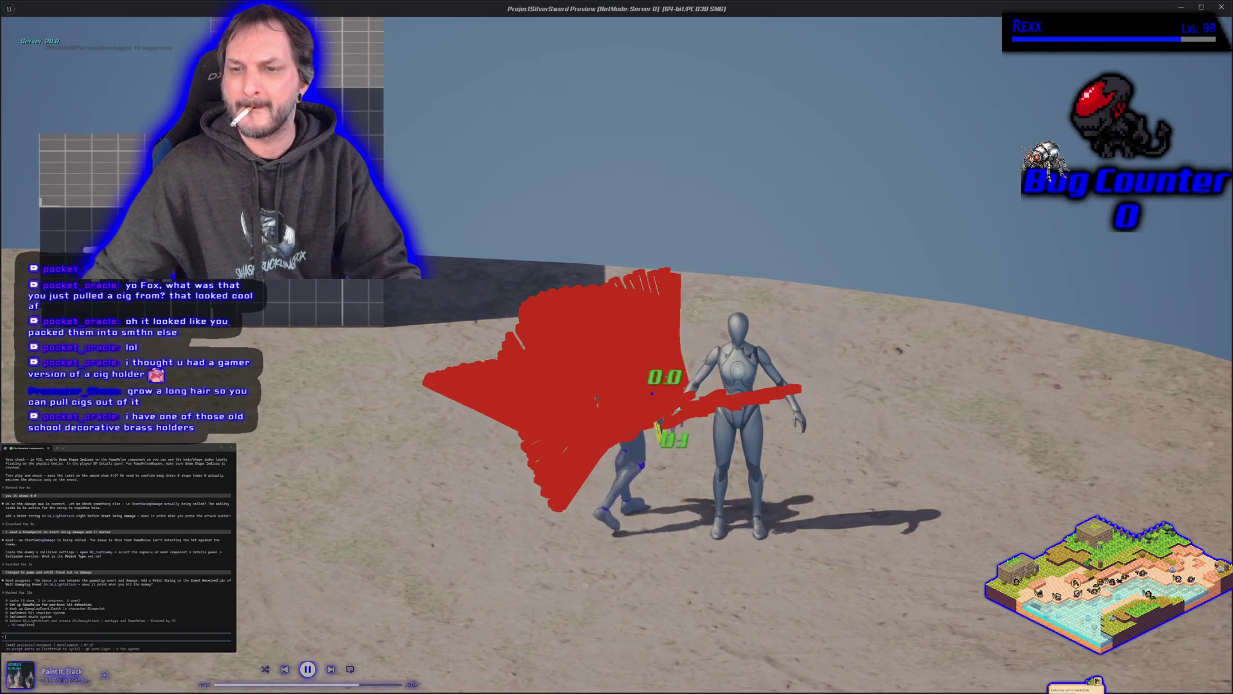
left_click(617, 347)
left_click(487, 44)
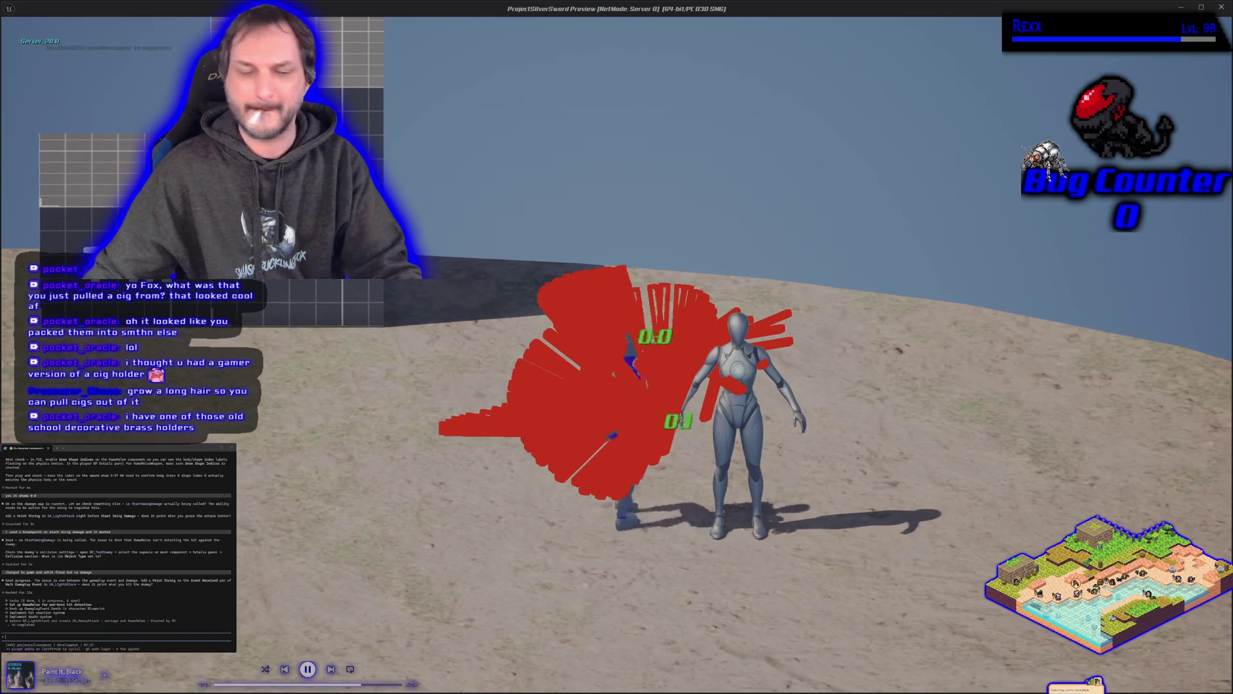
key("Escape")
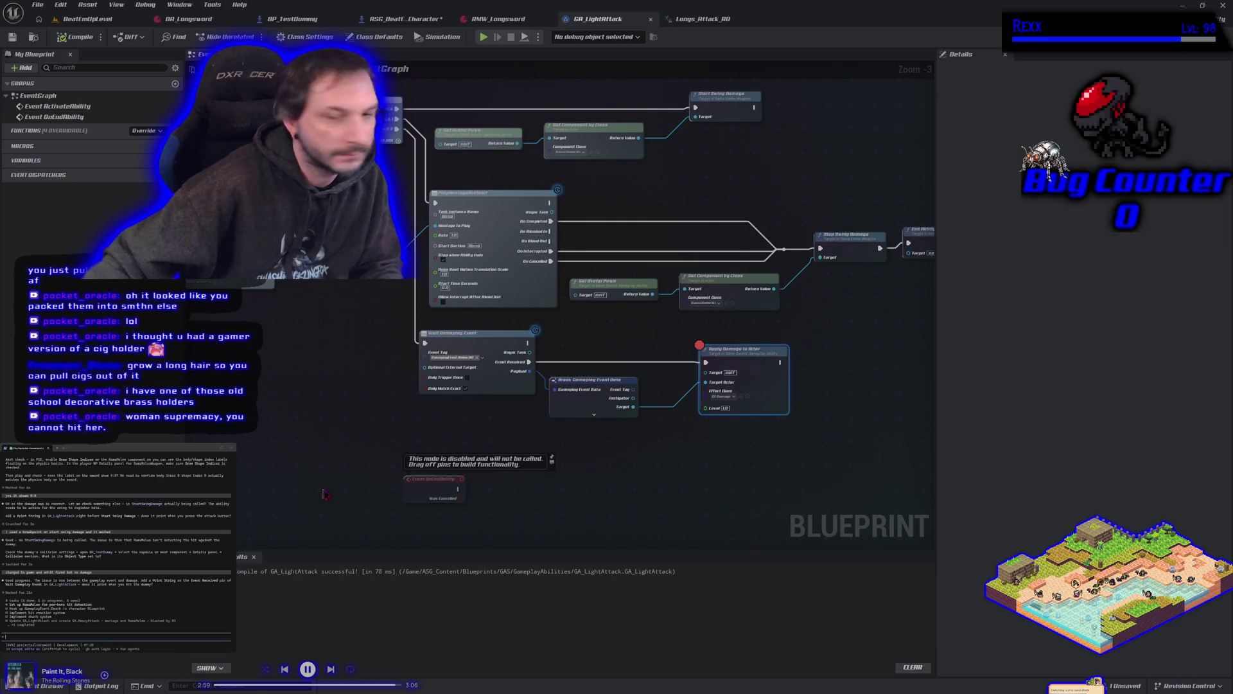
Step: Report to Claude Code that the Apply Damage to Actor breakpoint never fires
left_click_drag(564, 455, 442, 410)
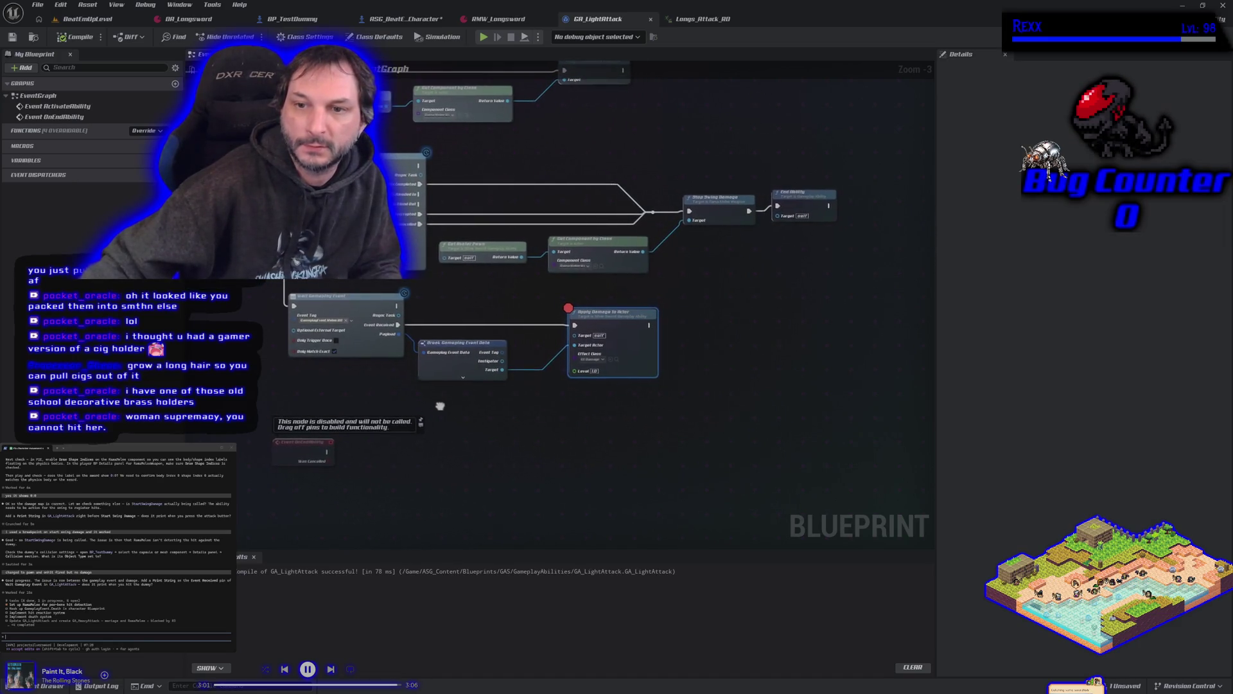
scroll(442, 410, "up", 3)
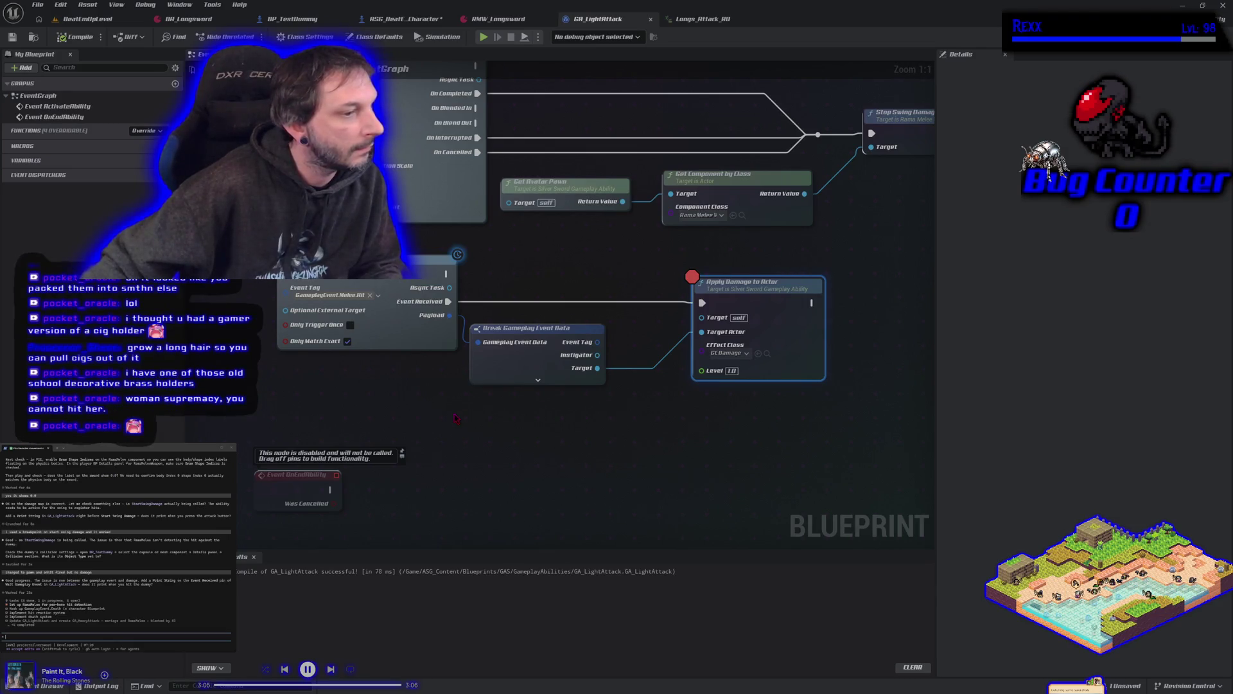
right_click(479, 285)
key("Escape")
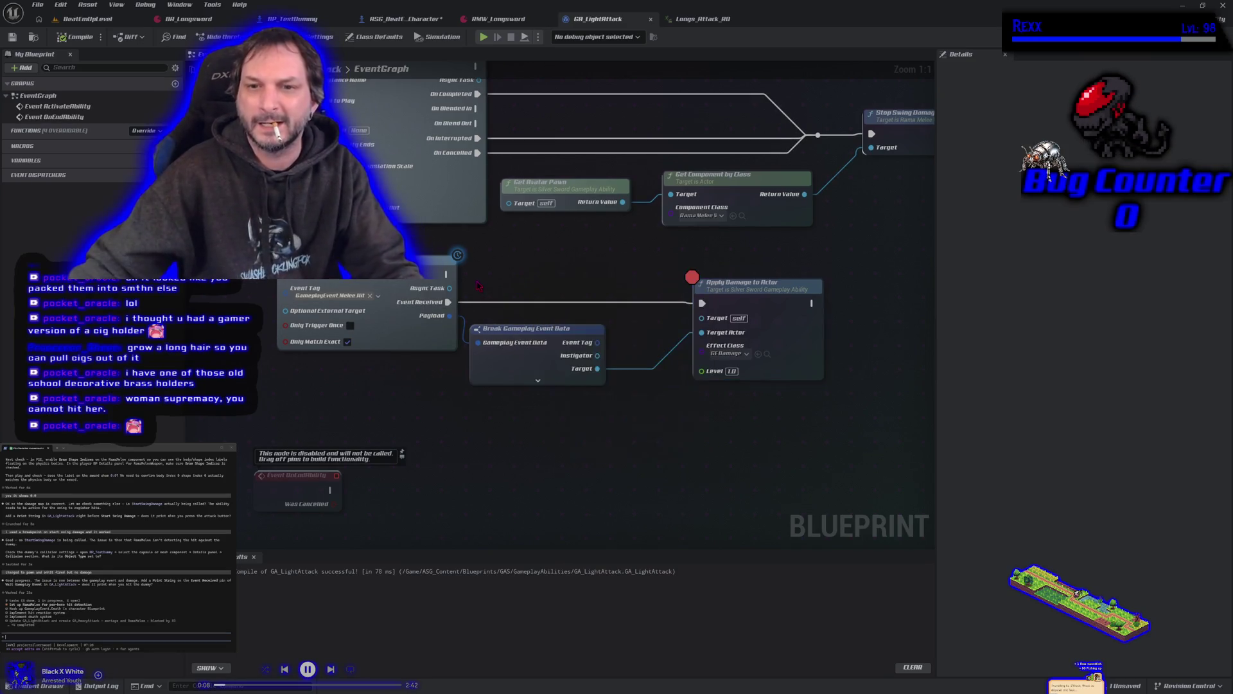
type("i have a breakp")
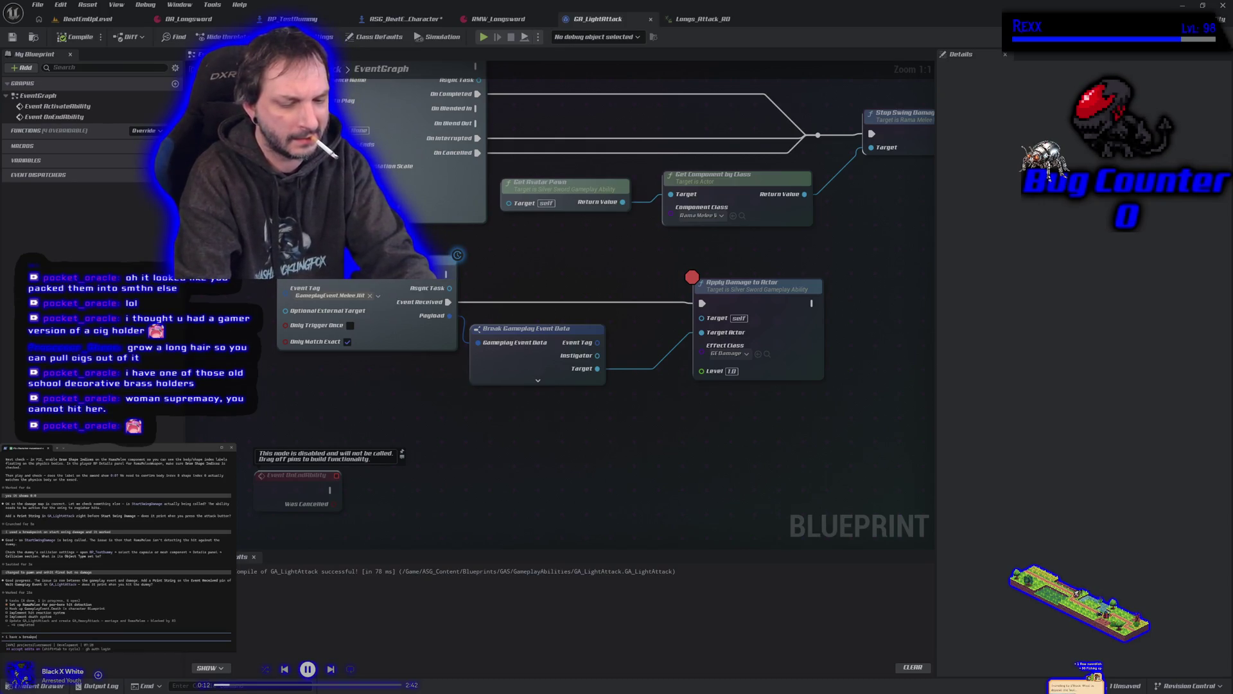
type(" on")
type(" apply damage to actor that")
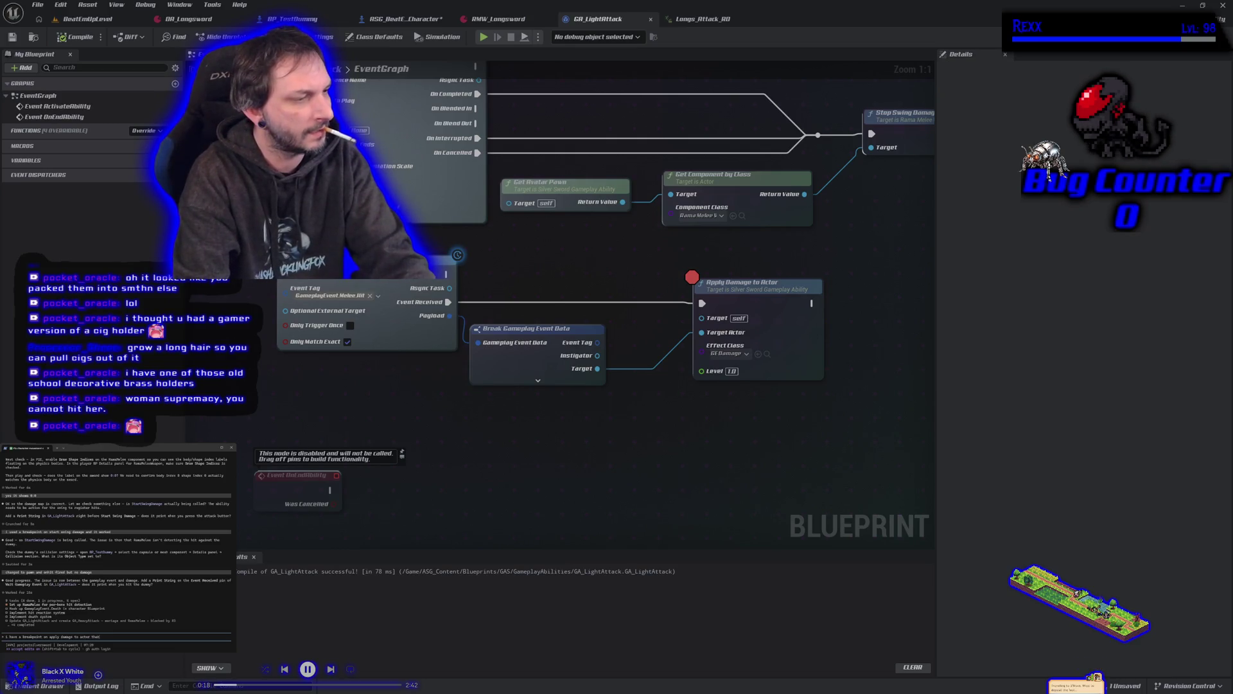
type(" is not fi")
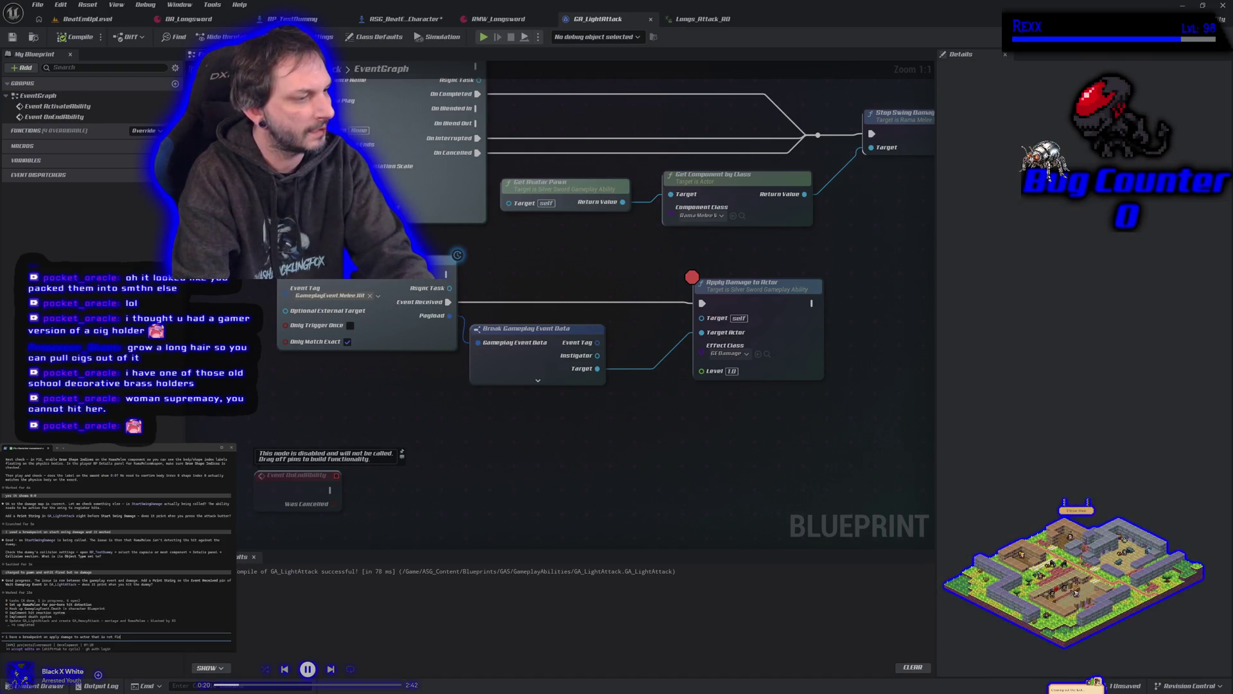
type("ri")
type("epl")
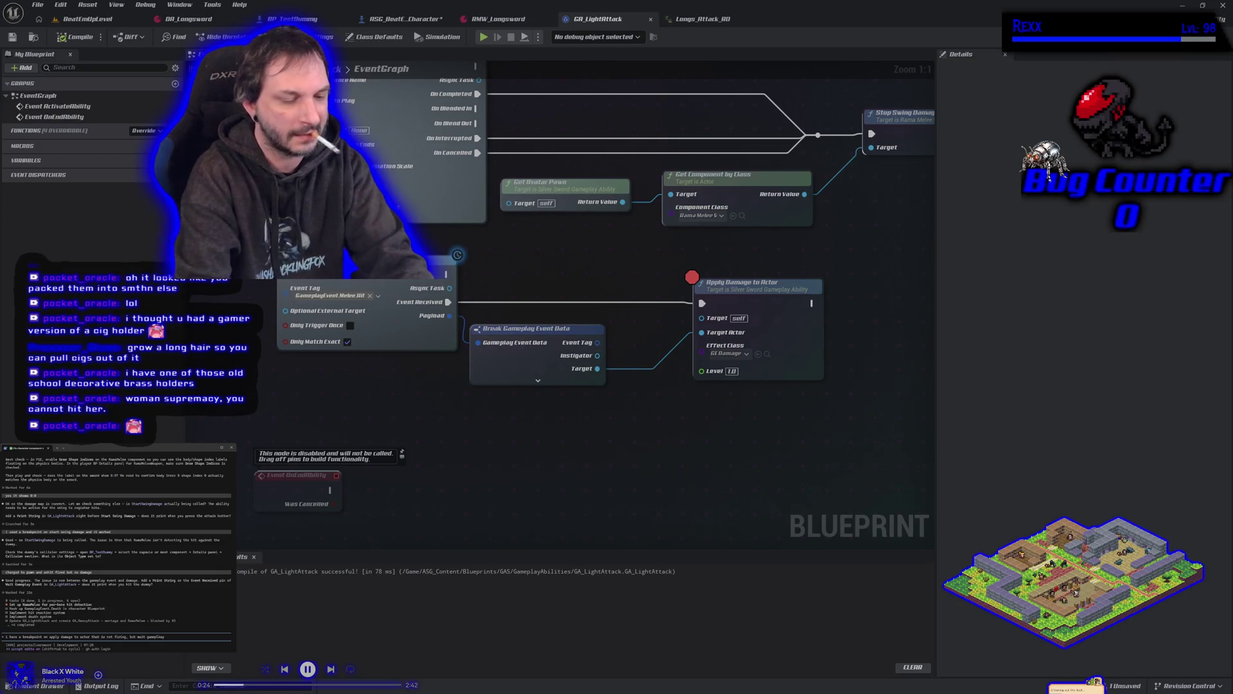
type("ay")
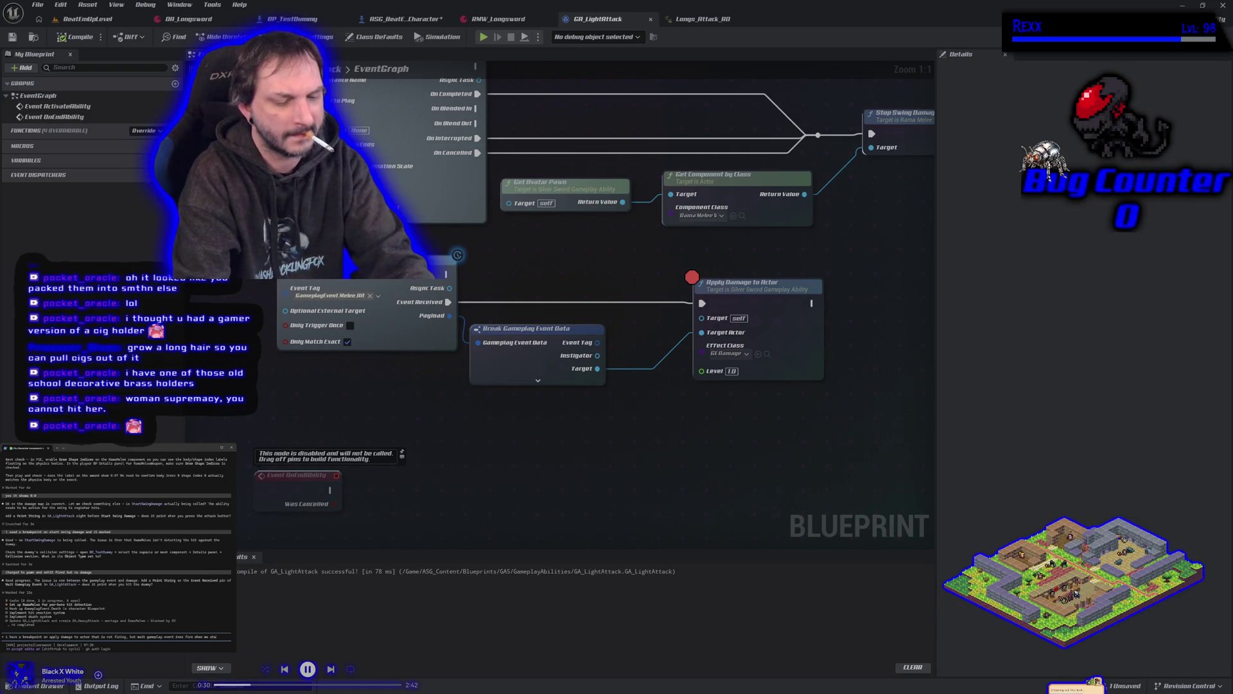
key("Return")
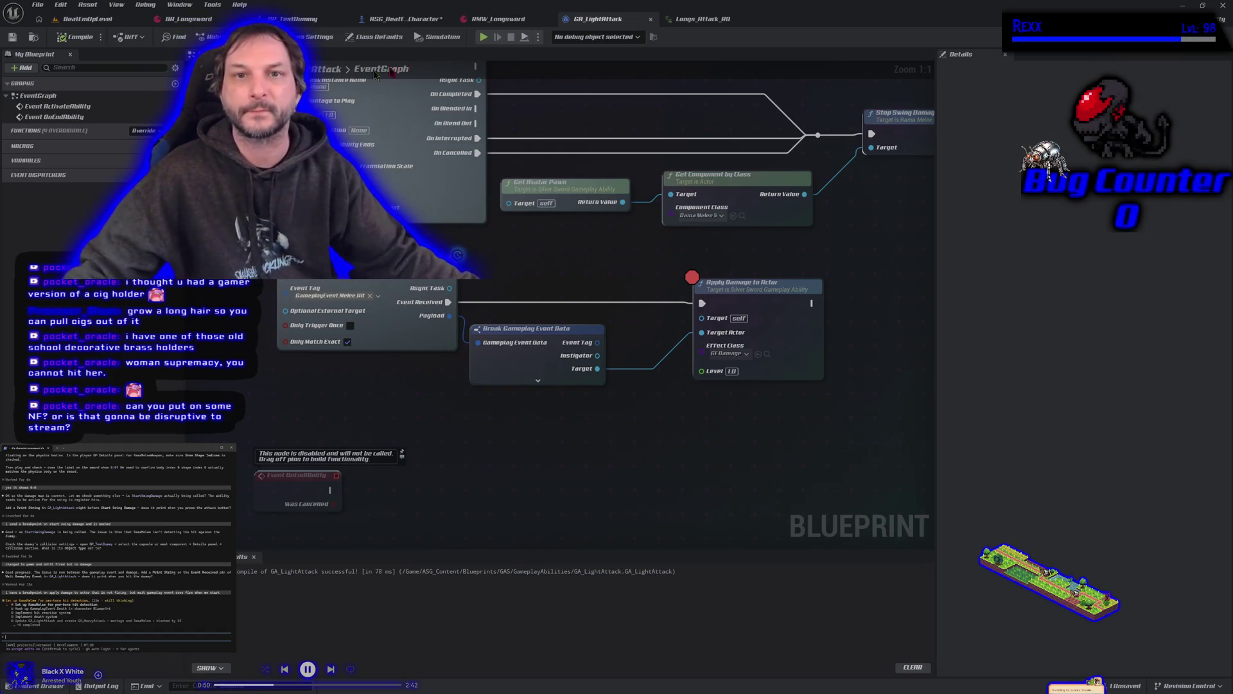
left_click(405, 19)
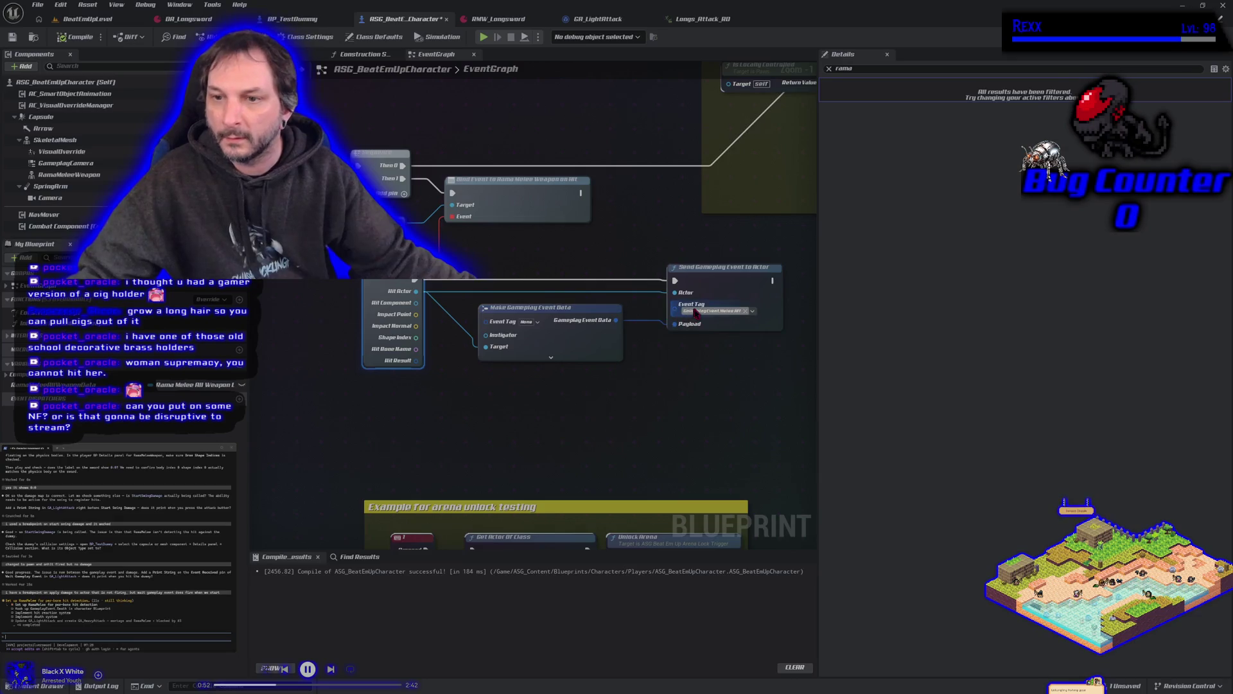
Step: Save the character Blueprint and nudge its Send Gameplay Event to Actor node right
key("ctrl+s")
left_click(583, 25)
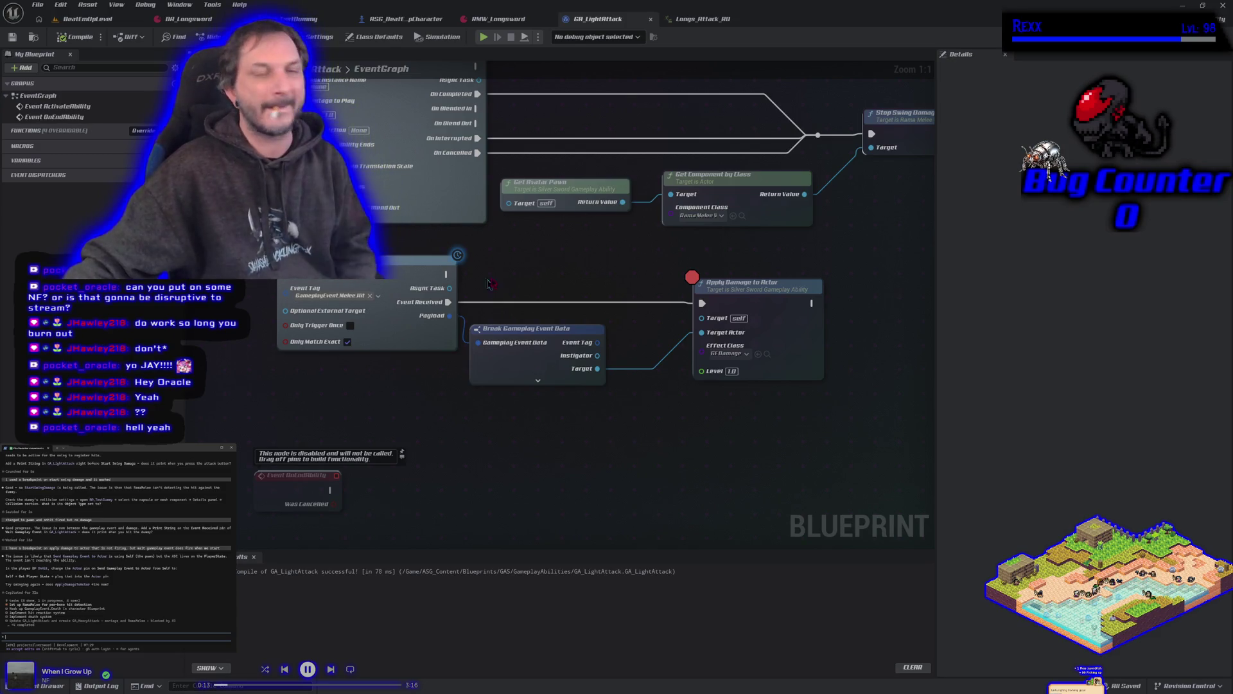
left_click(406, 16)
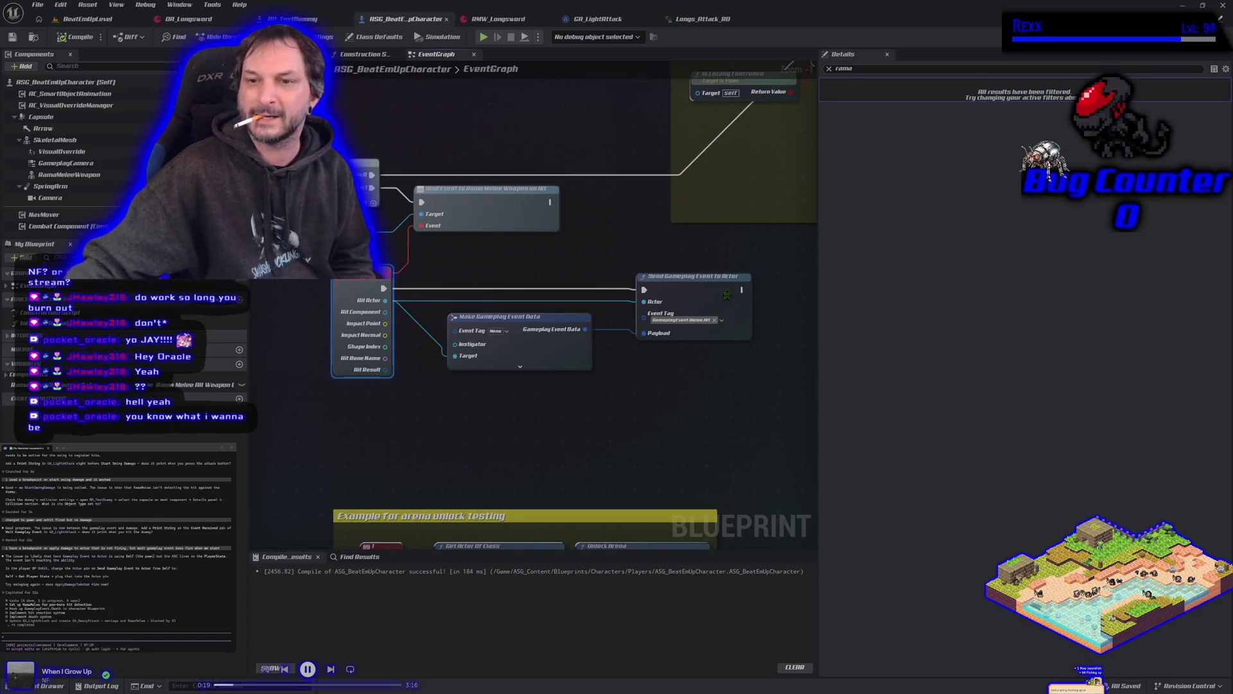
left_click_drag(728, 299, 748, 298)
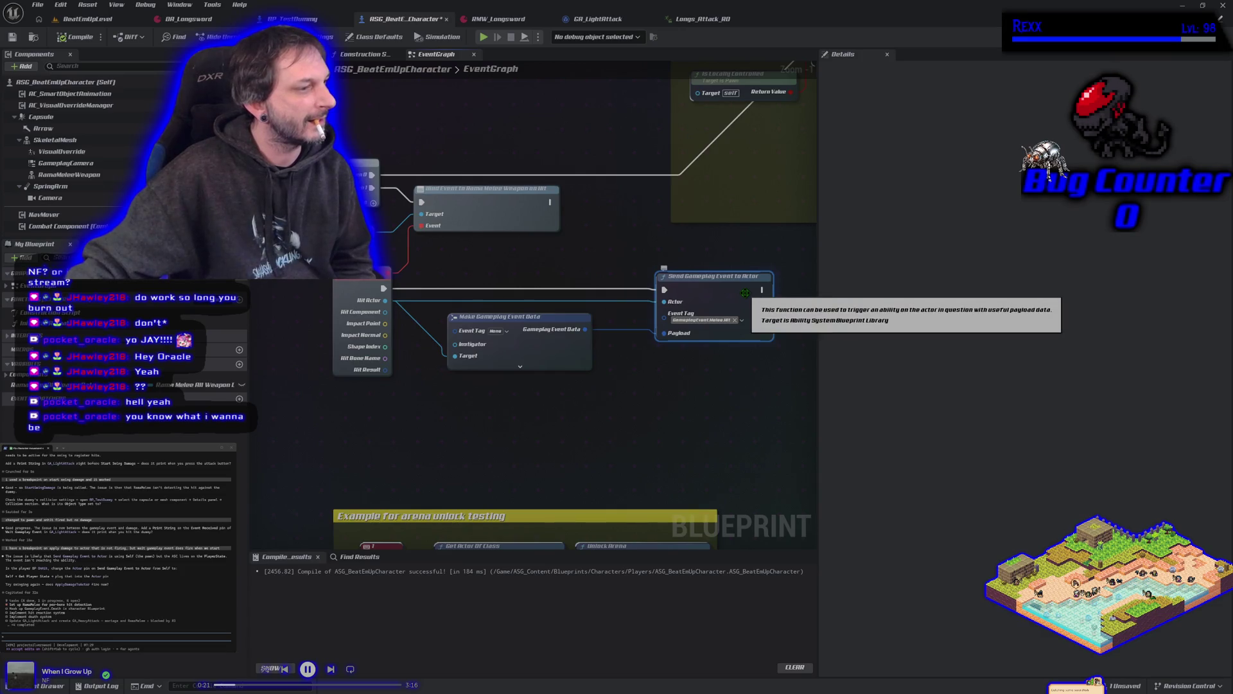
left_click(662, 415)
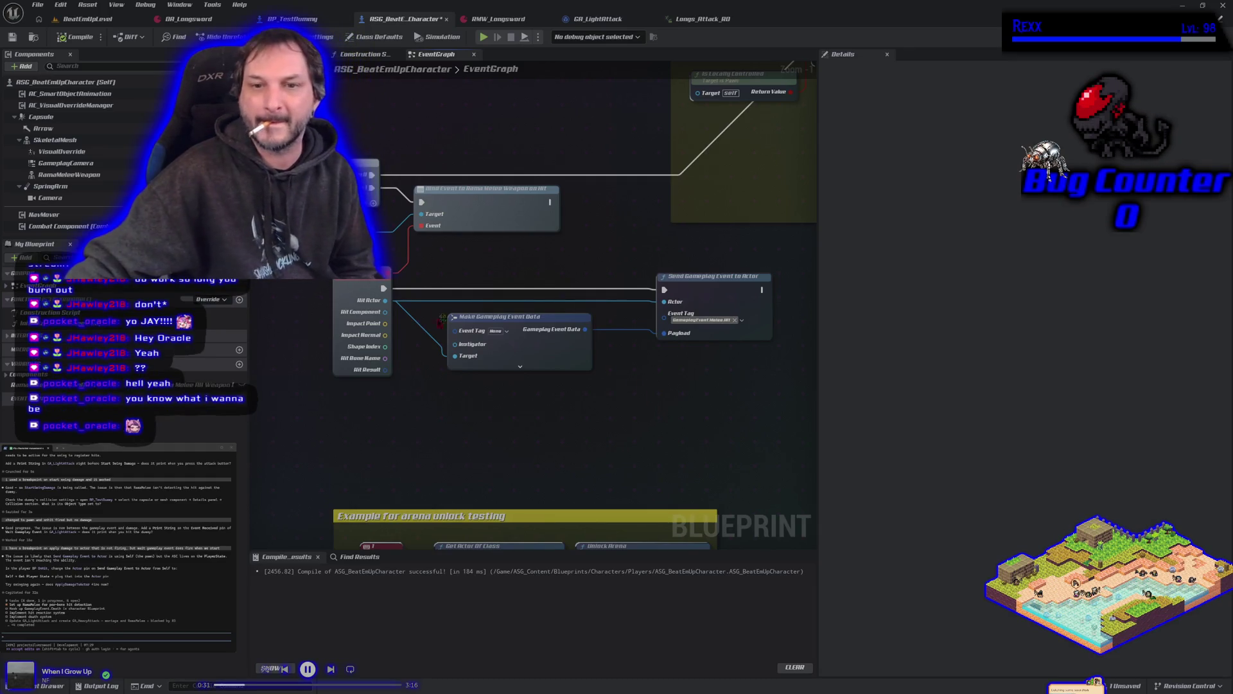
left_click_drag(385, 300, 411, 296)
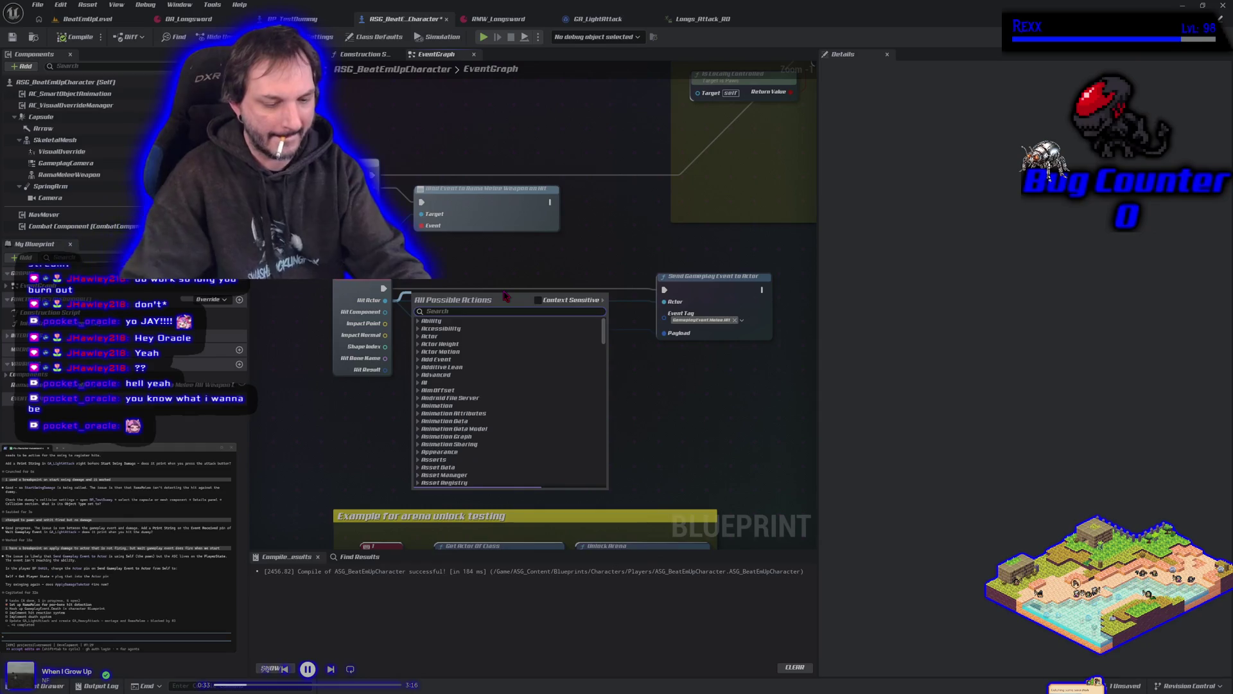
Step: Add a Get Player State node from Hit Actor feeding the event's Actor input, then compile and save
type("get player state")
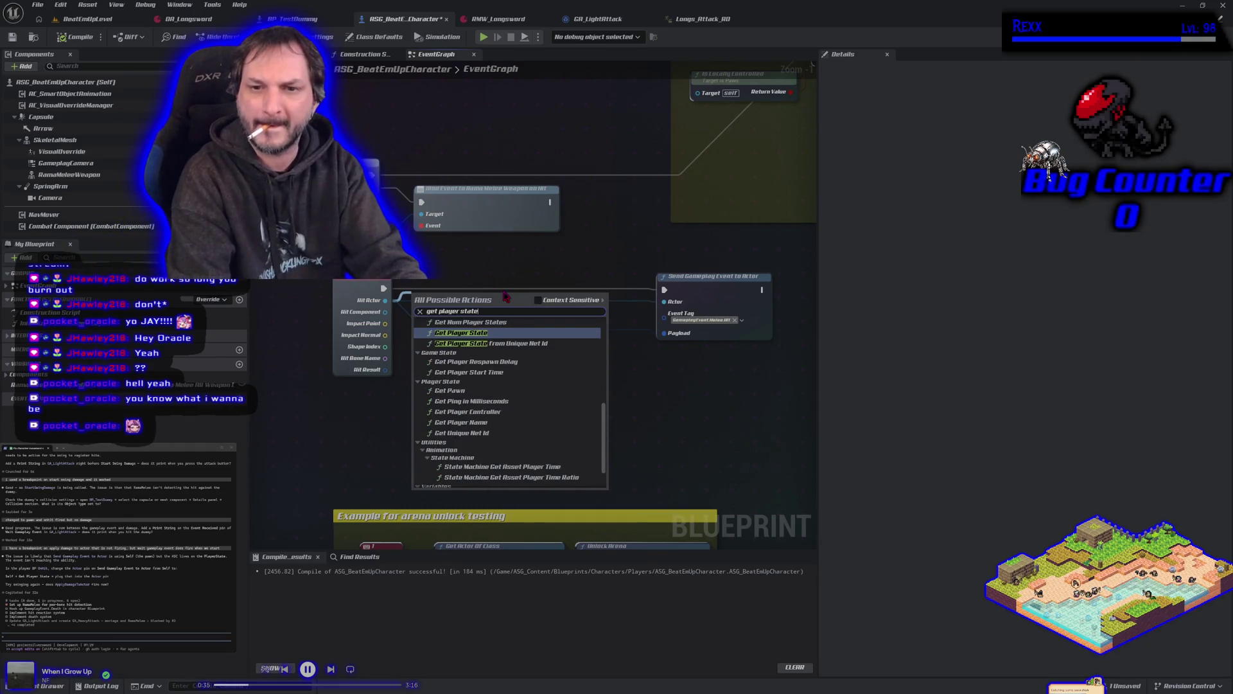
left_click(496, 332)
left_click_drag(495, 293, 522, 252)
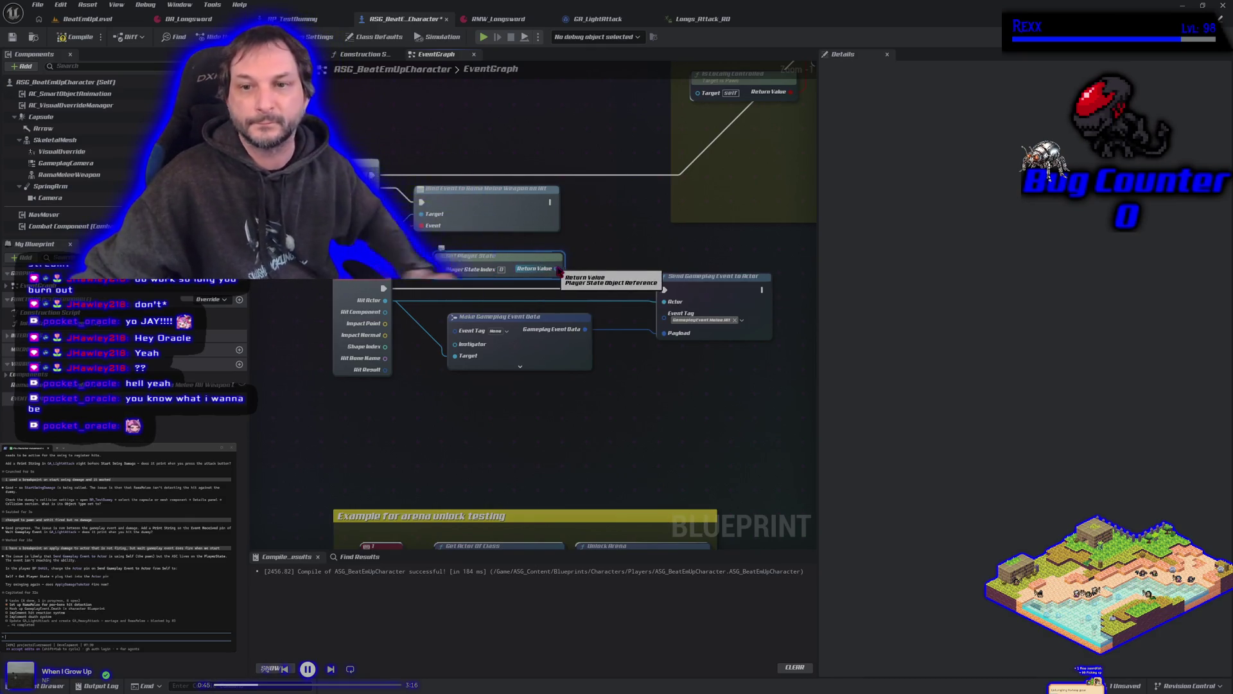
mouse_move(562, 270)
left_mouse_down()
mouse_move(613, 269)
mouse_move(591, 269)
mouse_move(664, 301)
left_mouse_up()
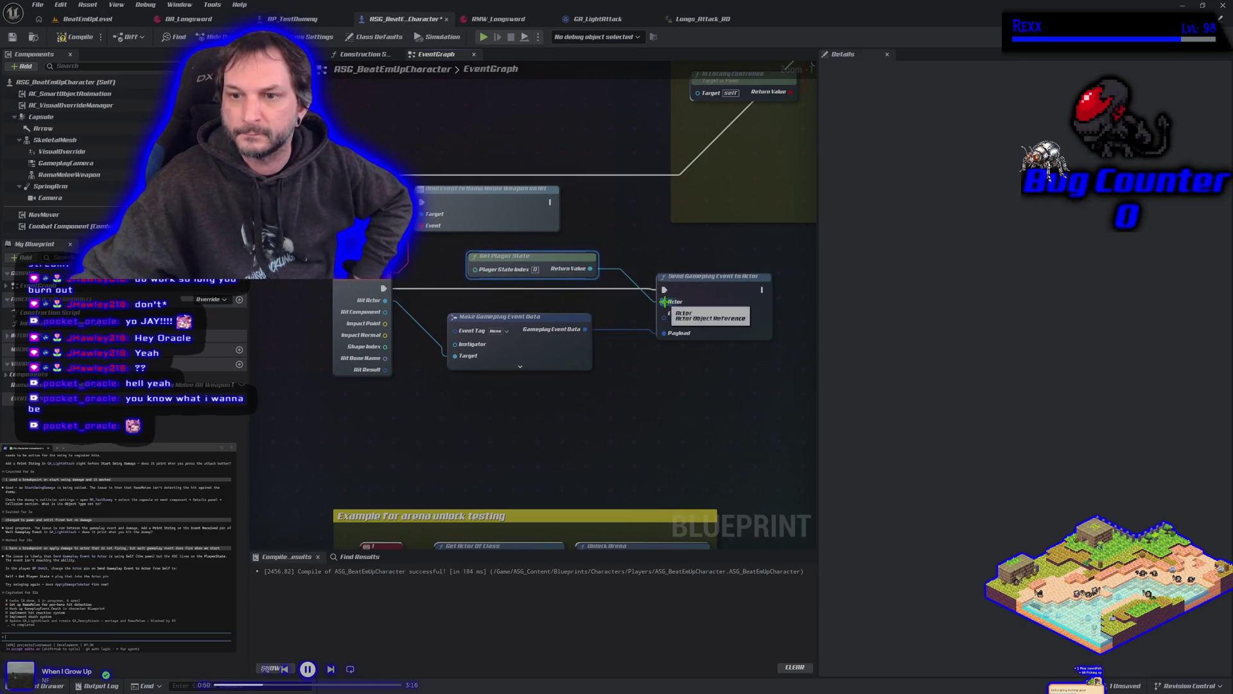
left_click(76, 36)
left_click(13, 36)
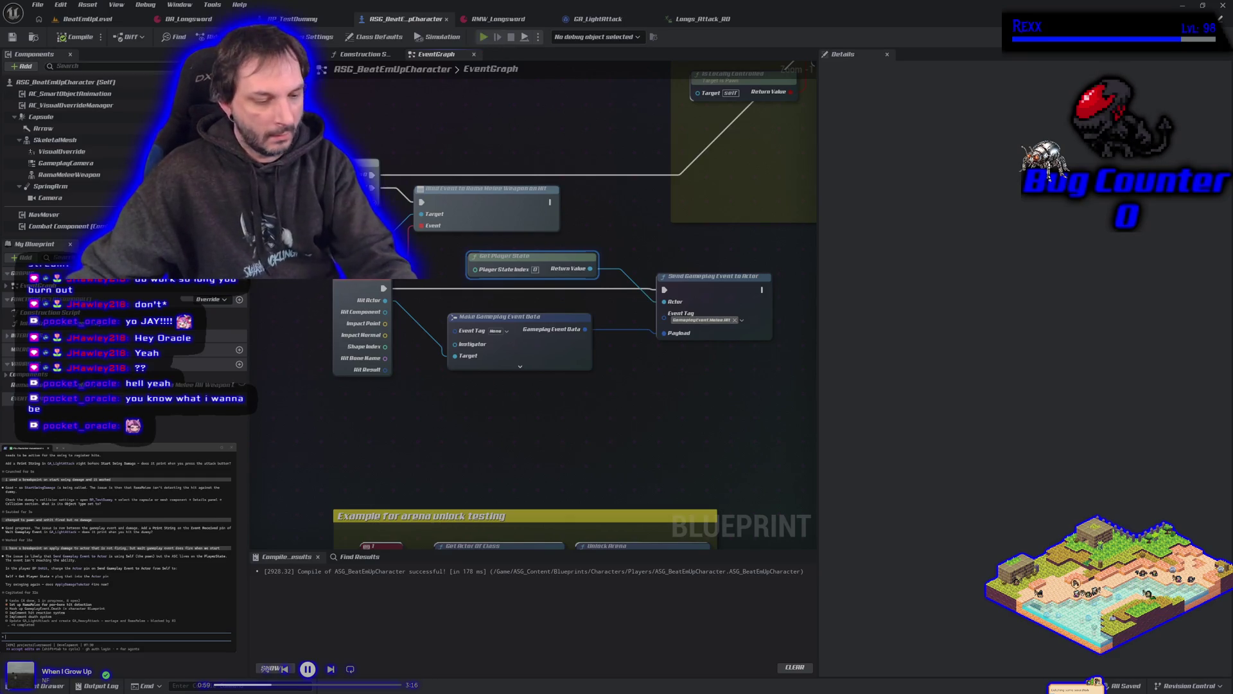
Step: Start a playtest, remove the Apply Damage to Actor breakpoint, and resume the game
left_click(484, 37)
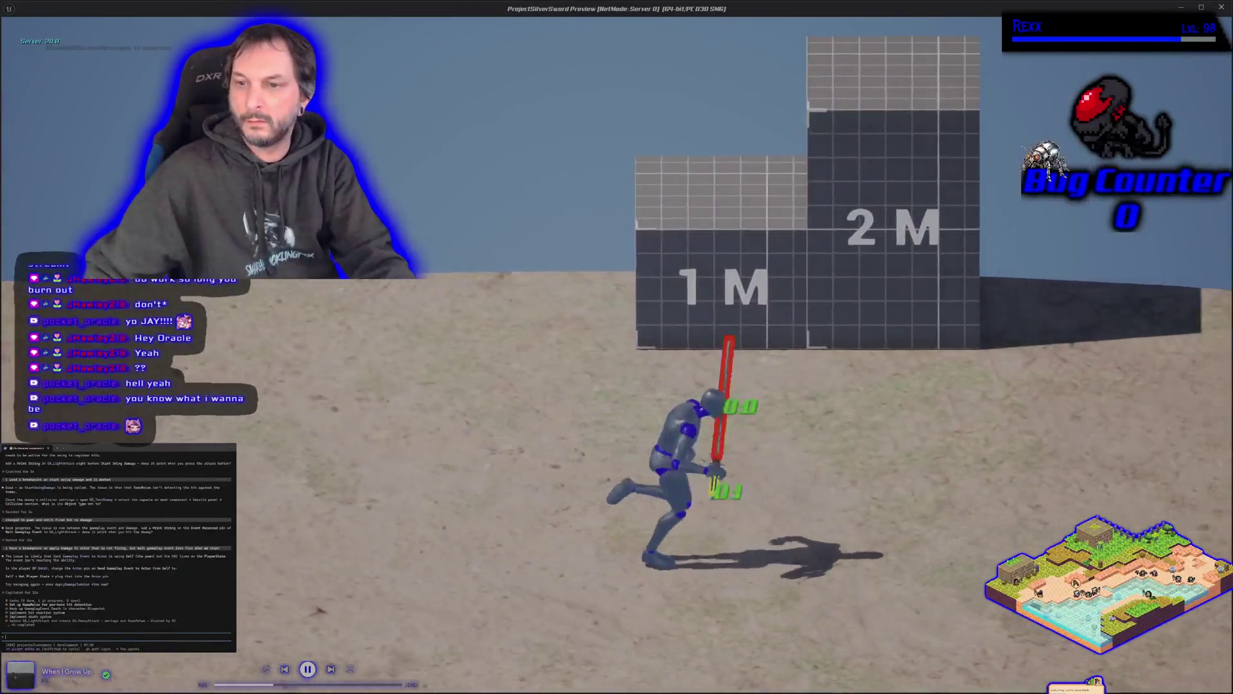
key("Escape")
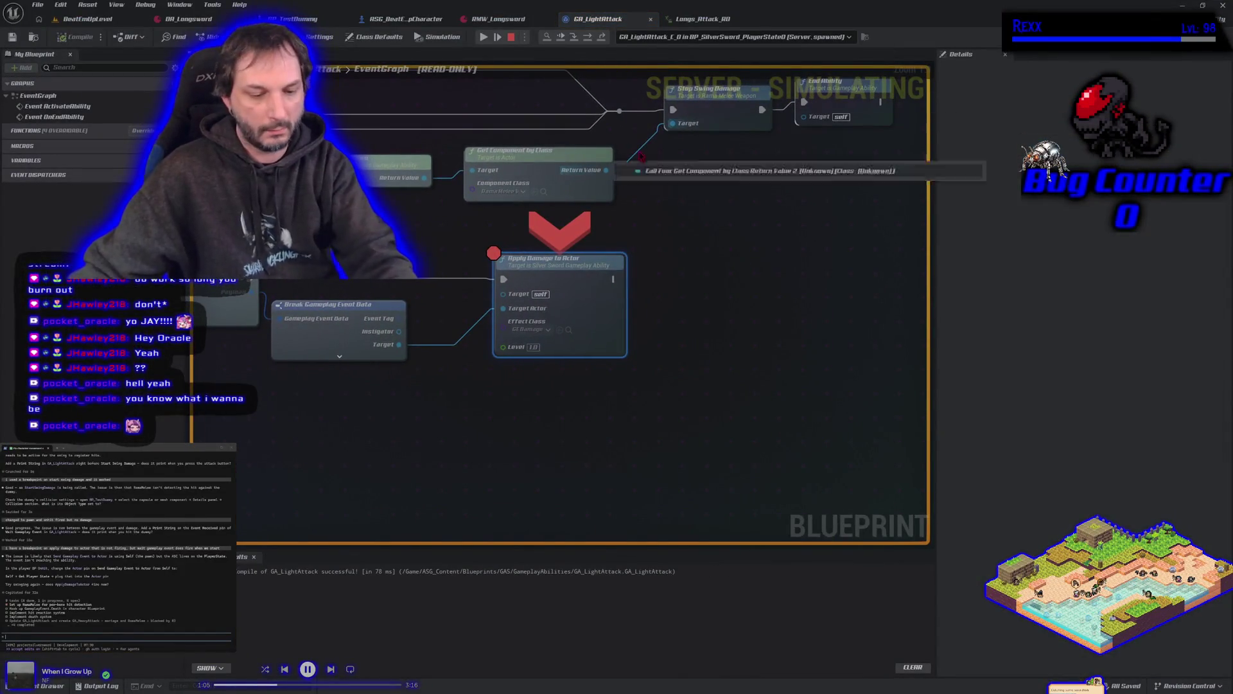
key("F9")
left_click(481, 37)
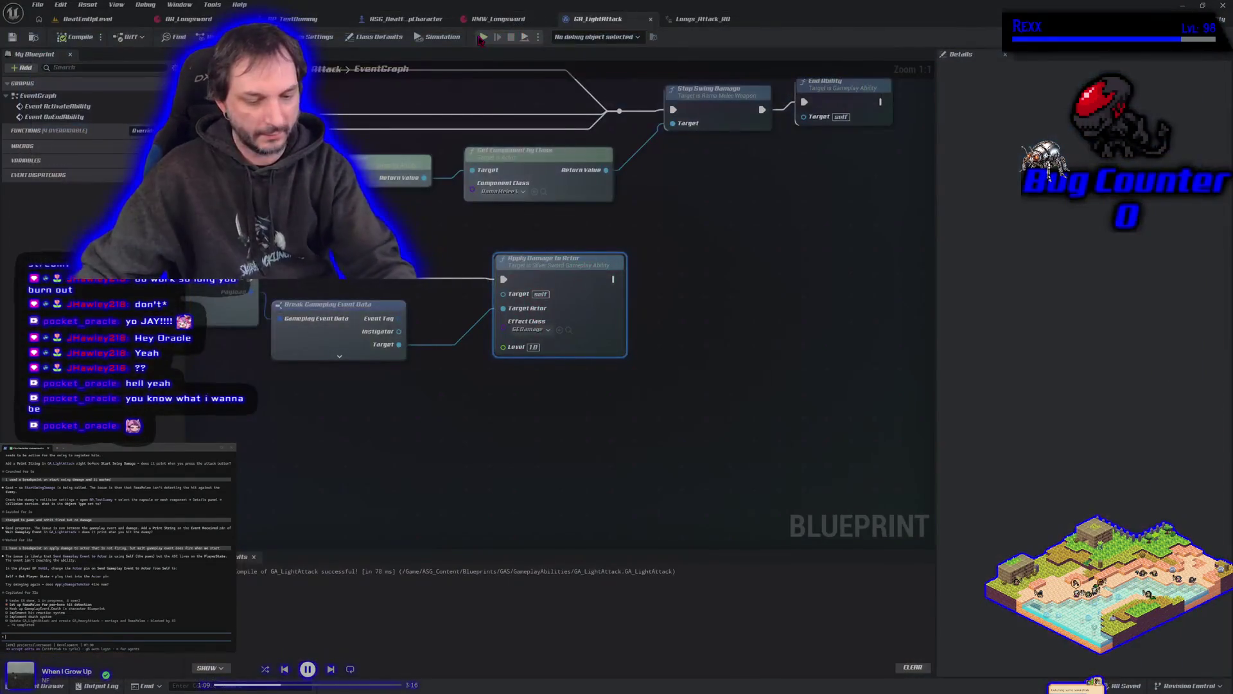
left_click(481, 38)
Step: Run to the dummy and swing twice, then stop play and move Apply Damage to Actor right
key("d")
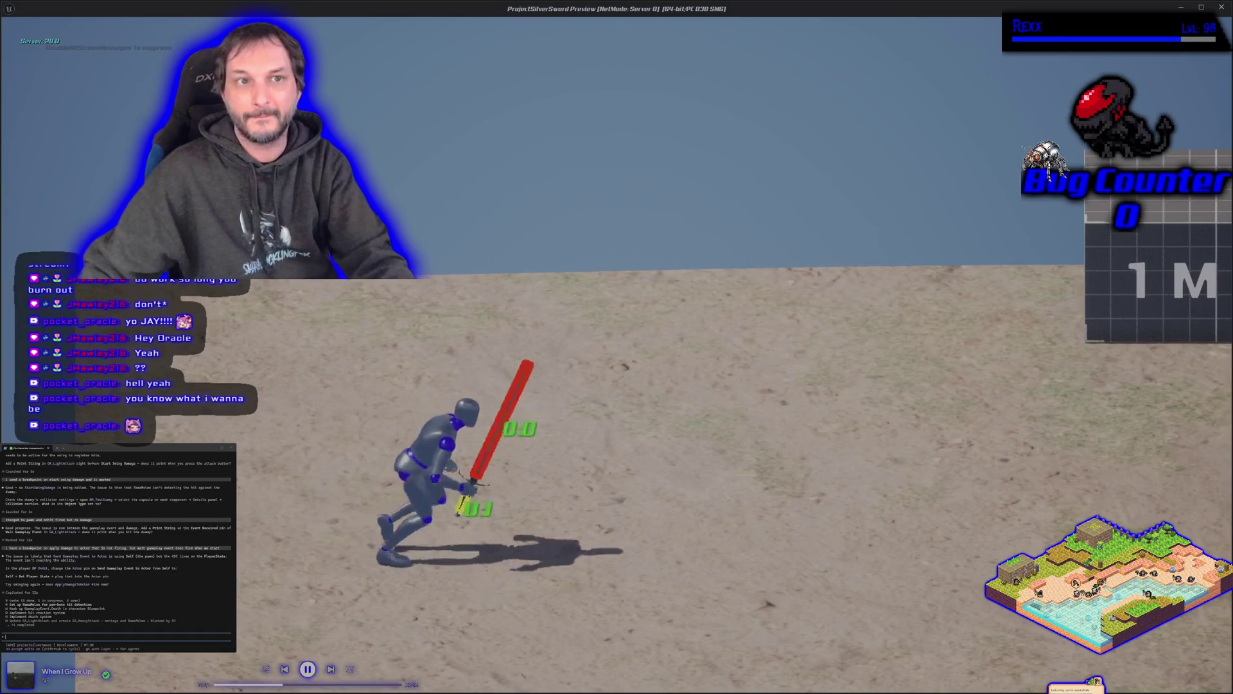
key("d")
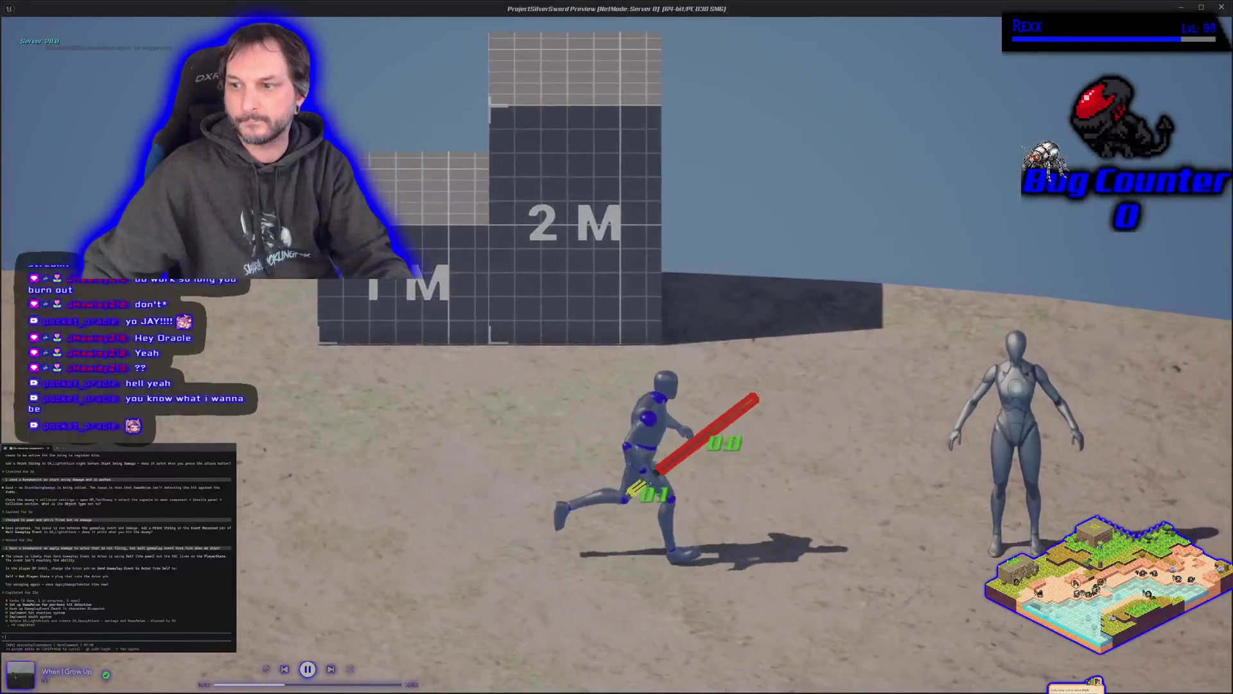
left_click(617, 347)
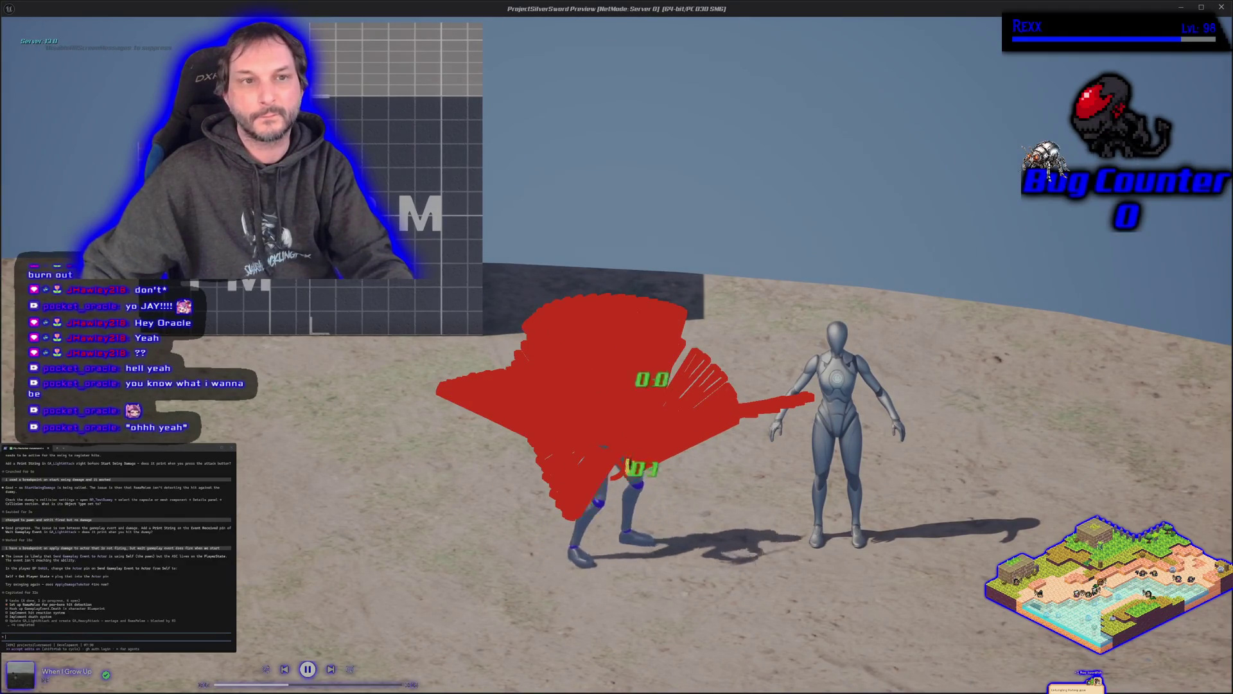
left_click(617, 347)
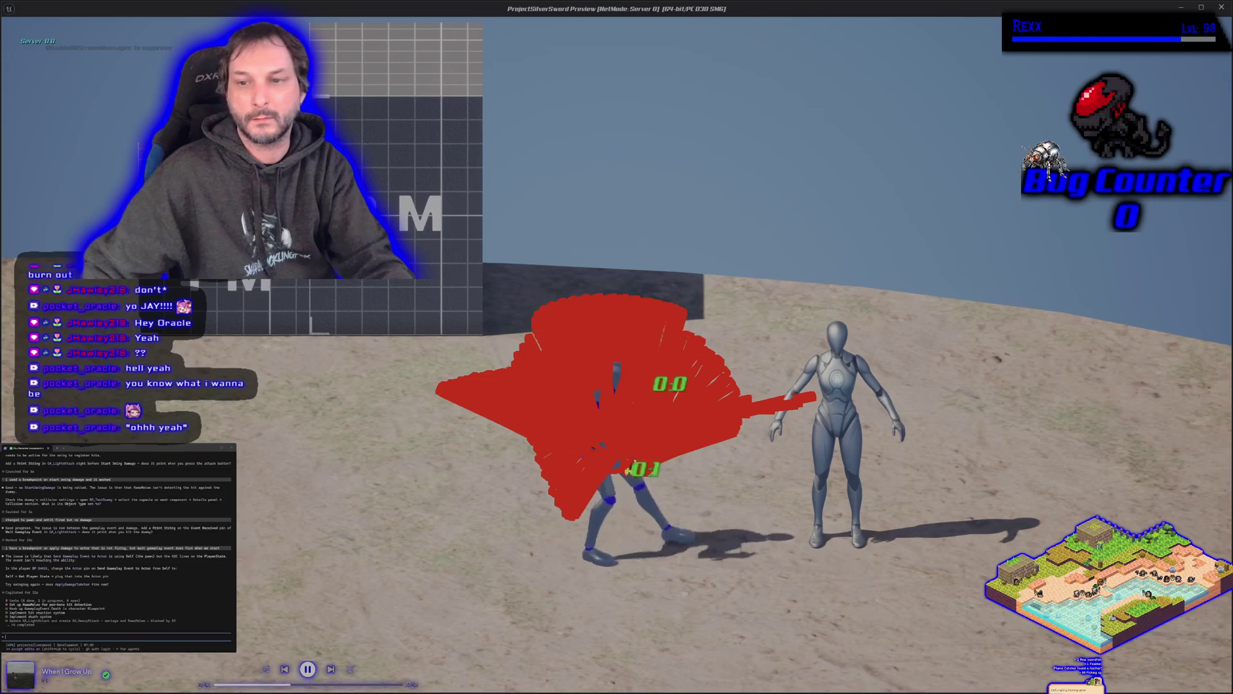
key("Escape")
left_click_drag(546, 258, 638, 257)
right_click(459, 230)
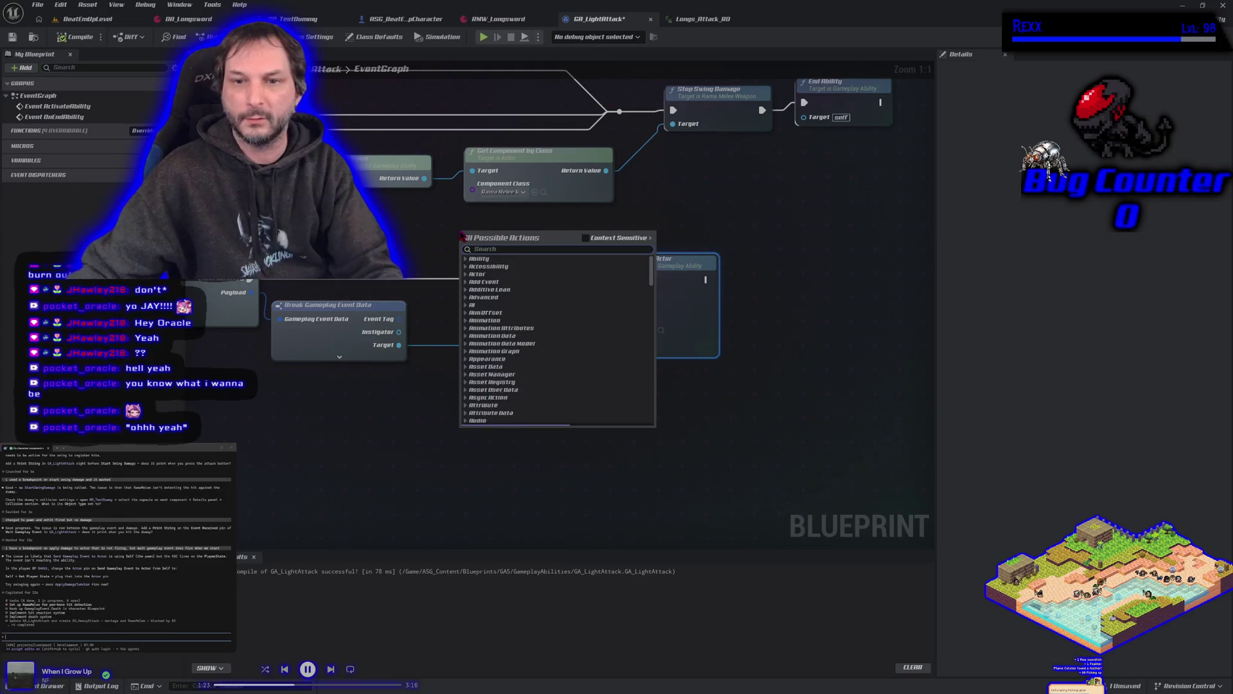
Step: Insert a Do Once node before Apply Damage to Actor, wire an earlier event to its Reset, and compile
type("do once")
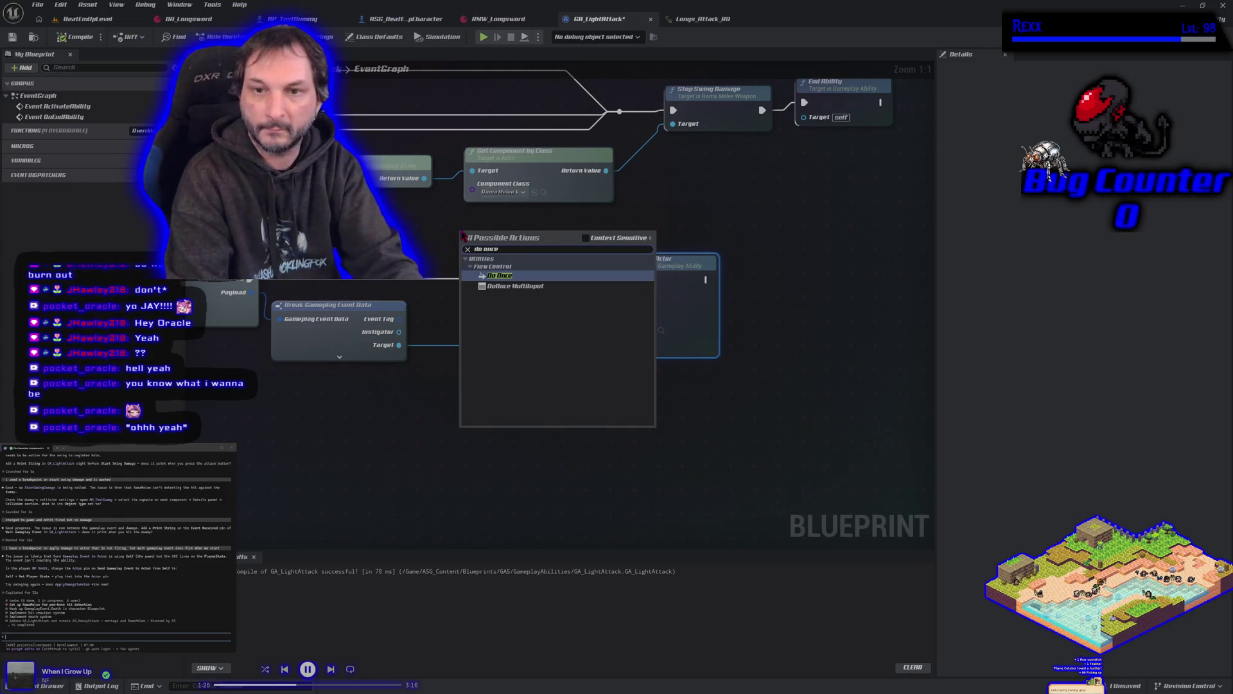
key("Return")
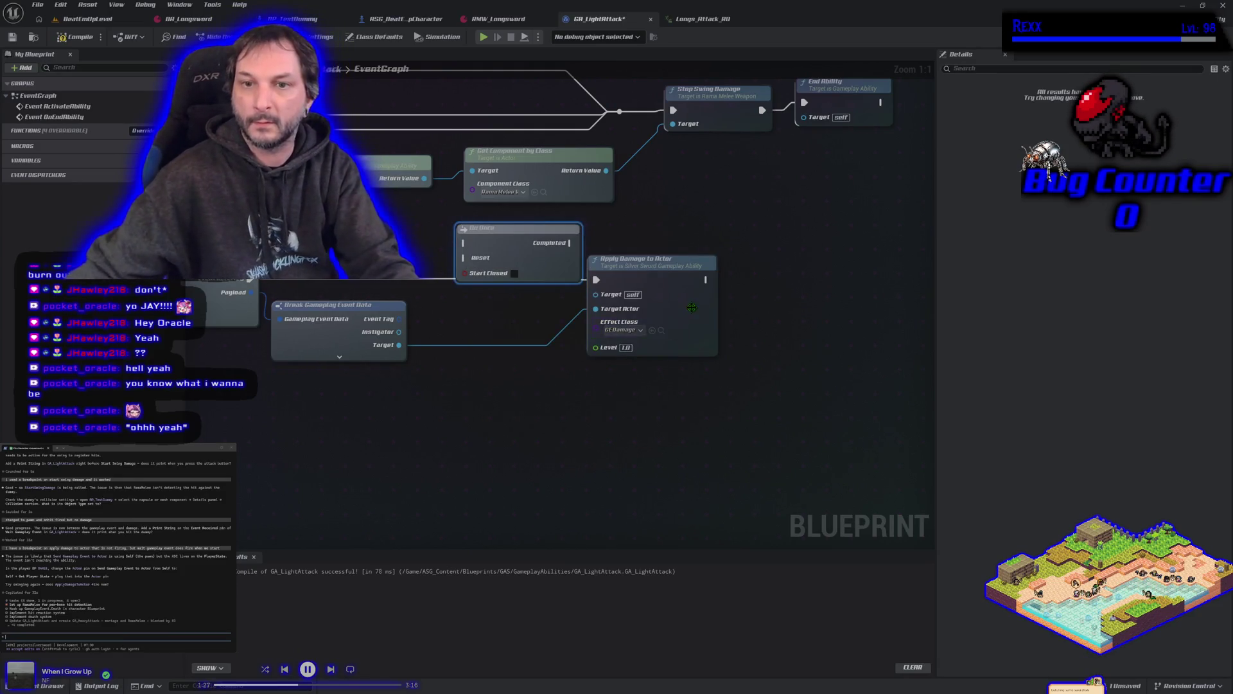
left_click_drag(671, 263, 732, 263)
mouse_move(527, 246)
left_mouse_down()
mouse_move(549, 283)
mouse_move(490, 293)
left_mouse_up()
mouse_move(593, 280)
left_mouse_down()
mouse_move(661, 296)
mouse_move(655, 280)
left_mouse_up()
mouse_move(611, 398)
left_mouse_down()
mouse_move(650, 397)
mouse_move(560, 396)
left_mouse_up()
mouse_move(232, 438)
left_mouse_down()
mouse_move(597, 285)
mouse_move(593, 275)
left_mouse_up()
left_click(76, 37)
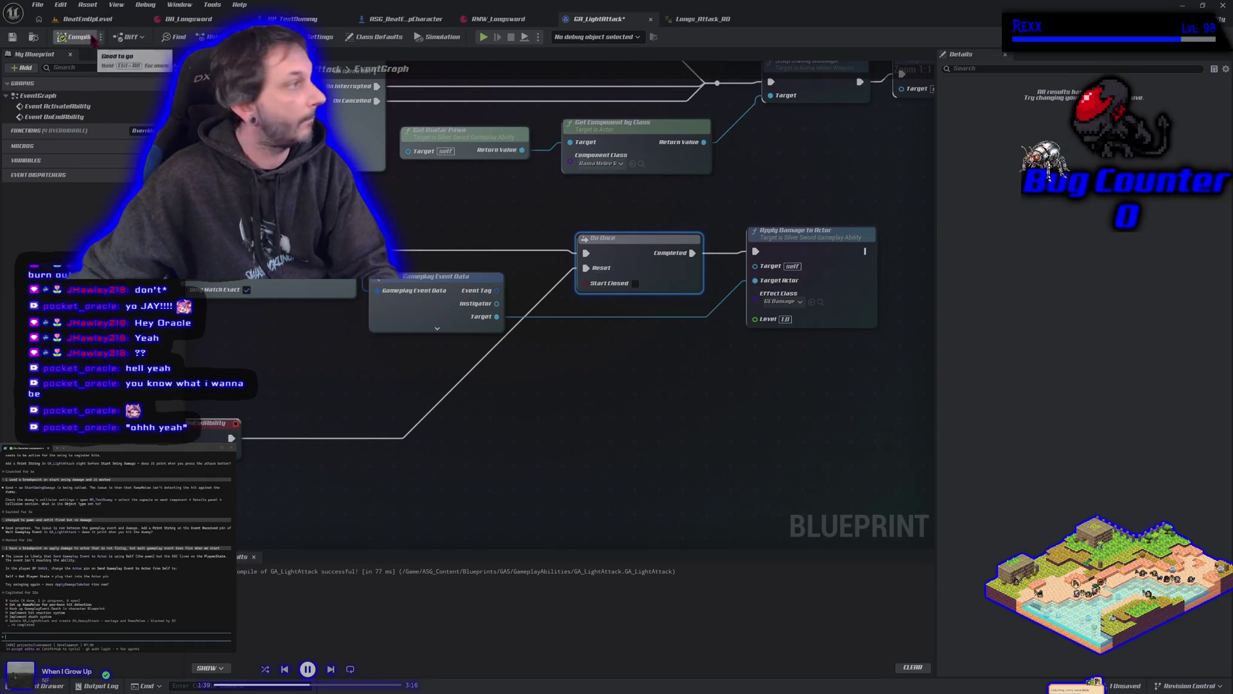
left_click(487, 45)
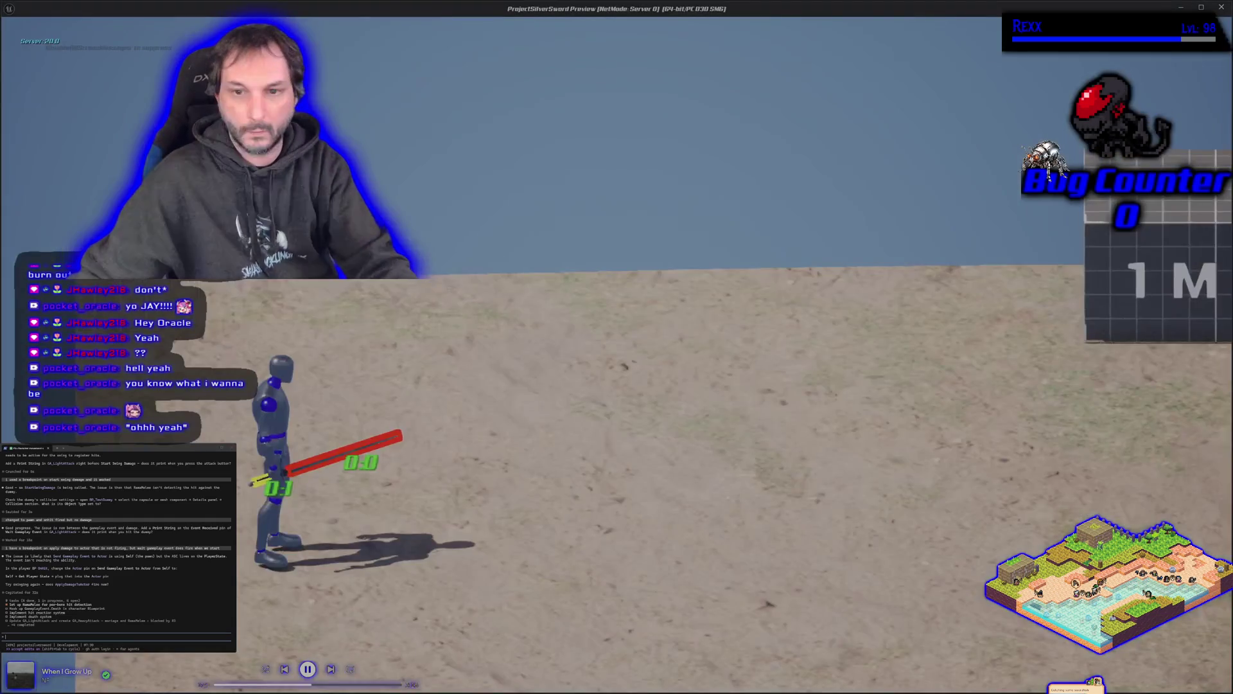
key("w")
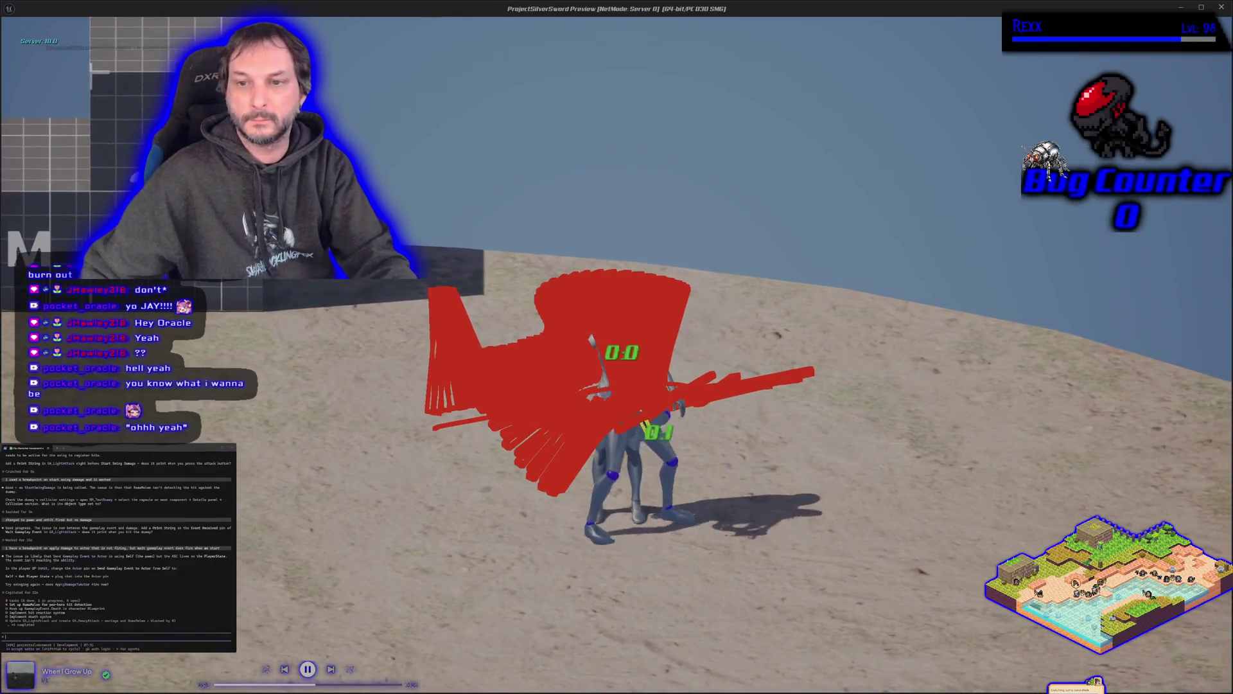
key("2")
key("2")
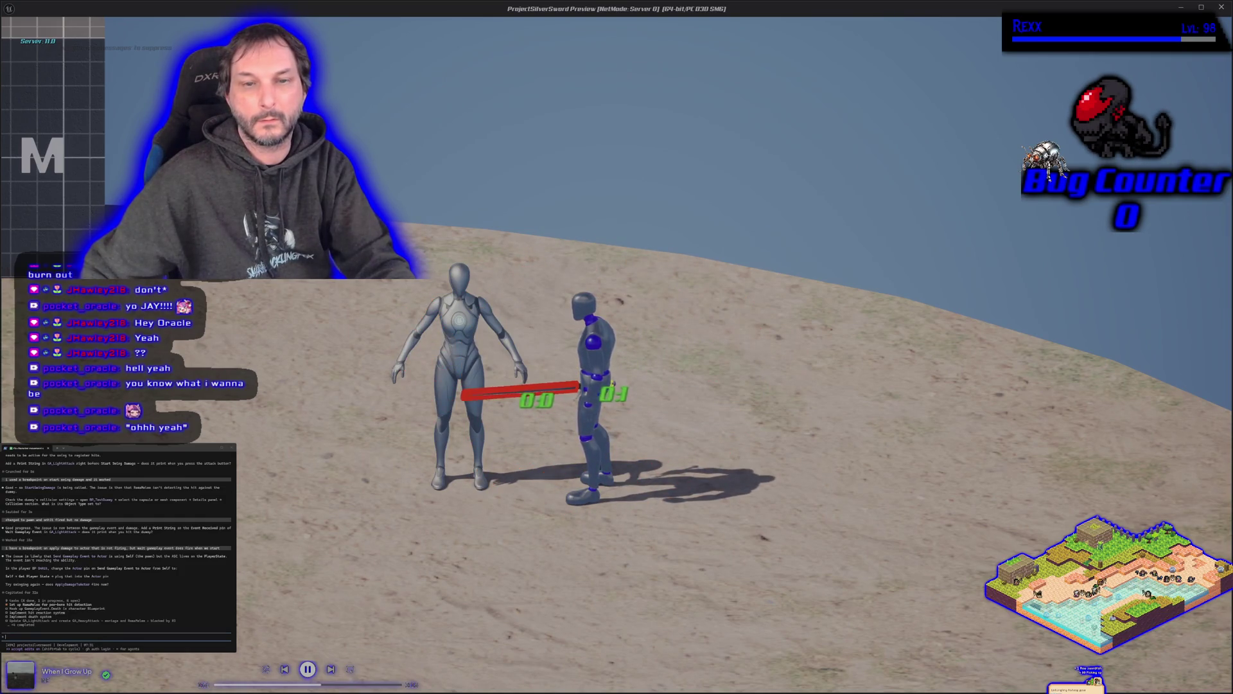
key("2")
key("Escape")
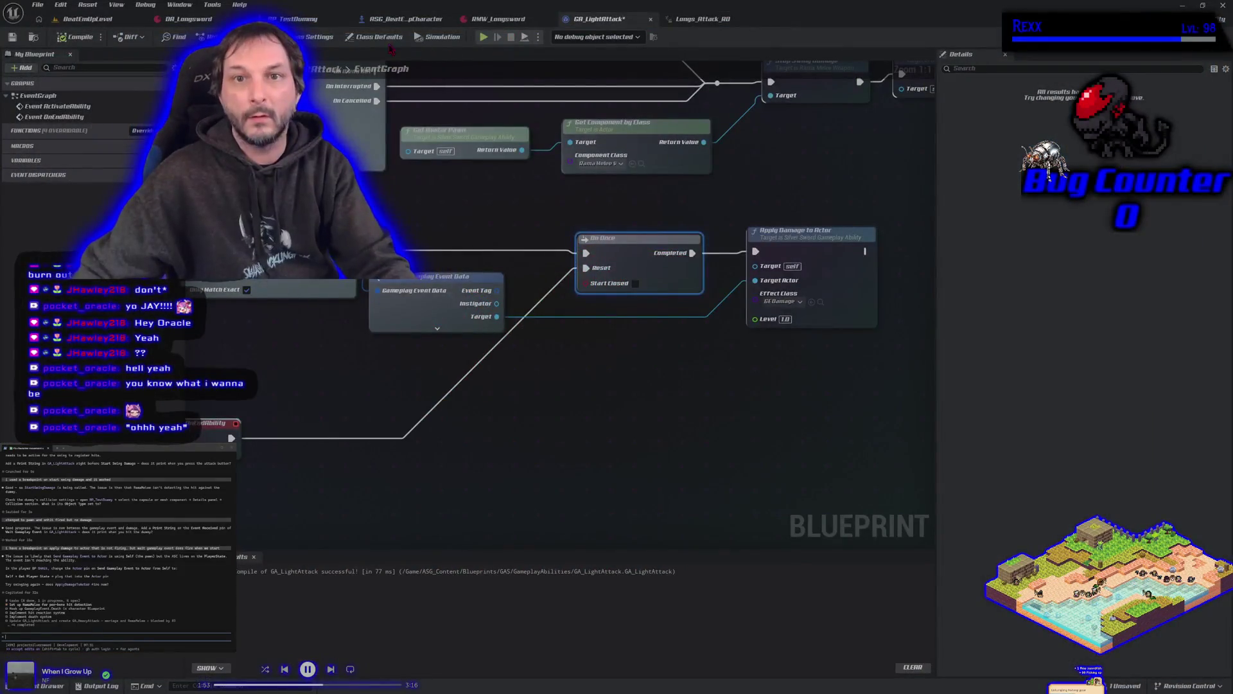
Step: Toggle RamaMeleeWeapon's Draw Shape Indices and Draw Lines, then compile ASG_BeatEmUpCharacter
left_click(381, 15)
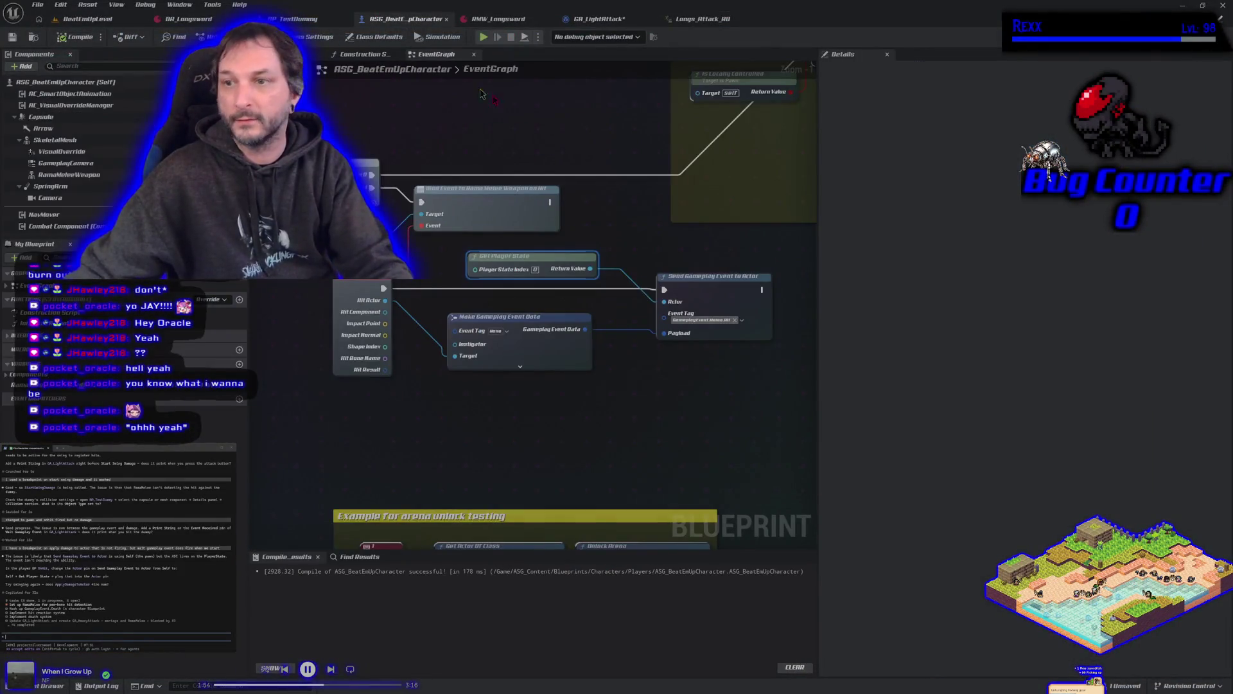
left_click(95, 175)
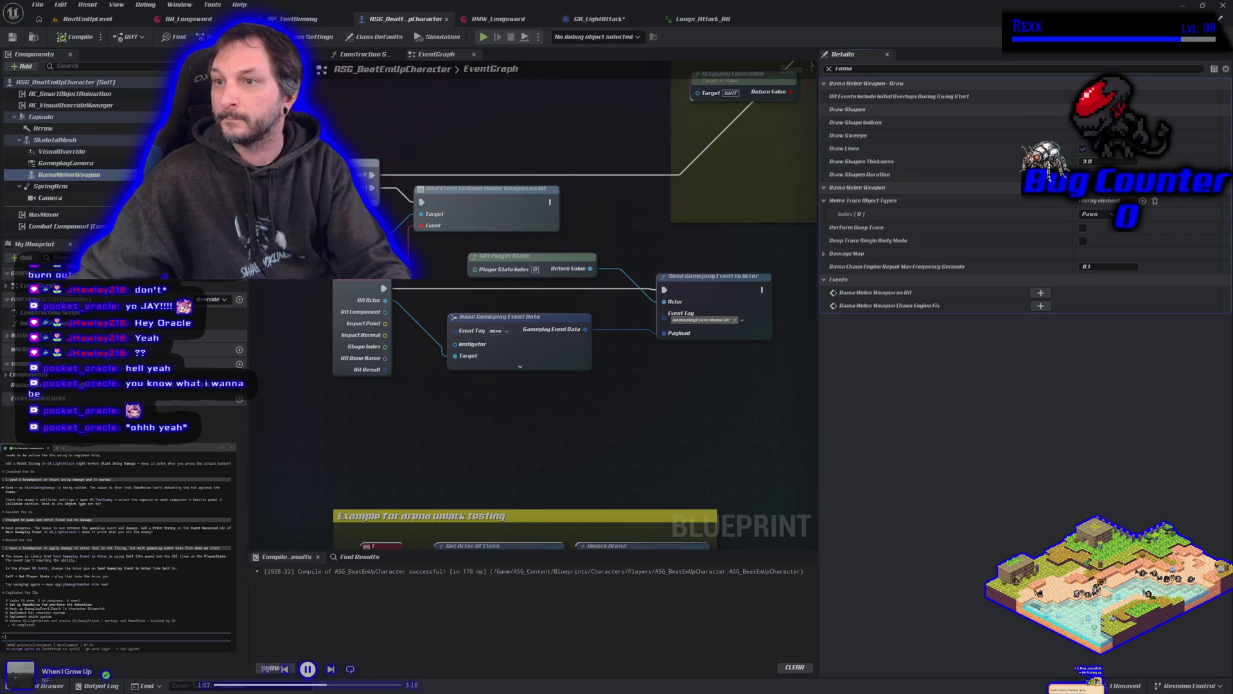
left_click(1082, 122)
left_click(1082, 148)
left_click(66, 35)
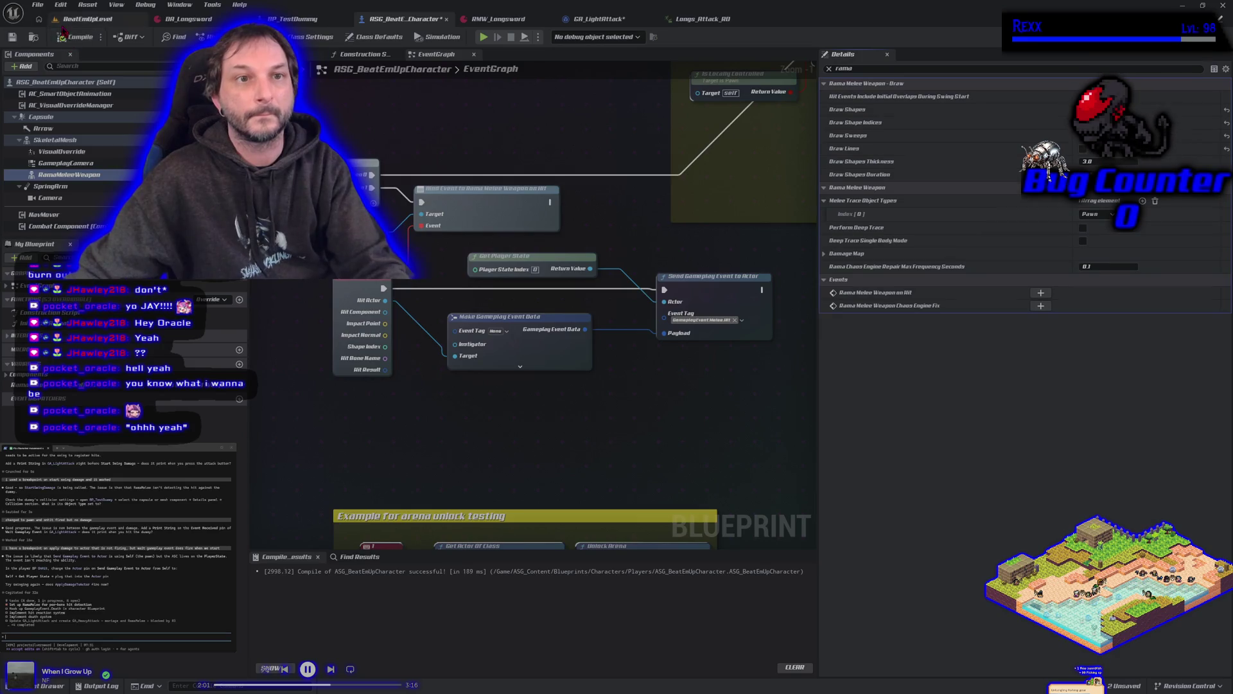
Step: Switch to BeatEmUpLevel and start a play session
left_click(37, 5)
left_click(75, 69)
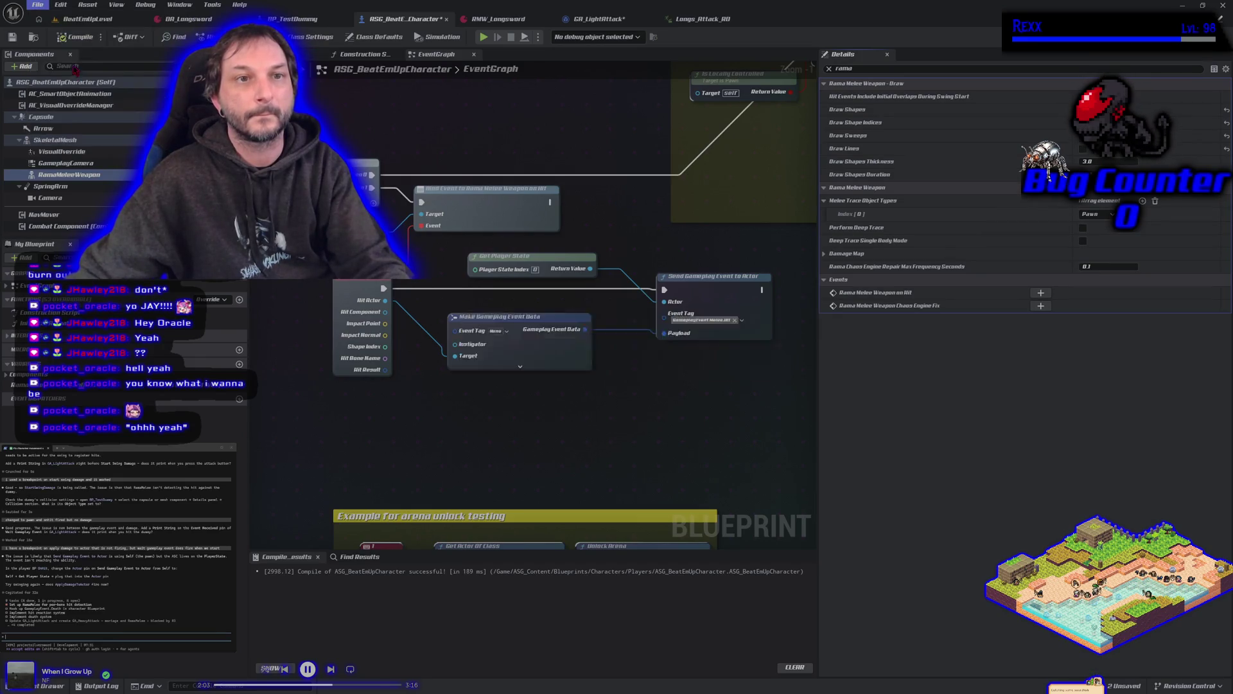
left_click(87, 19)
key("alt+p")
Step: Run the character at the test dummy, swing the sword at it, then end the playtest
key("d")
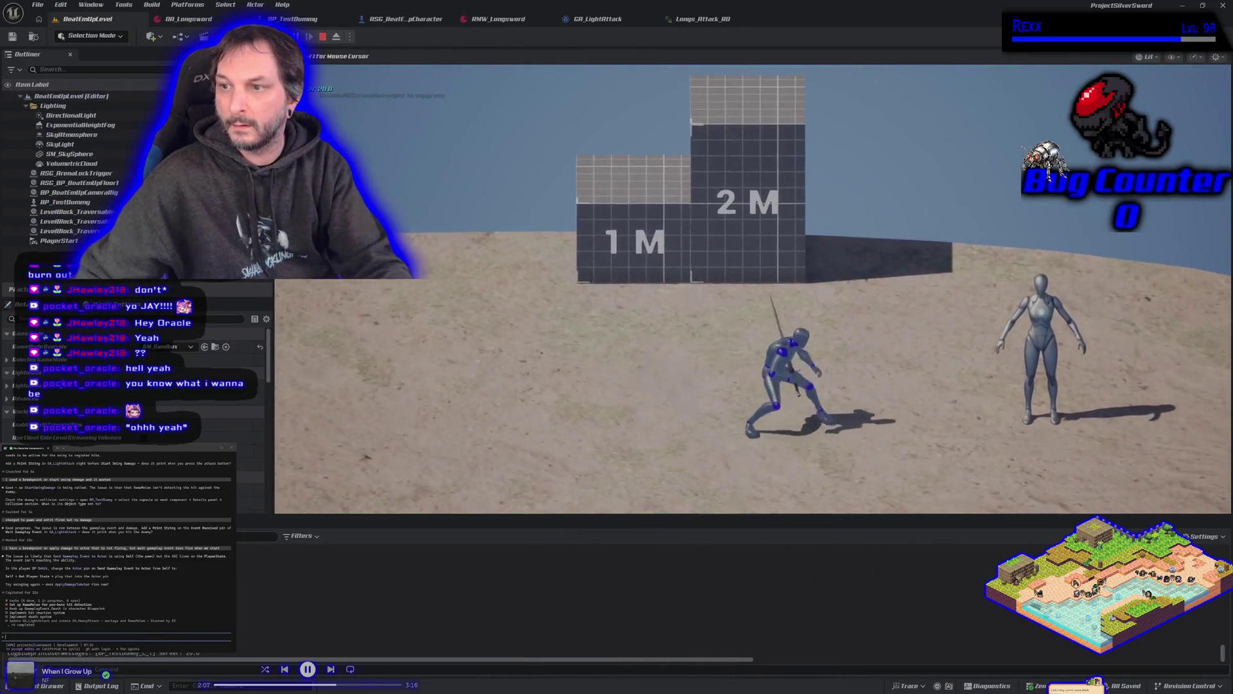
key("j")
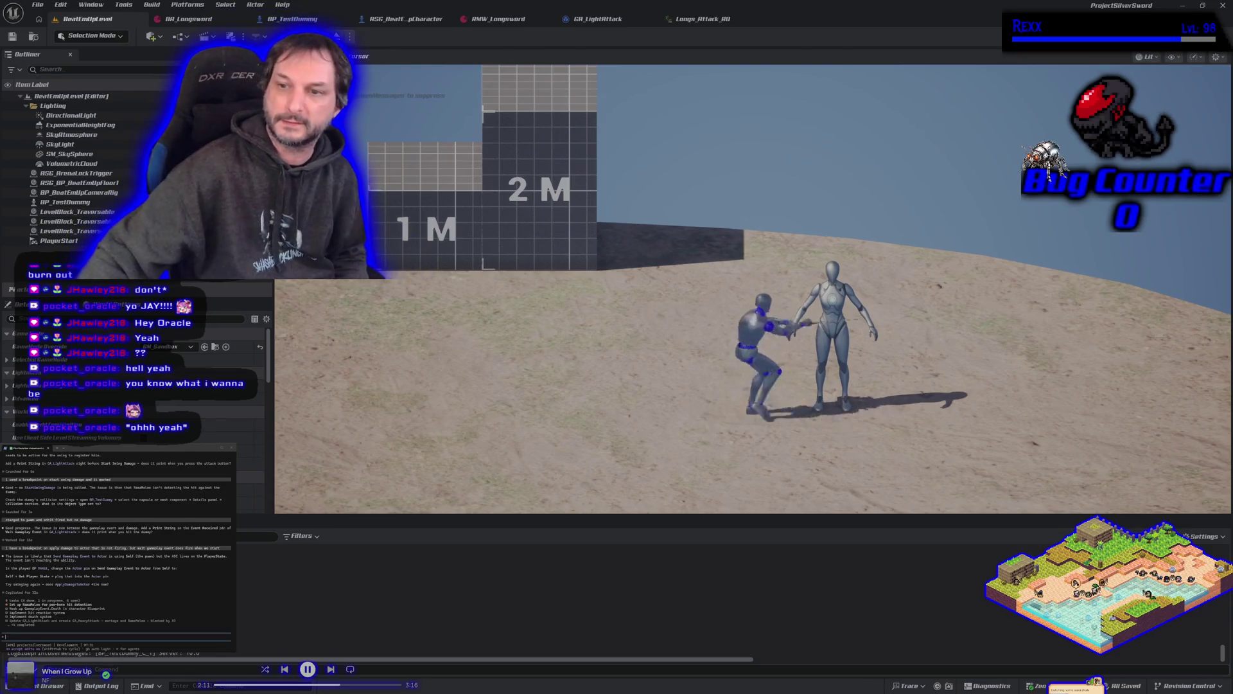
key("Escape")
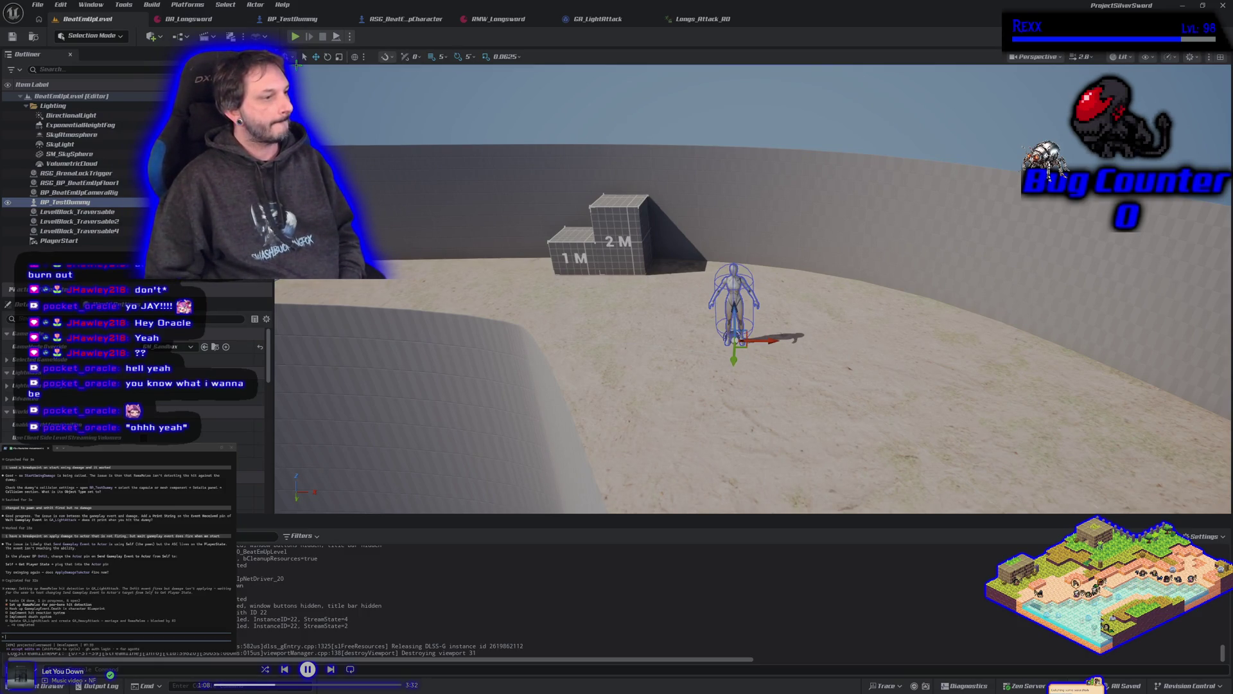
Step: Cycle the gizmo through rotate and scale modes, then switch the viewport to Game View
key("e")
key("r")
key("g")
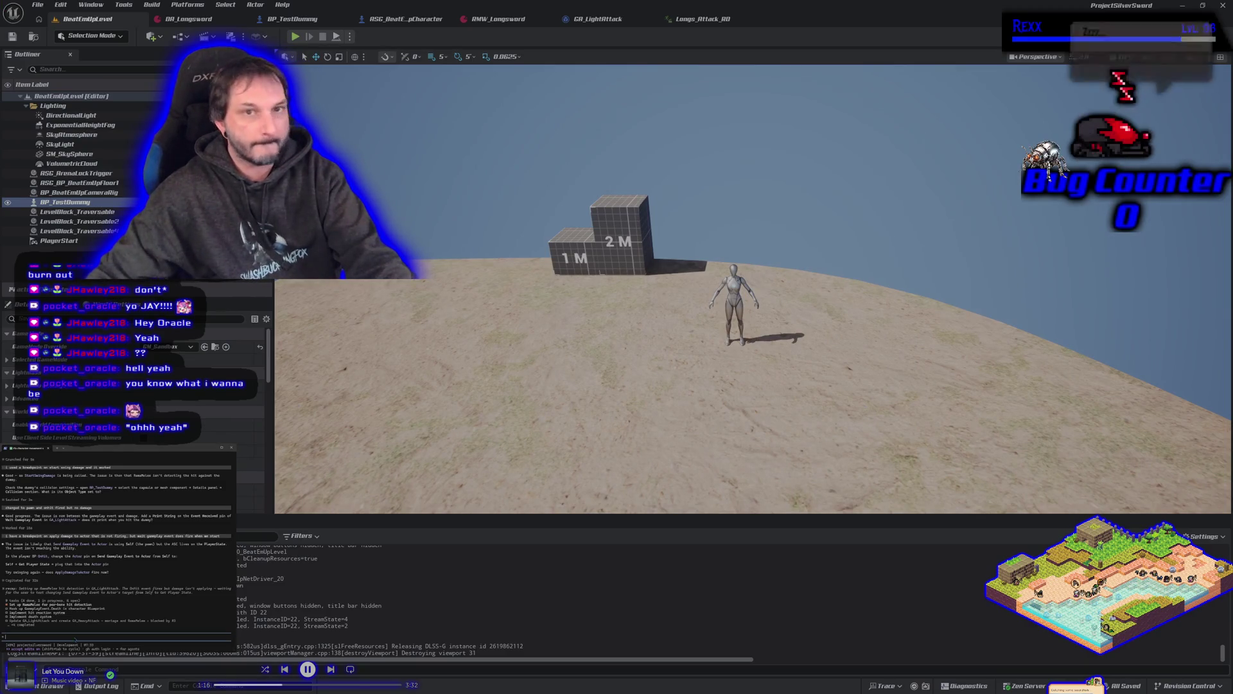
Step: Reply 'yes more doing' to the coding assistant and return to the GA_LightAttack graph
type("yes")
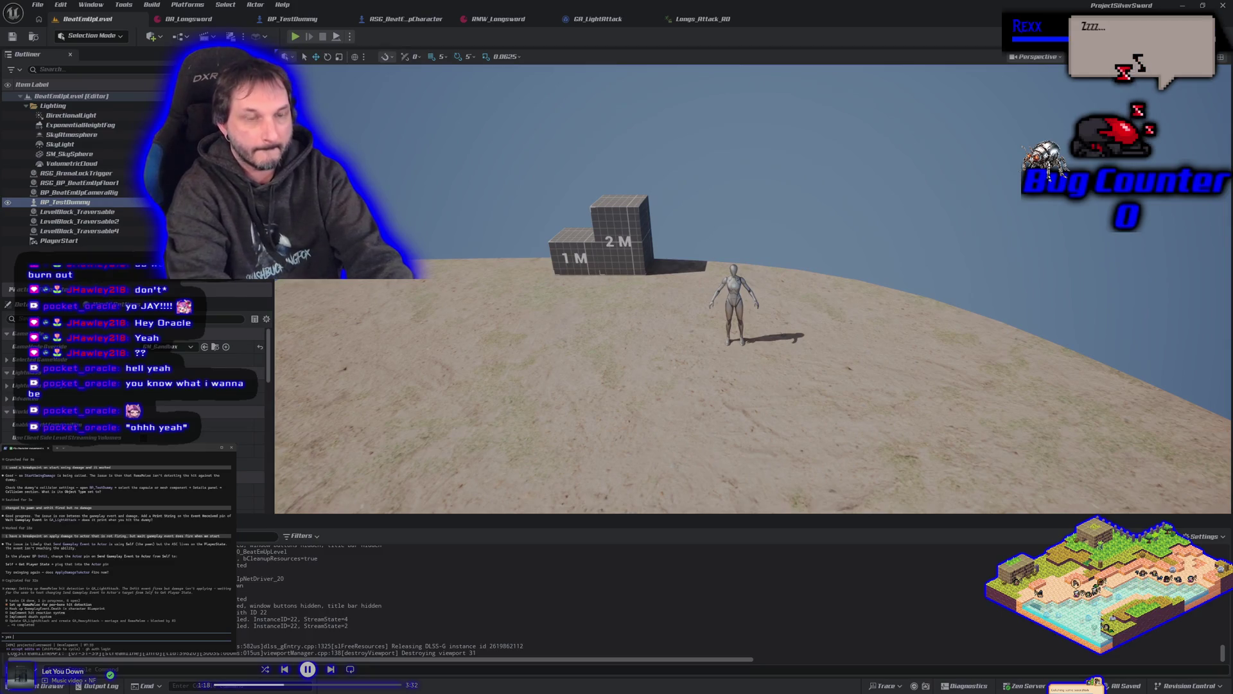
type(" more doing damage")
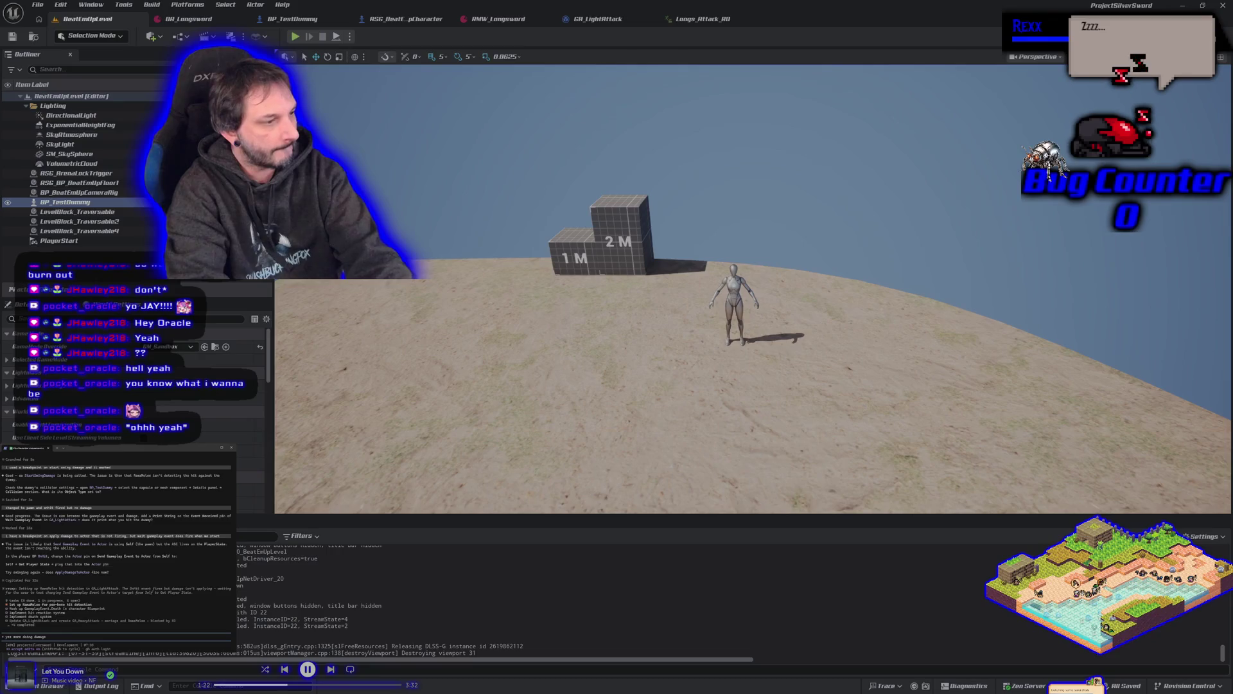
key("Return")
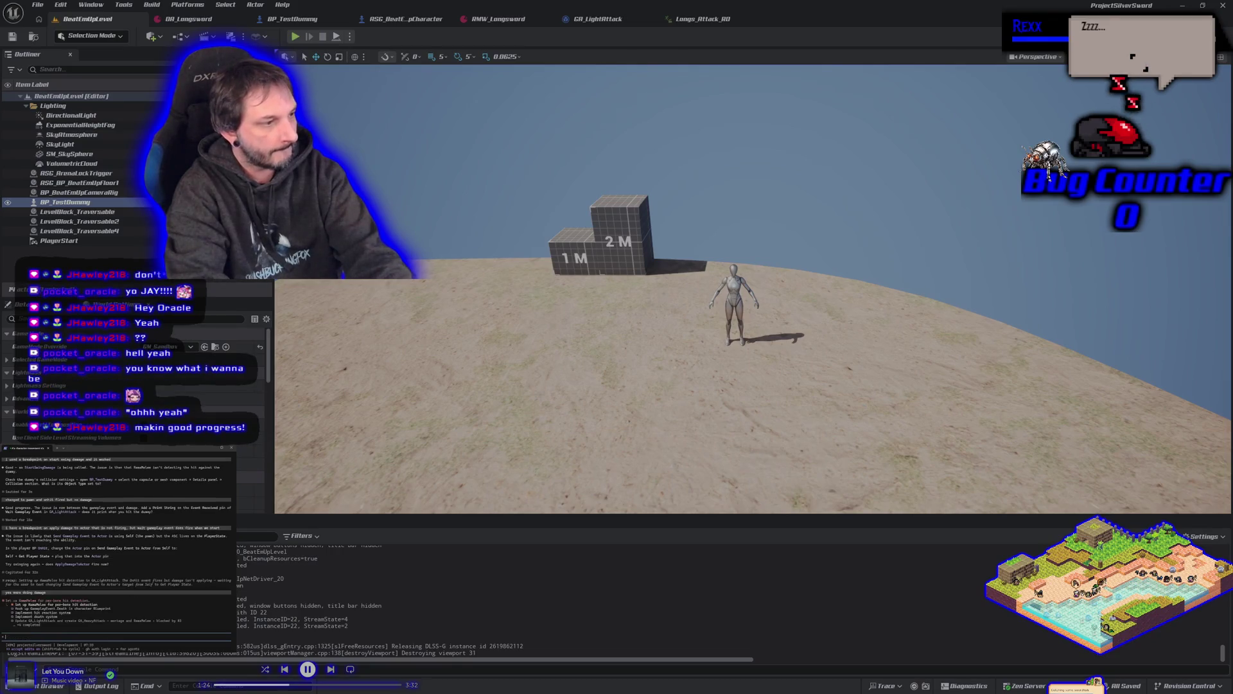
left_click(594, 19)
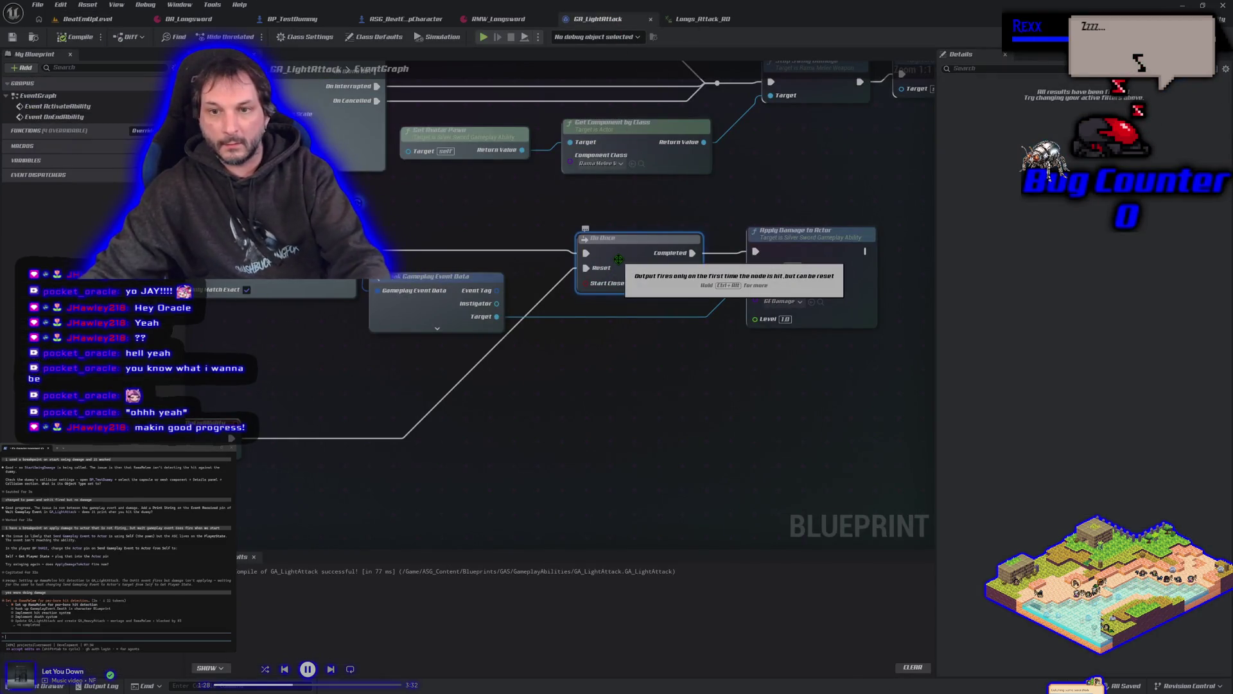
Step: Remove the Do Once node, wire the event straight into Apply Damage to Actor, and recompile
key("Delete")
left_click_drag(368, 248, 755, 251)
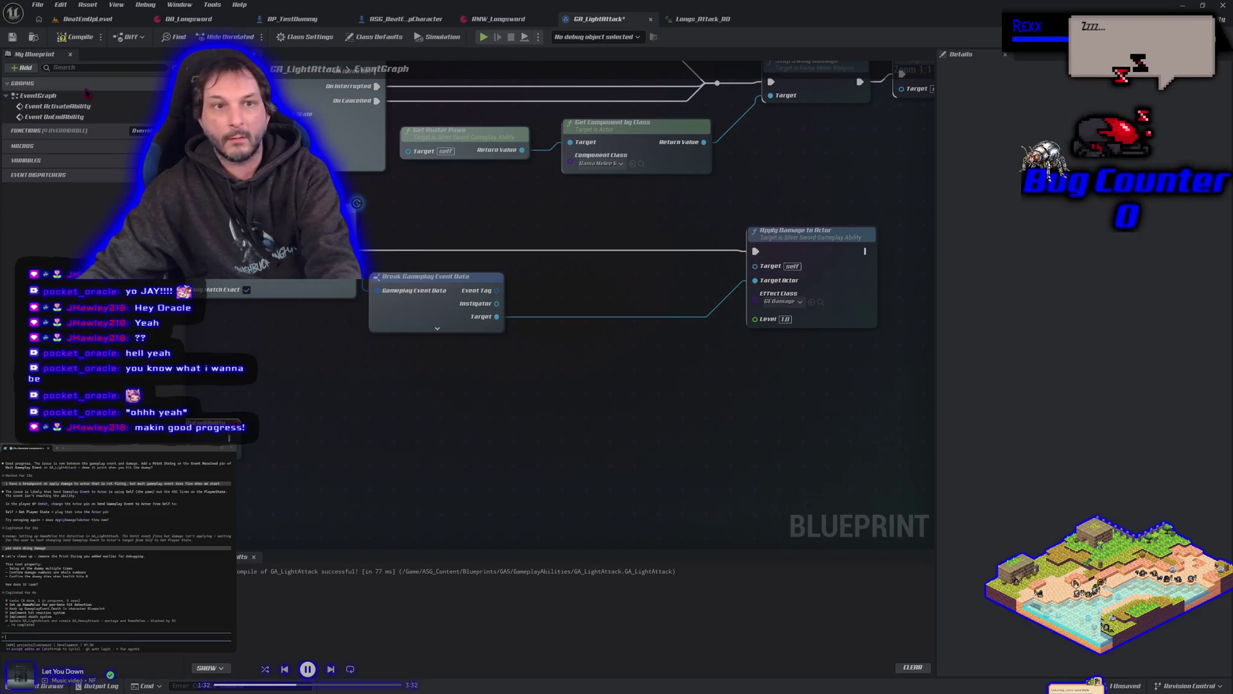
left_click(77, 37)
Step: Save GA_LightAttack and start a Play session in BeatEmUpLevel to test the attack
key("ctrl+s")
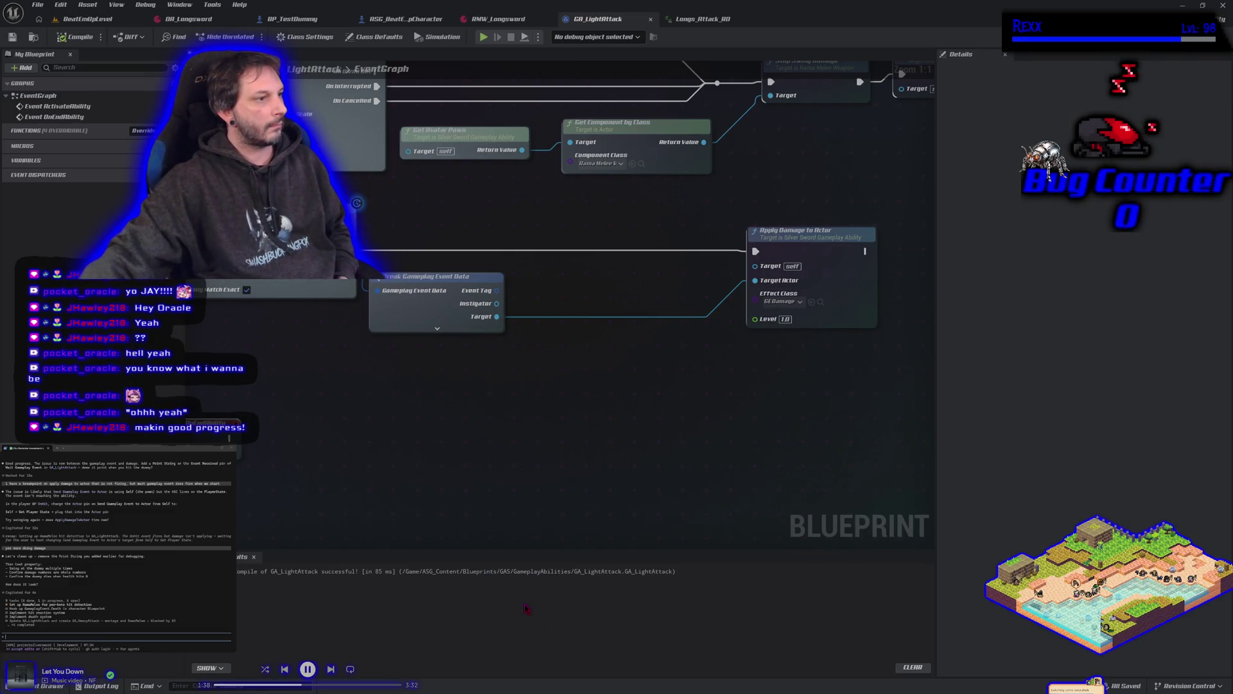
left_click(97, 18)
left_click(294, 37)
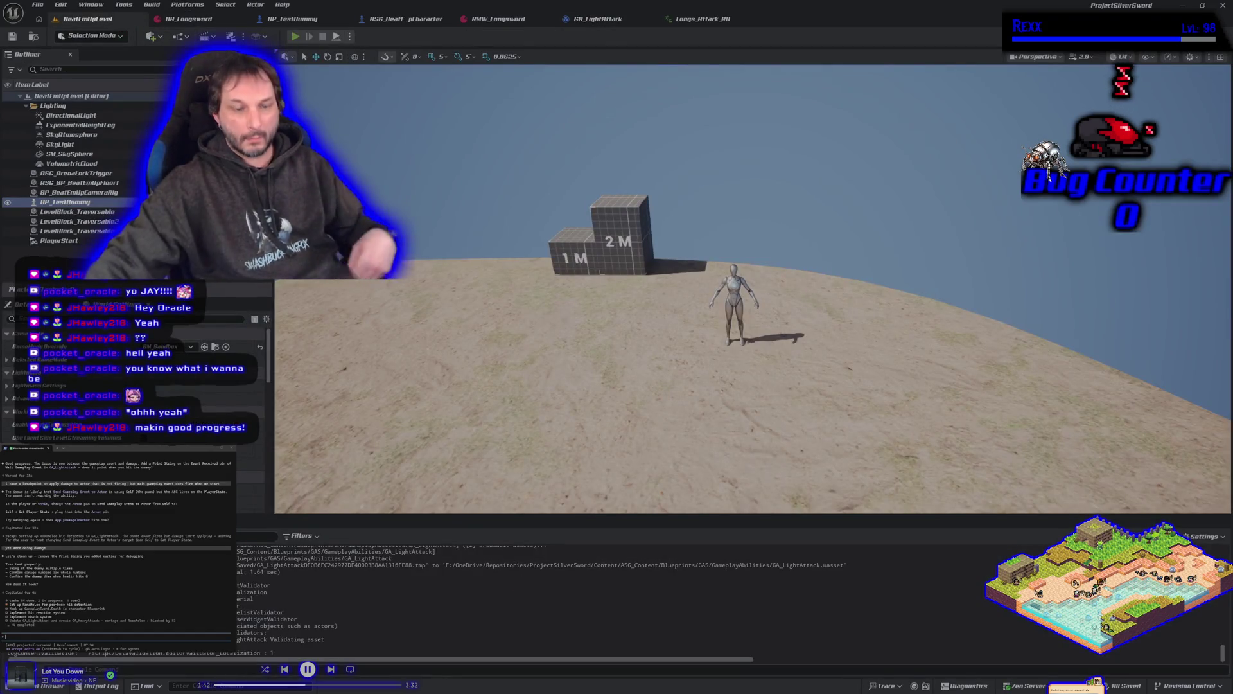
Step: Run the character up beside the training dummy, then stop the playtest with Esc
key("d")
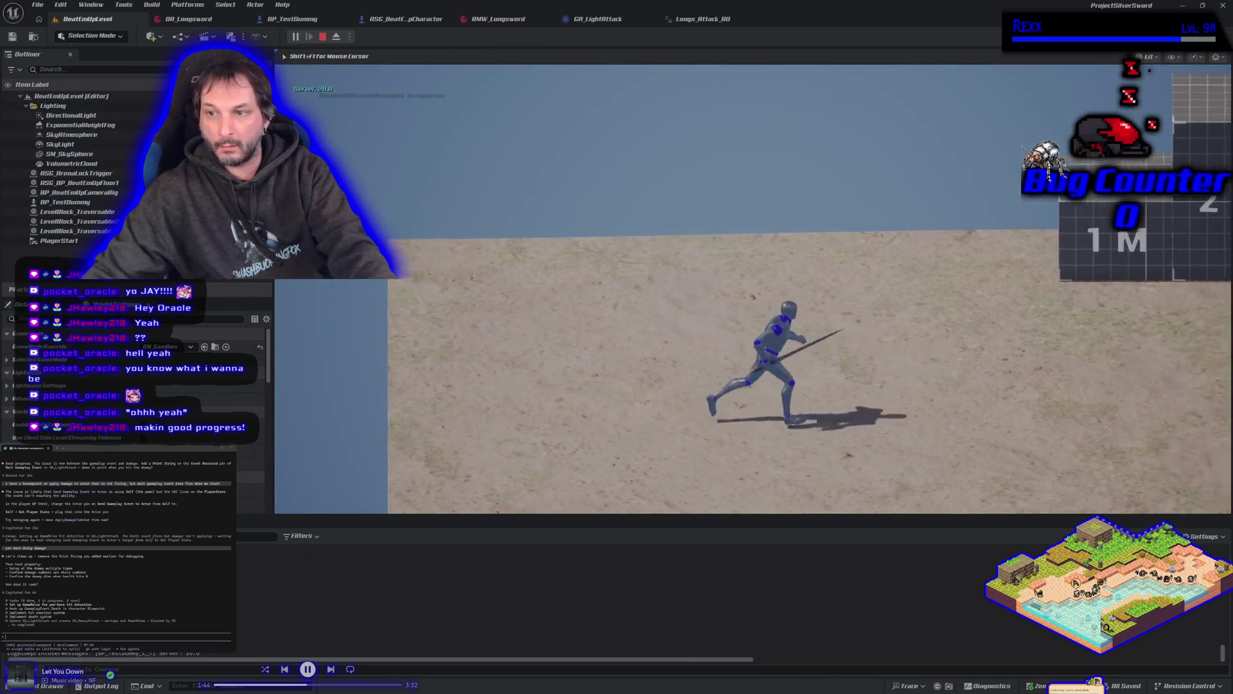
key("d")
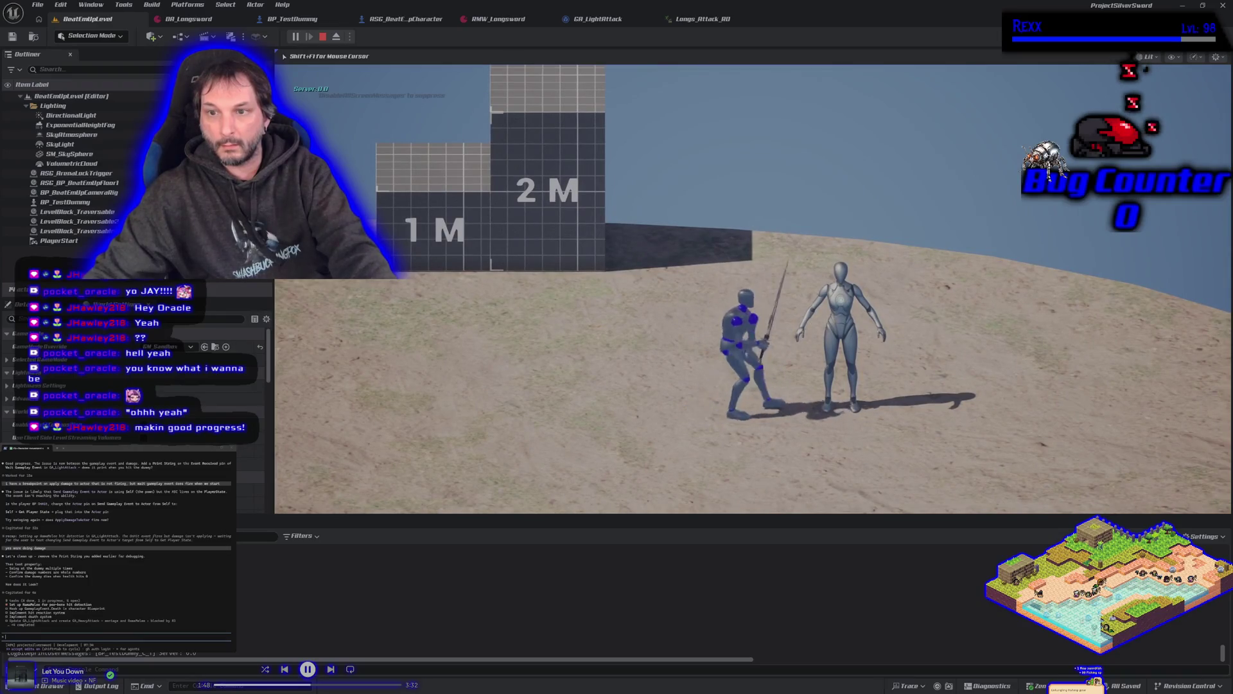
key("Escape")
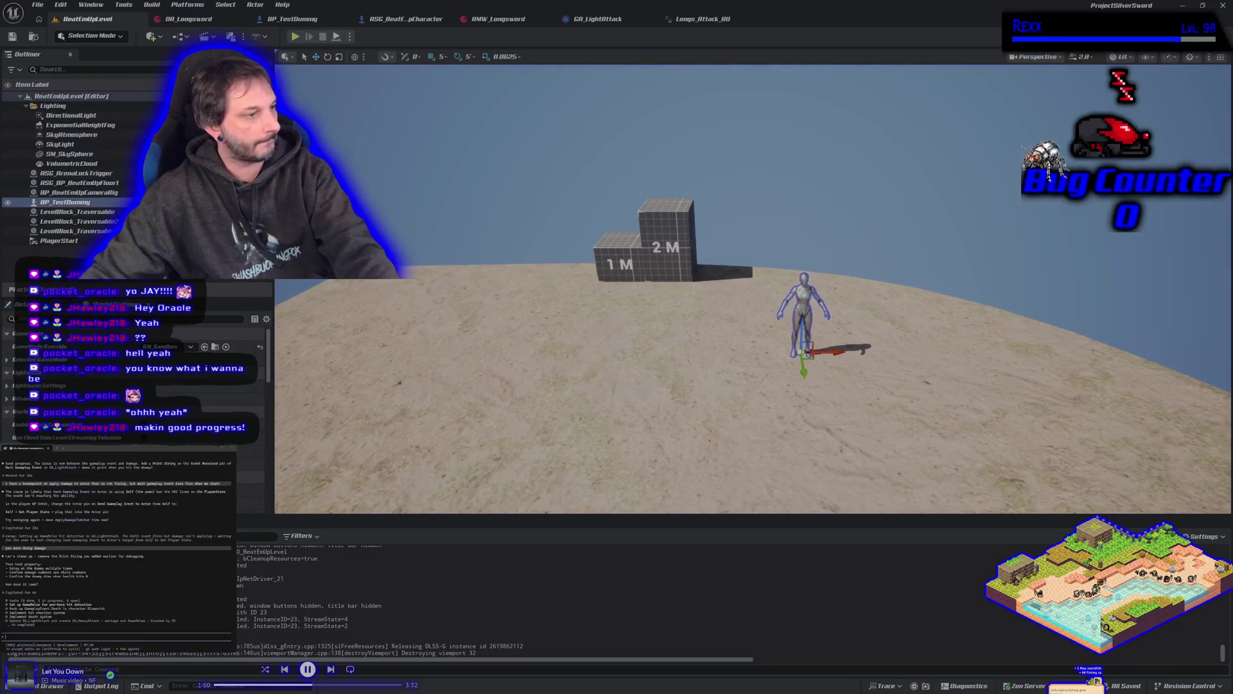
Step: Tell Claude Code the sword hits repeatedly, though hitting several enemies at once is fine
type("its hitting multiple times")
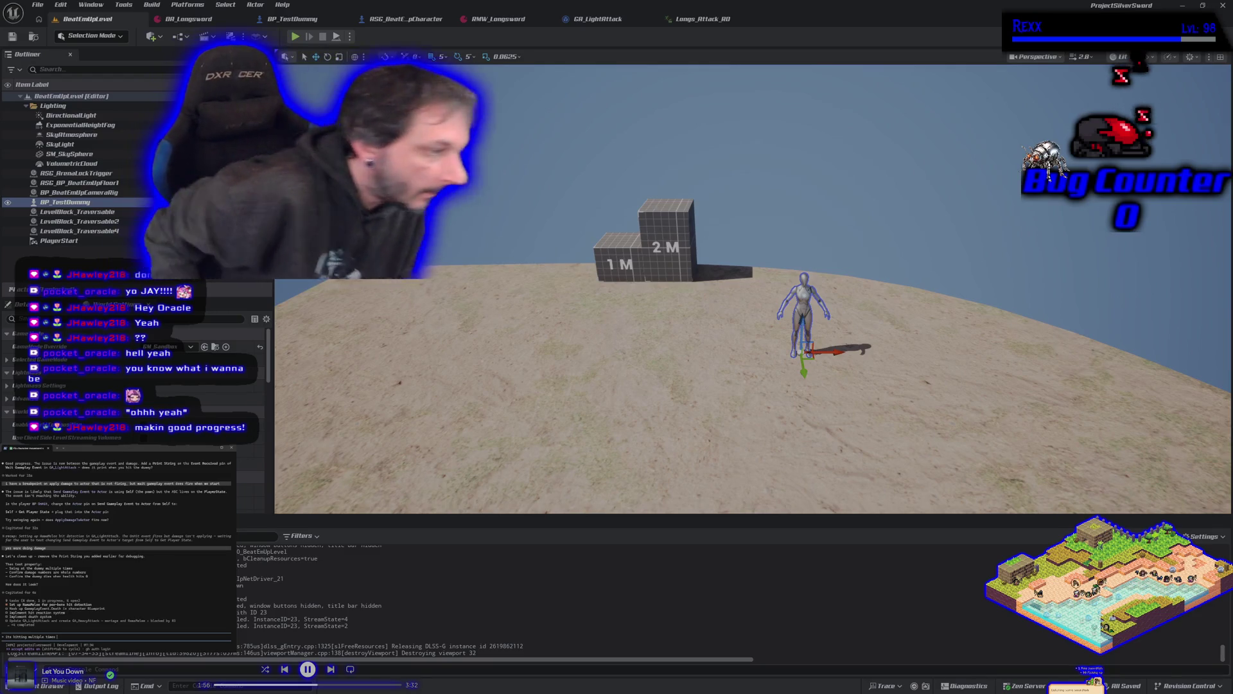
type(", ")
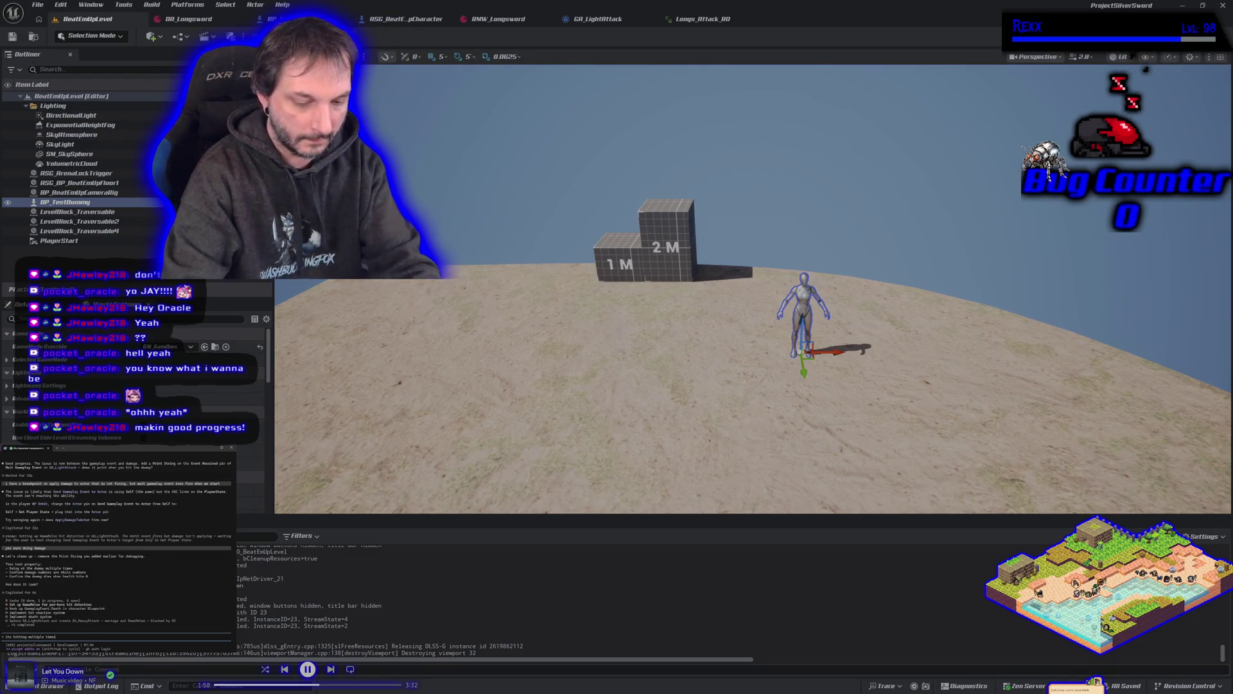
type("im okay with it hitting")
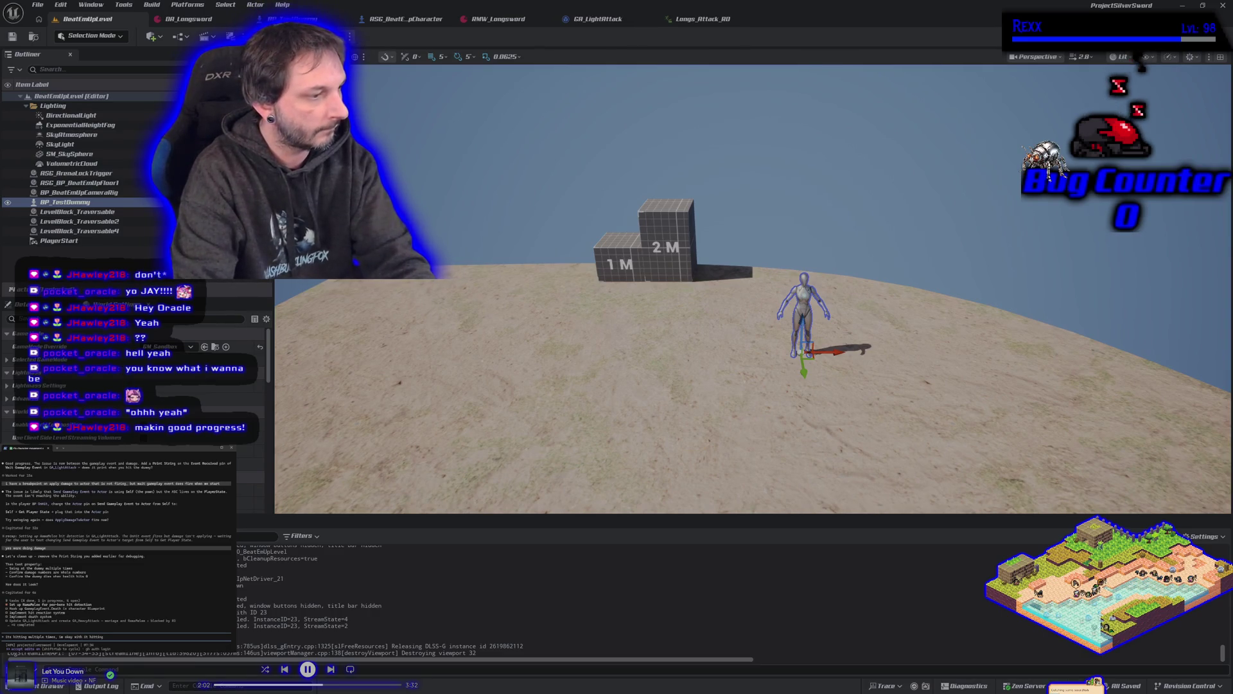
type(" mul")
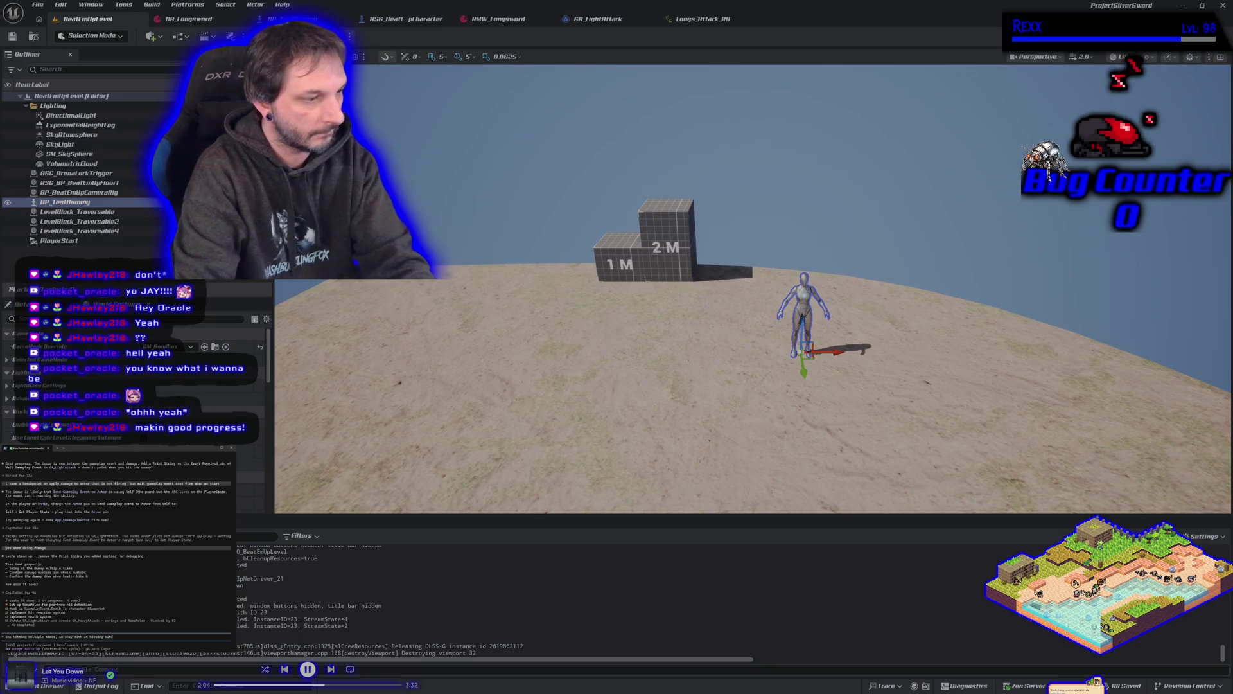
type("tiple enemies")
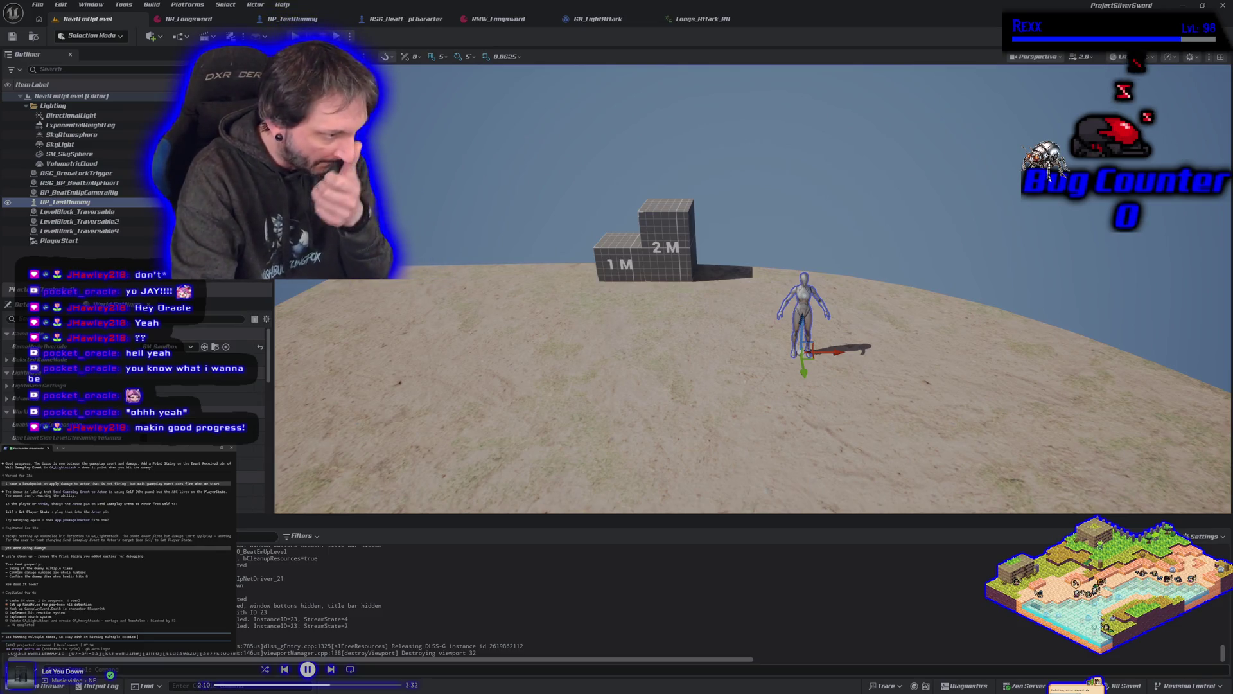
type(" at once, ")
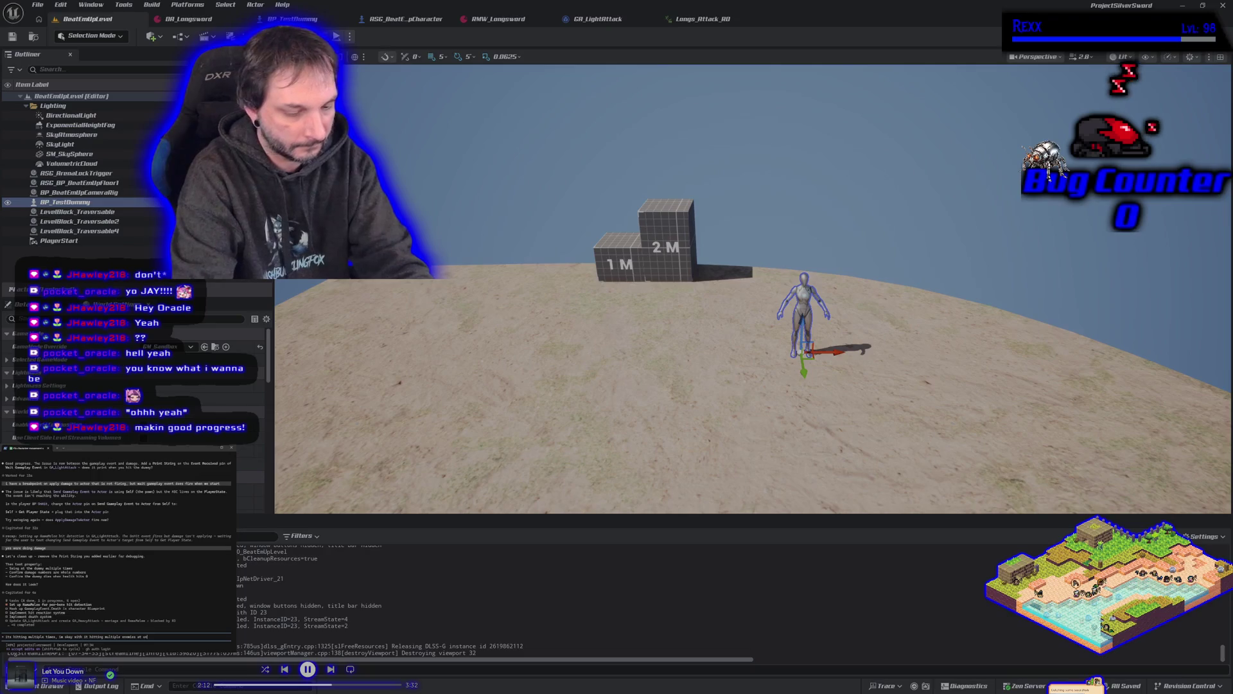
type("but its dealing damage li")
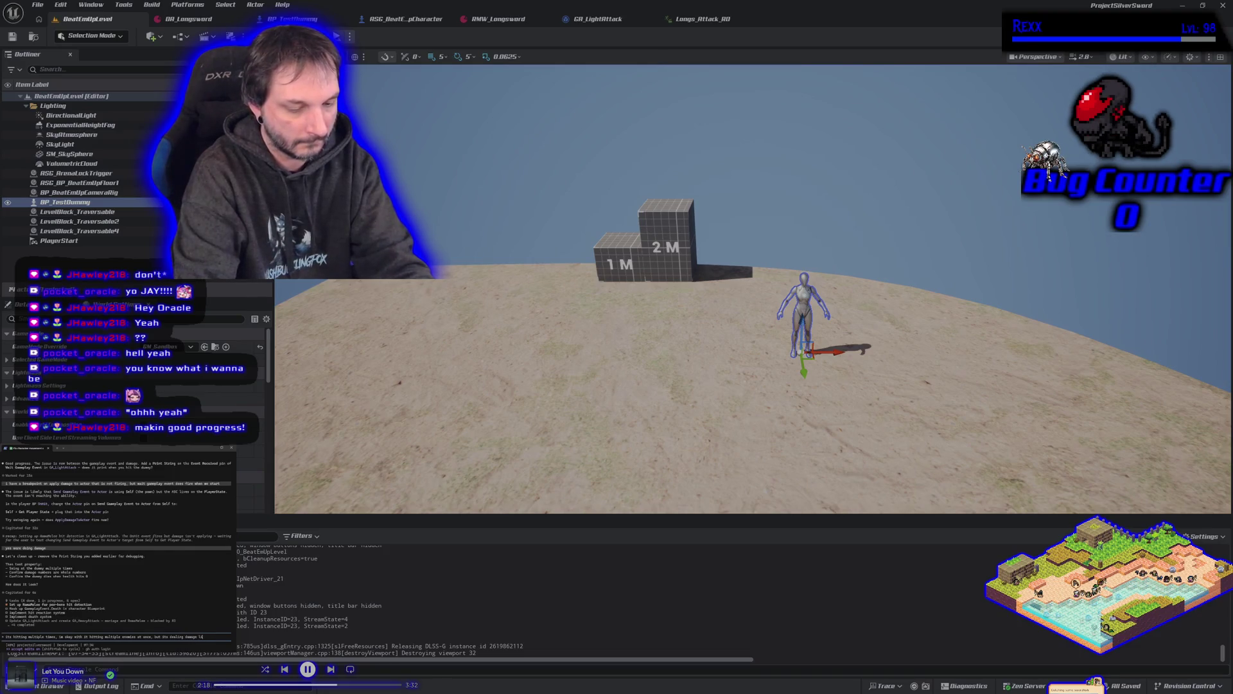
type("or something")
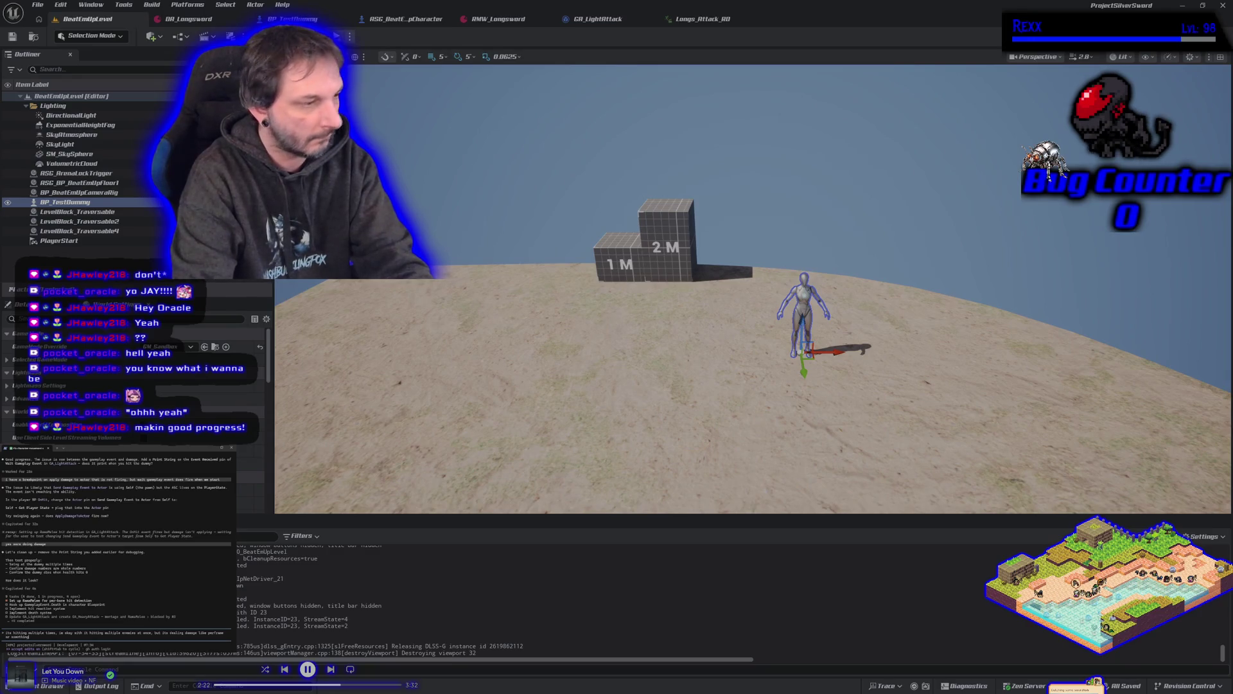
key("Return")
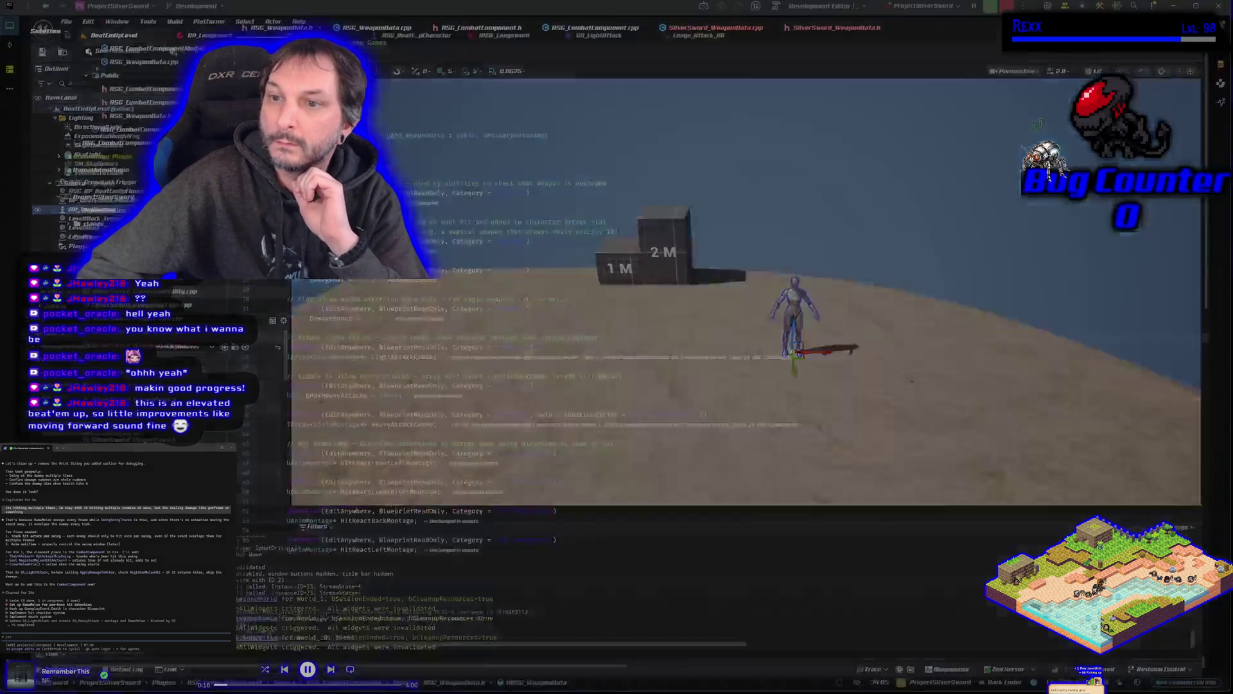
Step: Close the Unreal Editor and ask Claude Code why it's using a TSet, comparing it to the template
left_click(1222, 6)
type("yes sounds similar to how")
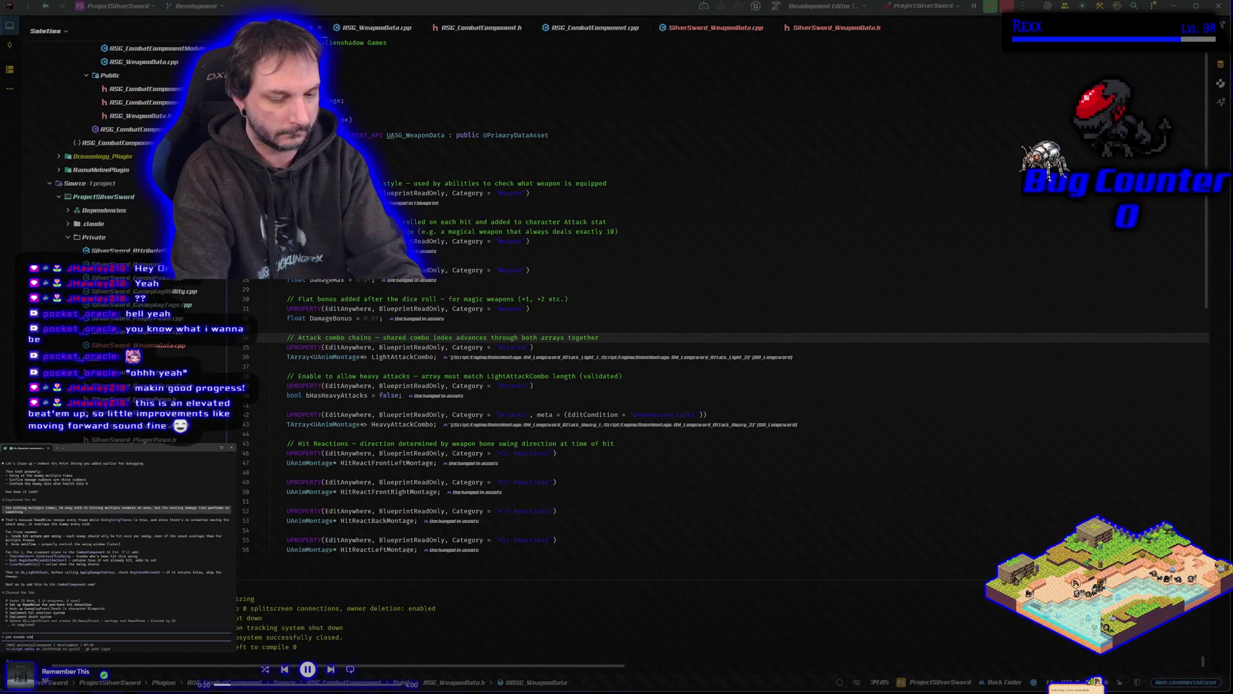
type(" i dif")
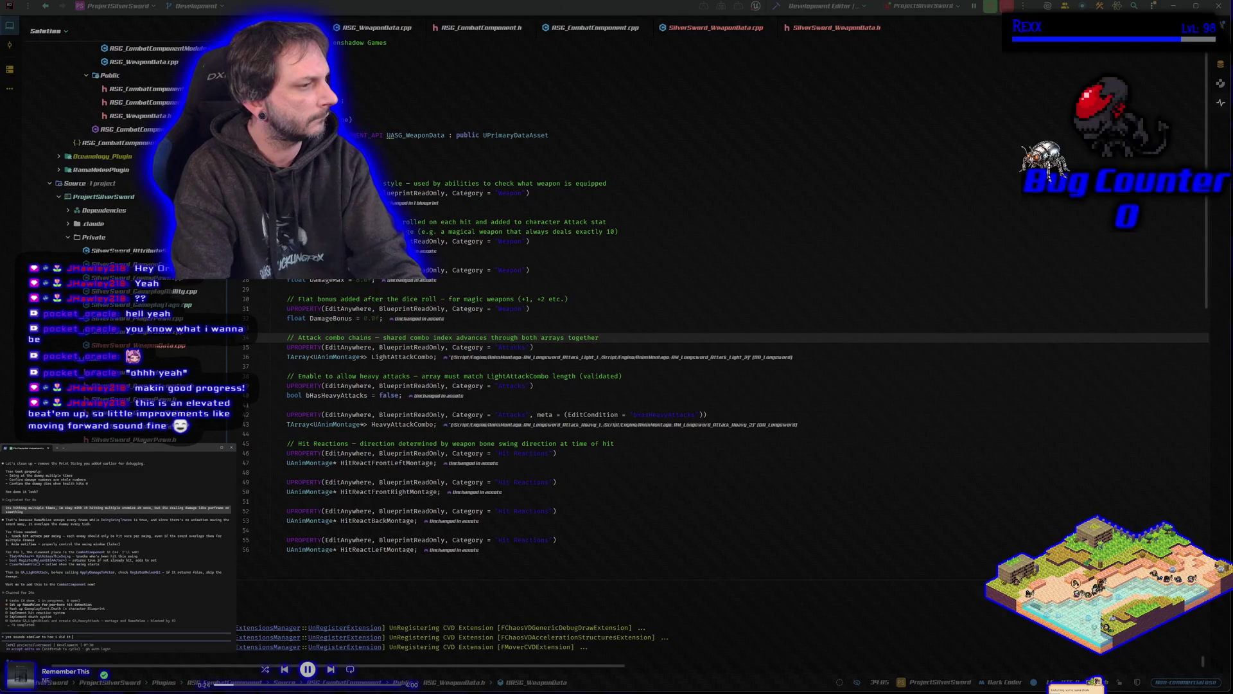
type("n g")
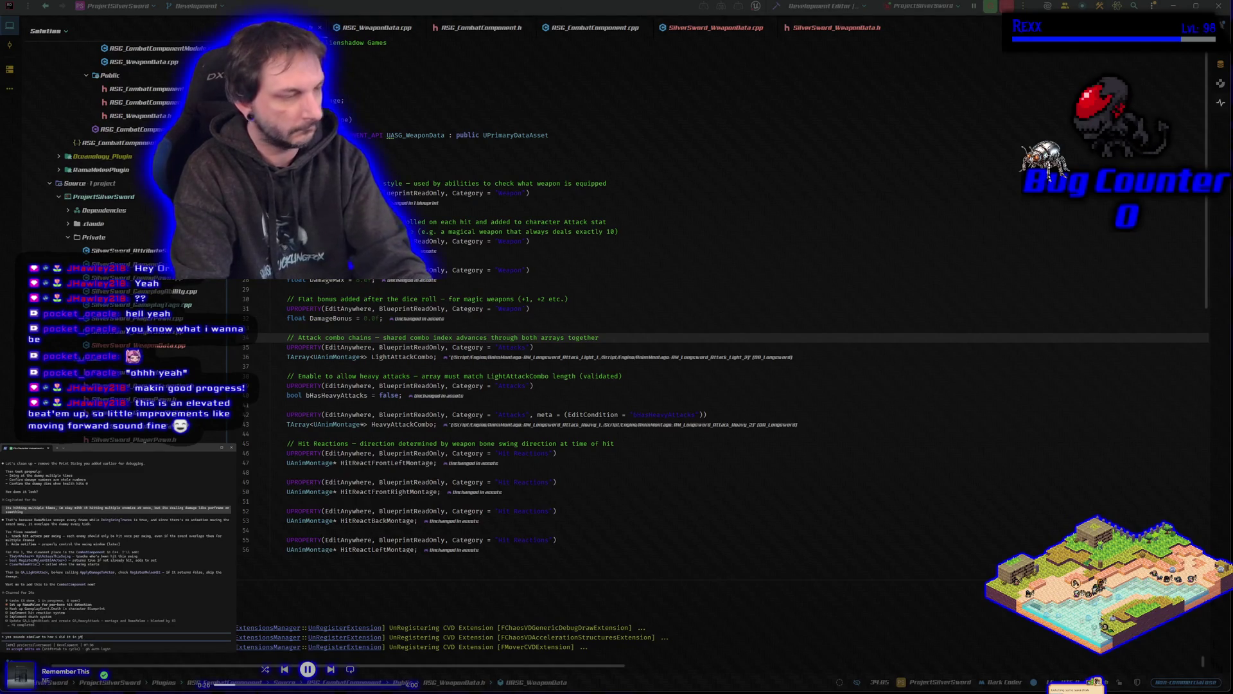
type("my template, bu")
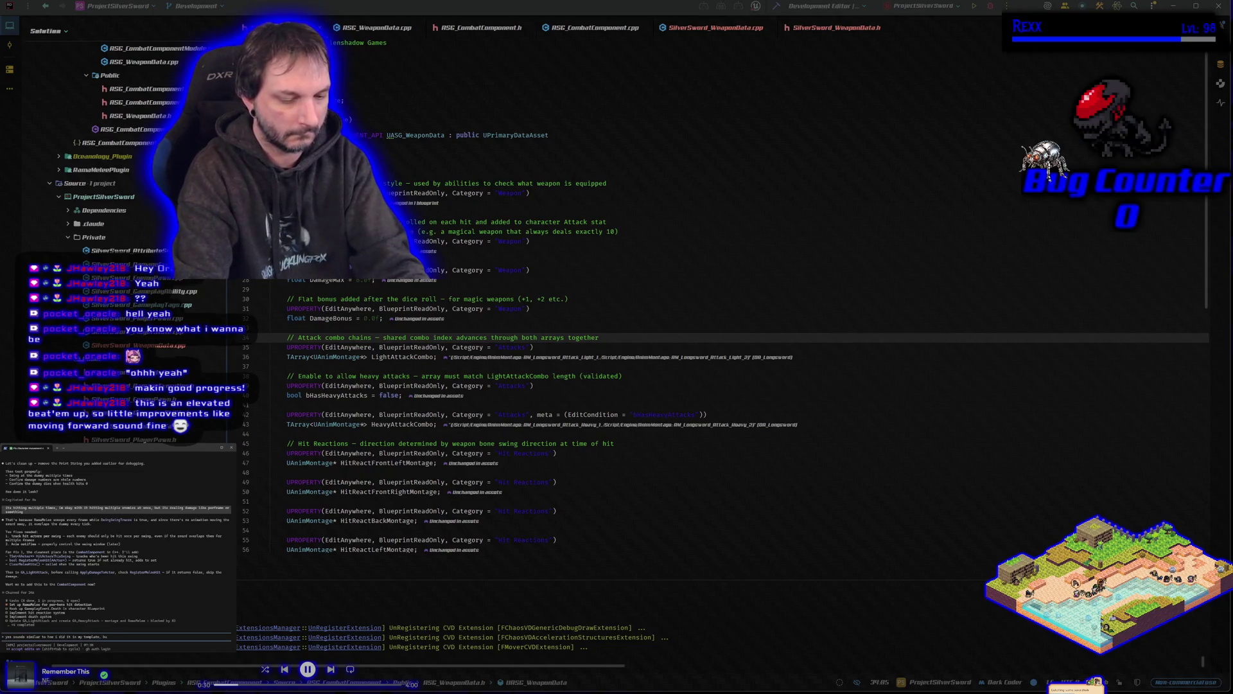
type("rray, why are")
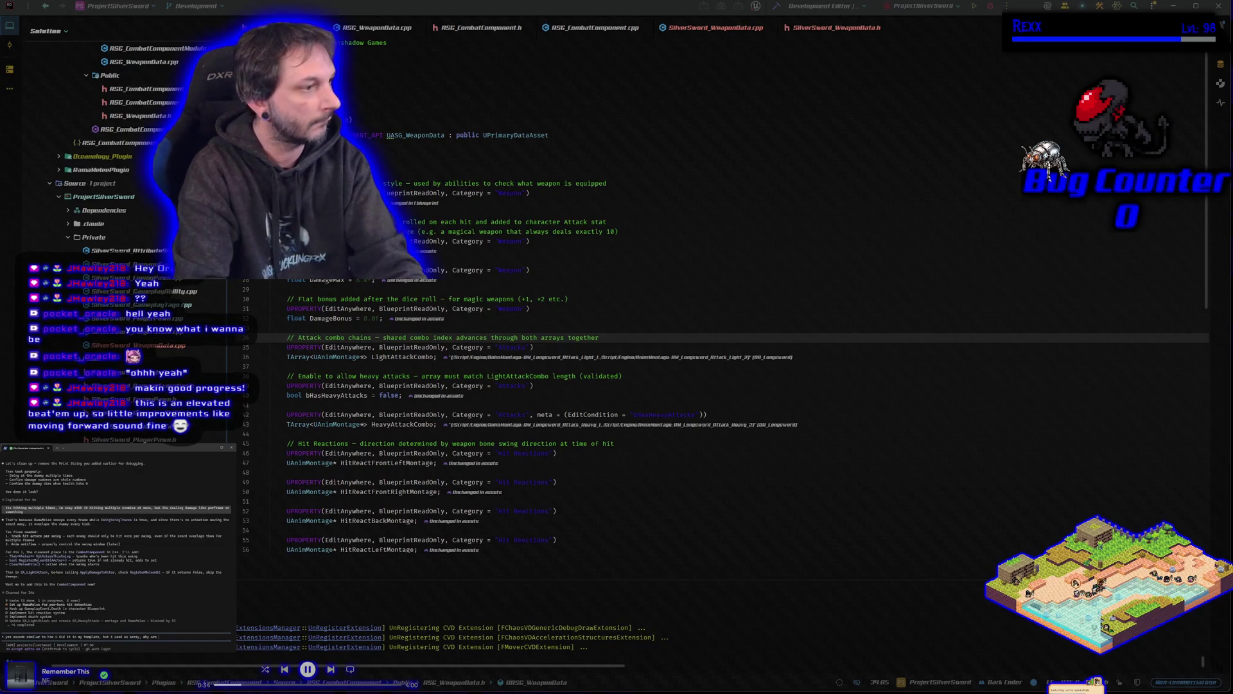
type(" you using a TS")
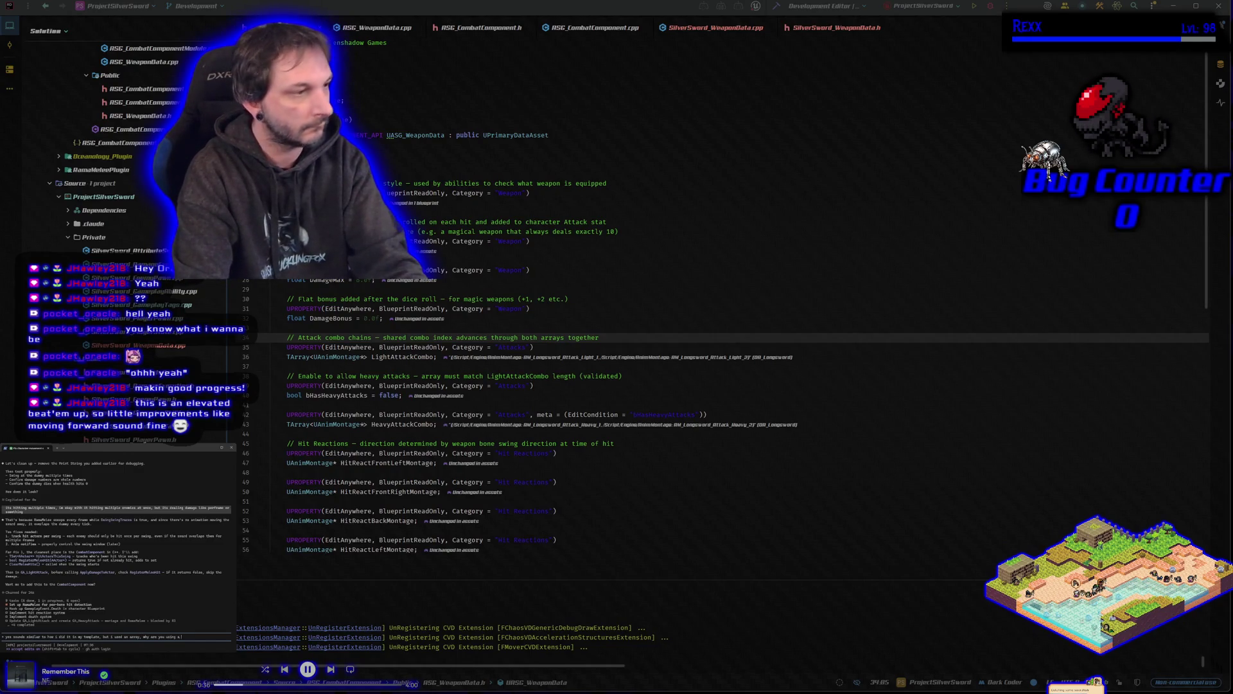
type("et?")
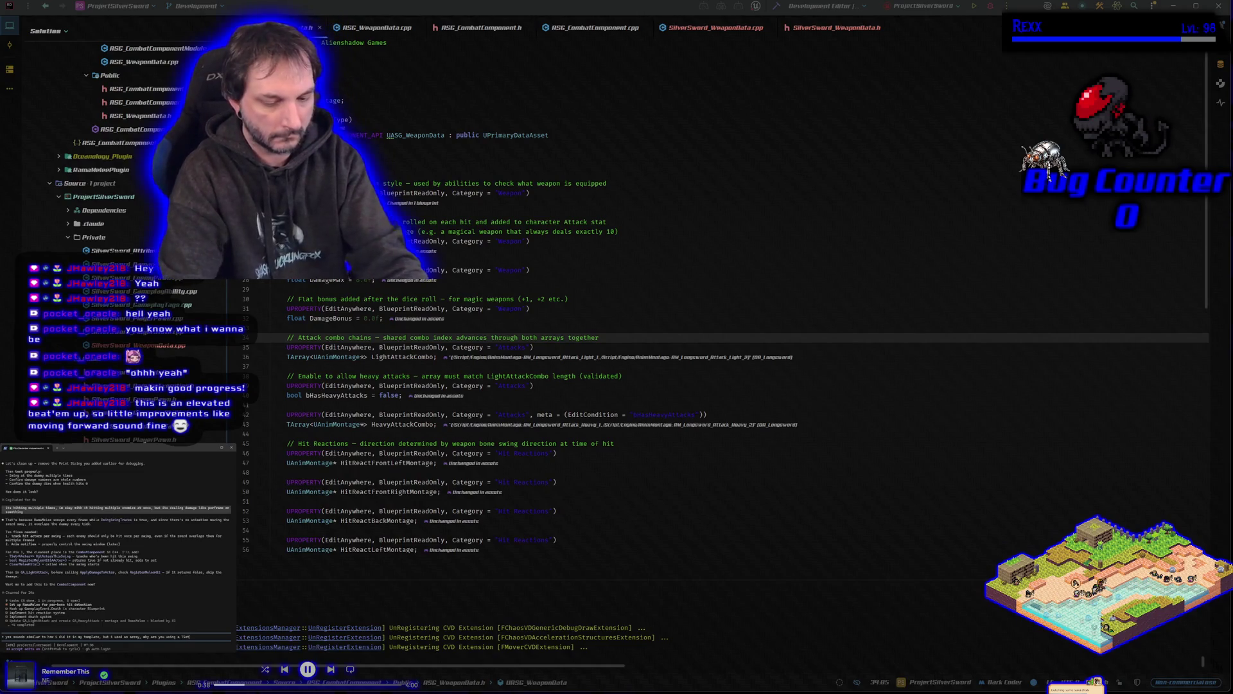
key("Return")
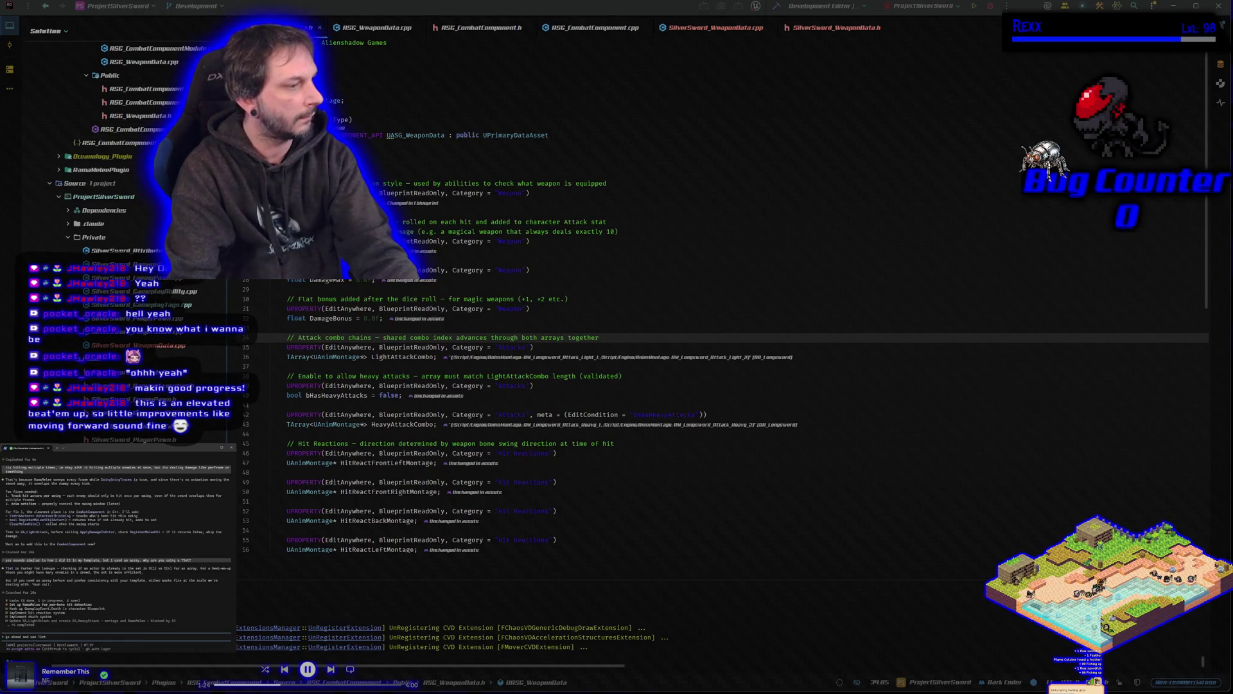
Step: Approve the TSet approach in Claude Code and scroll up through its task list
key("Return")
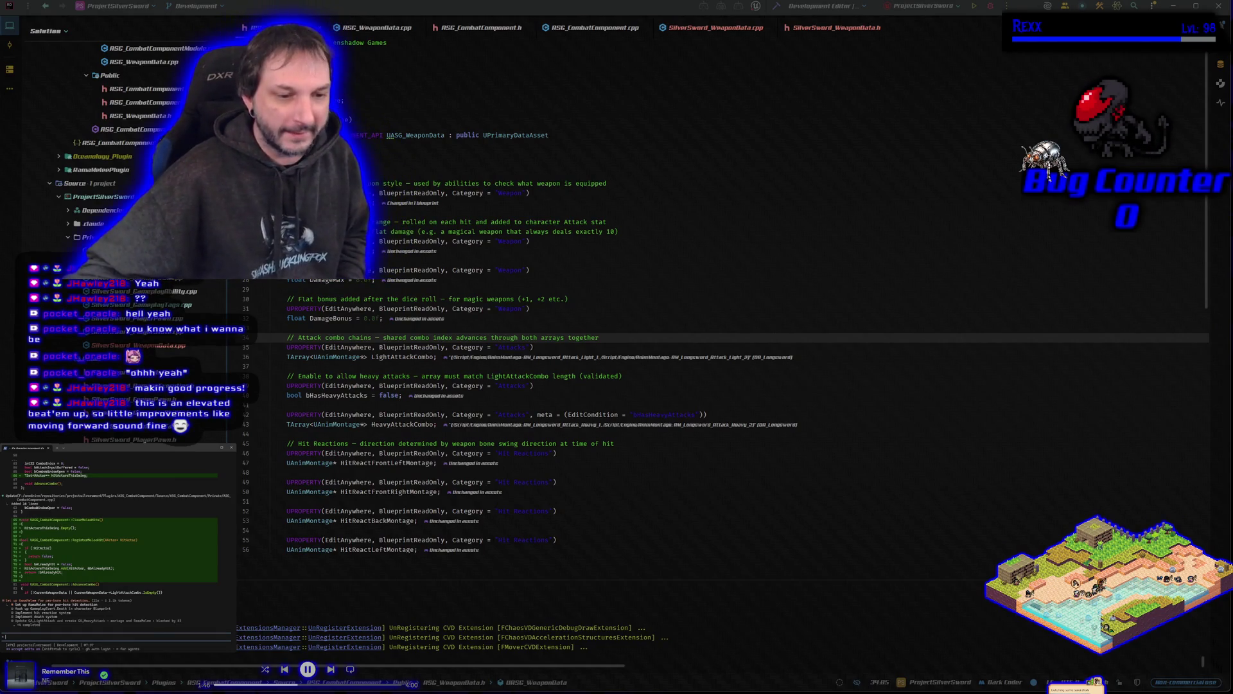
scroll(140, 623, "up", 5)
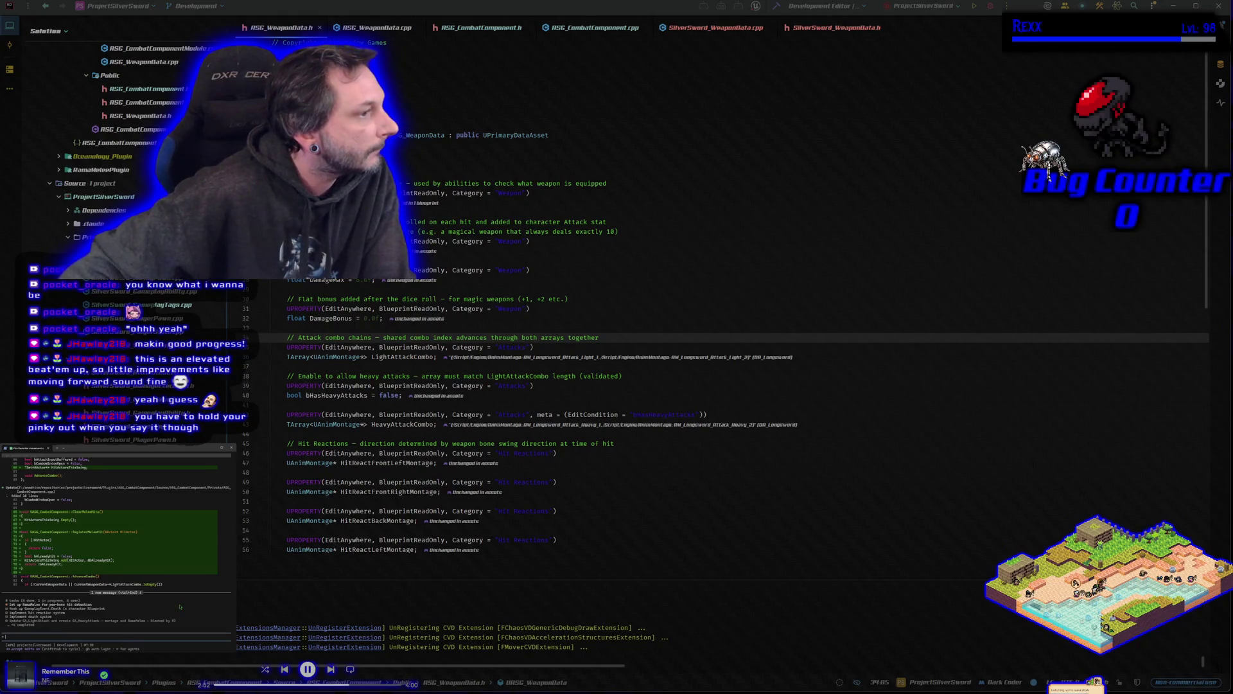
scroll(180, 606, "up", 3)
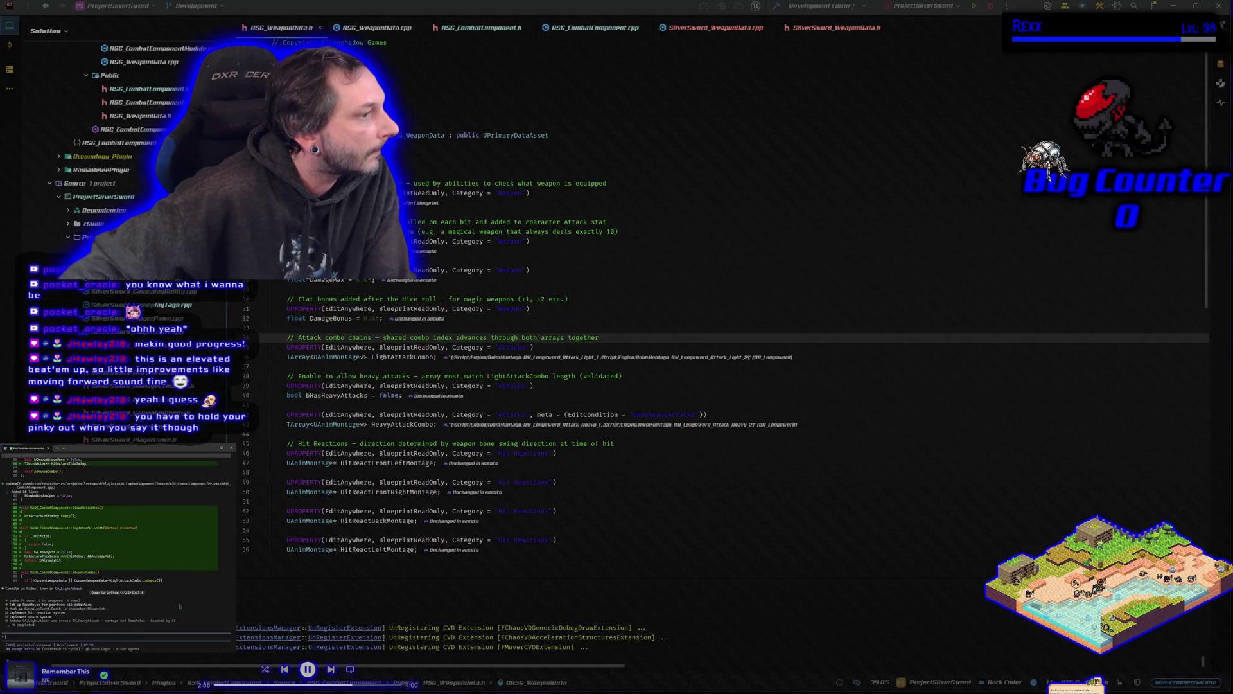
scroll(144, 570, "up", 5)
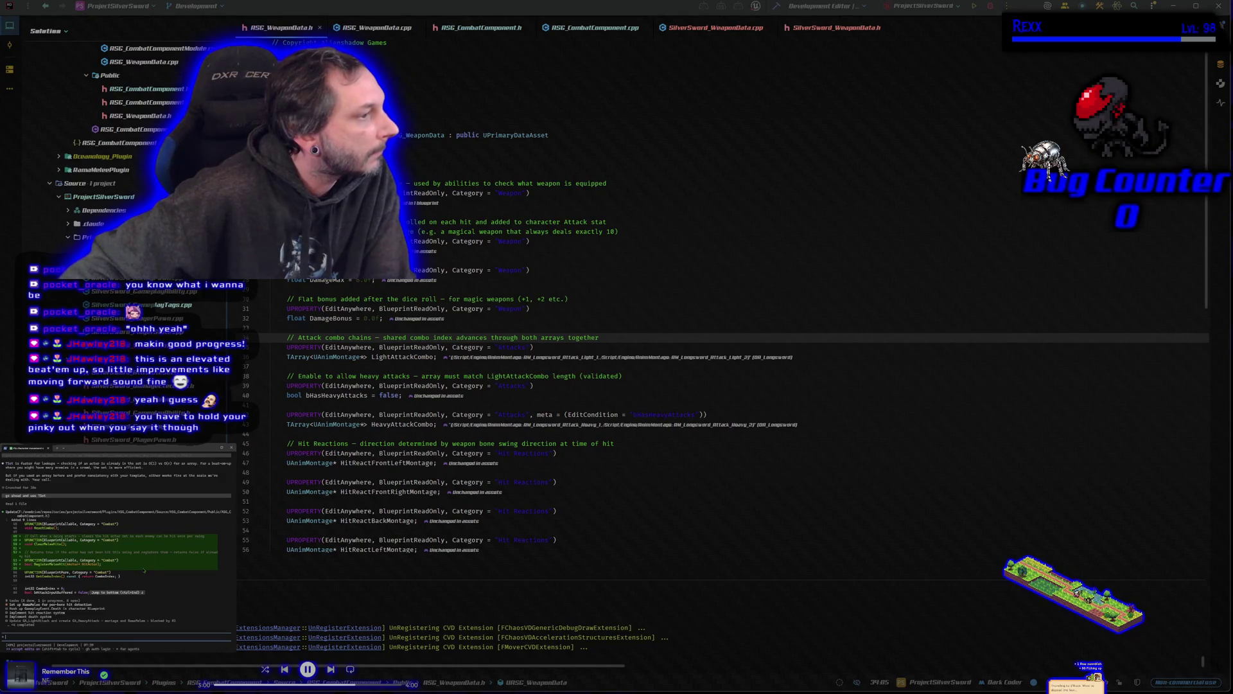
scroll(149, 533, "down", 1)
scroll(148, 533, "down", 1)
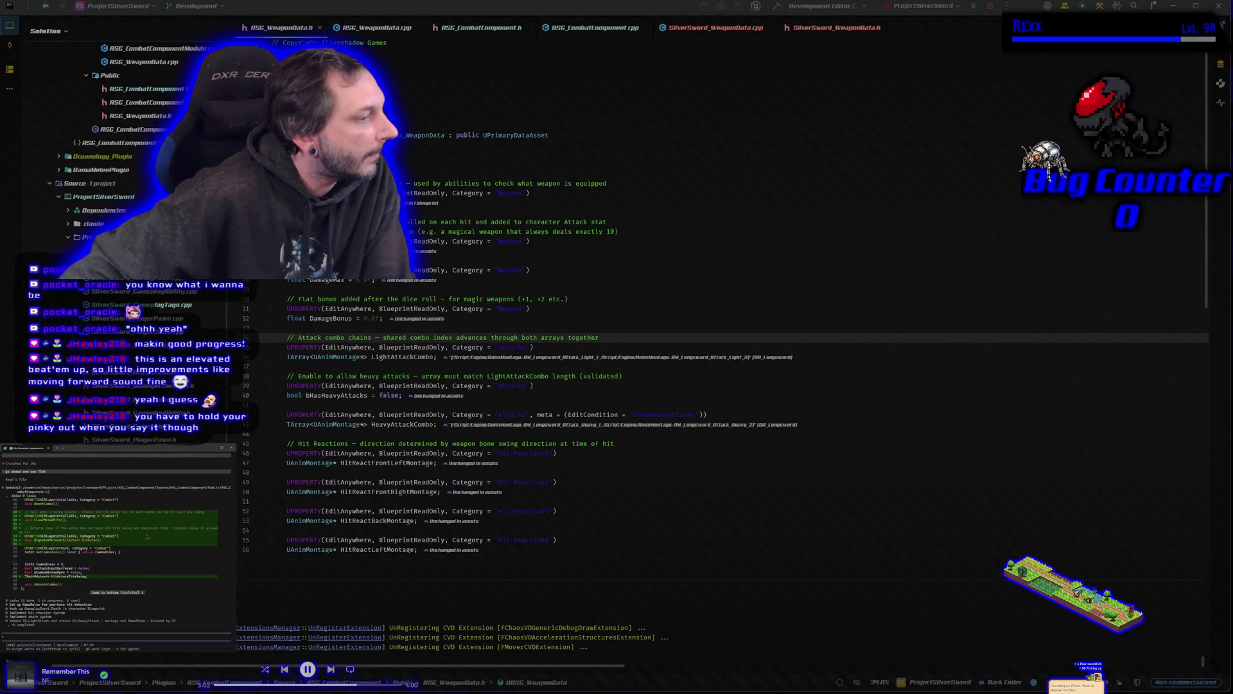
scroll(136, 552, "down", 3)
scroll(137, 554, "down", 5)
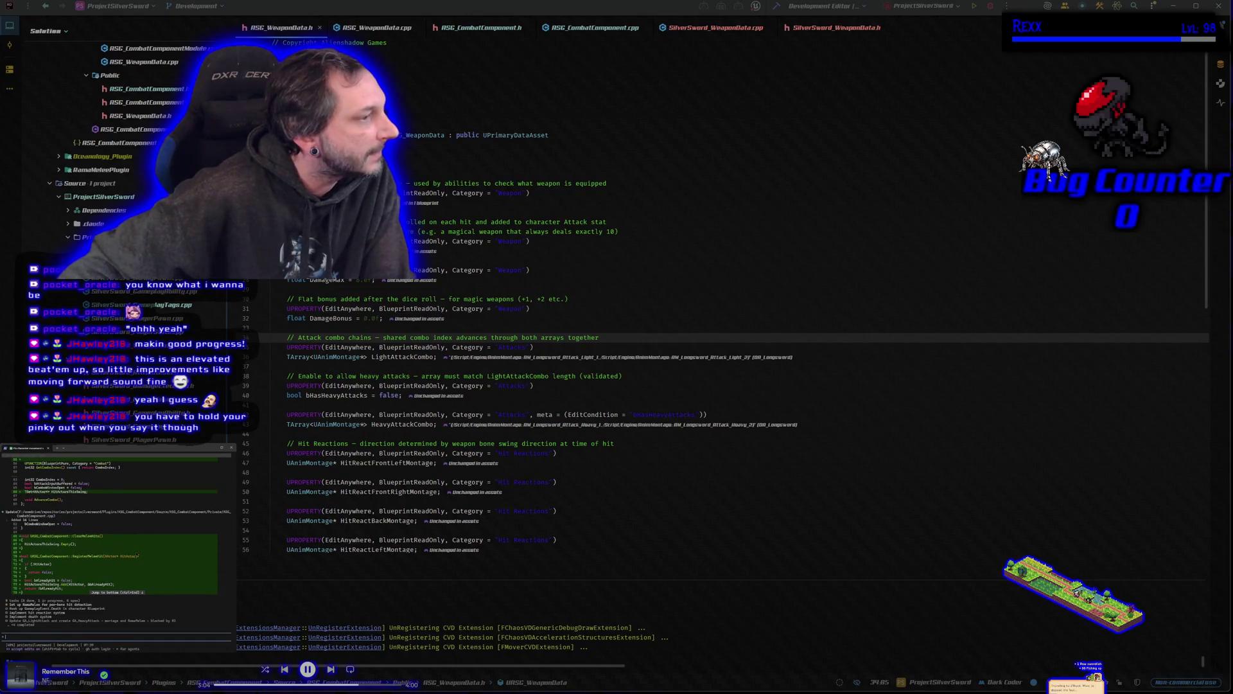
scroll(137, 553, "down", 1)
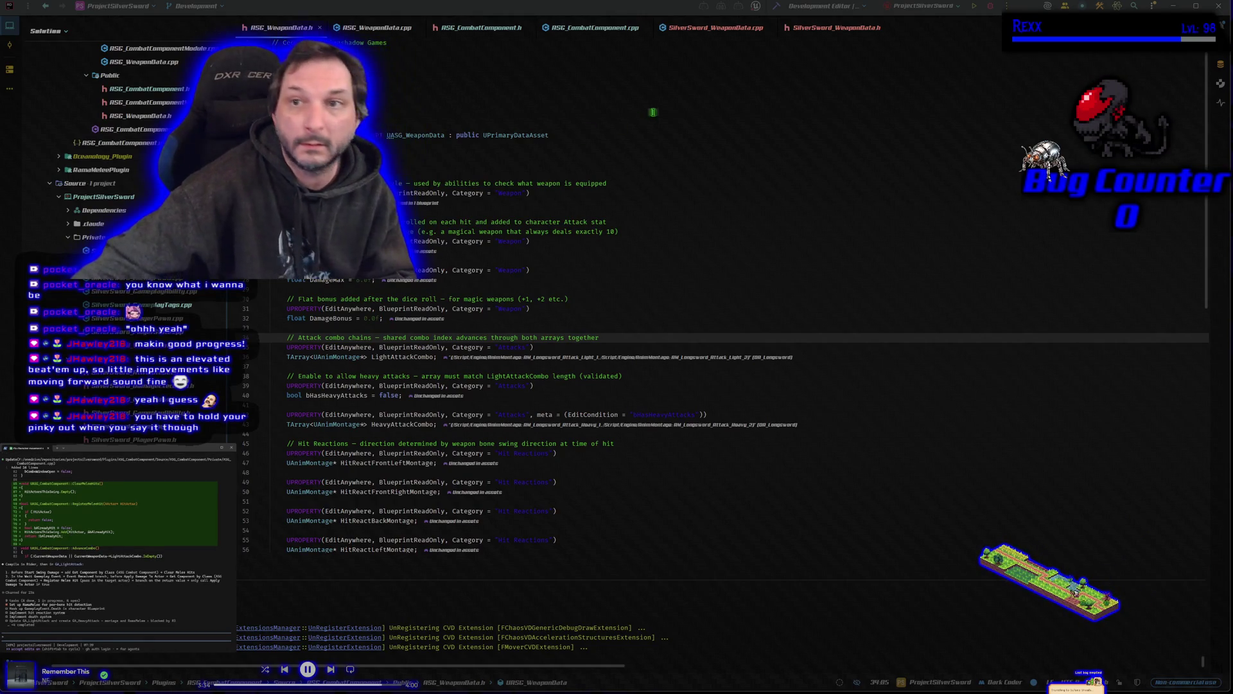
left_click(777, 9)
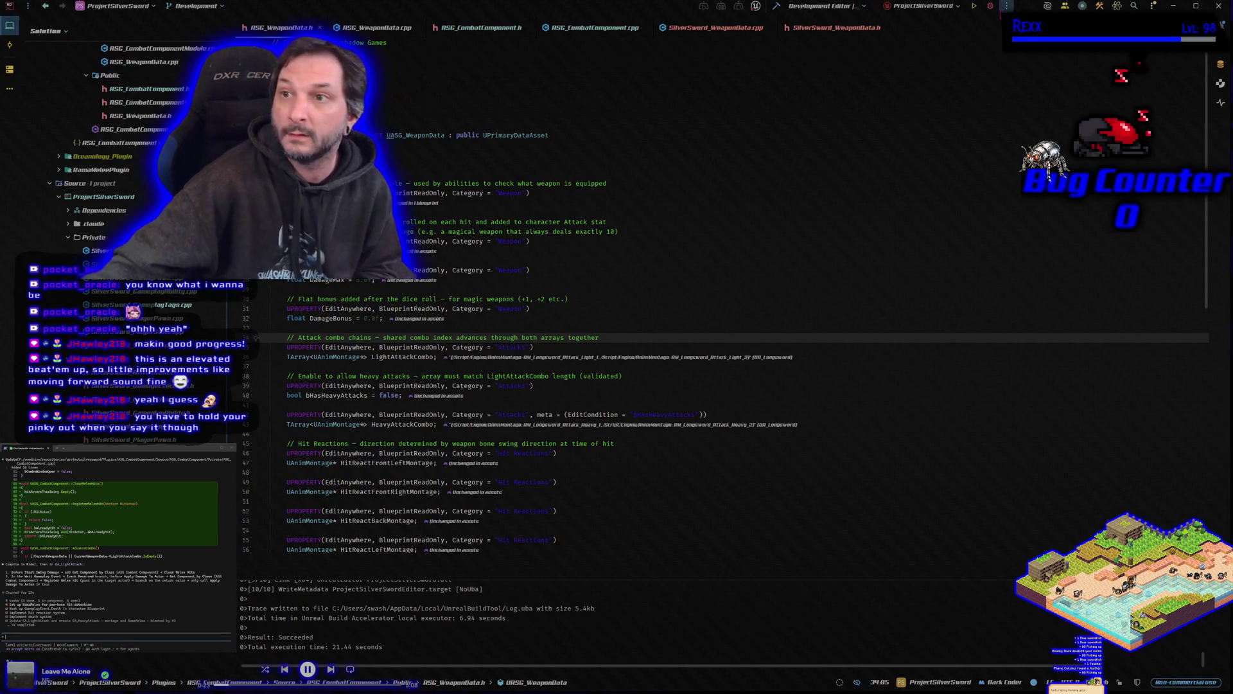
Step: Rebuild the project and launch the Unreal editor from Rider's run button
left_click(989, 8)
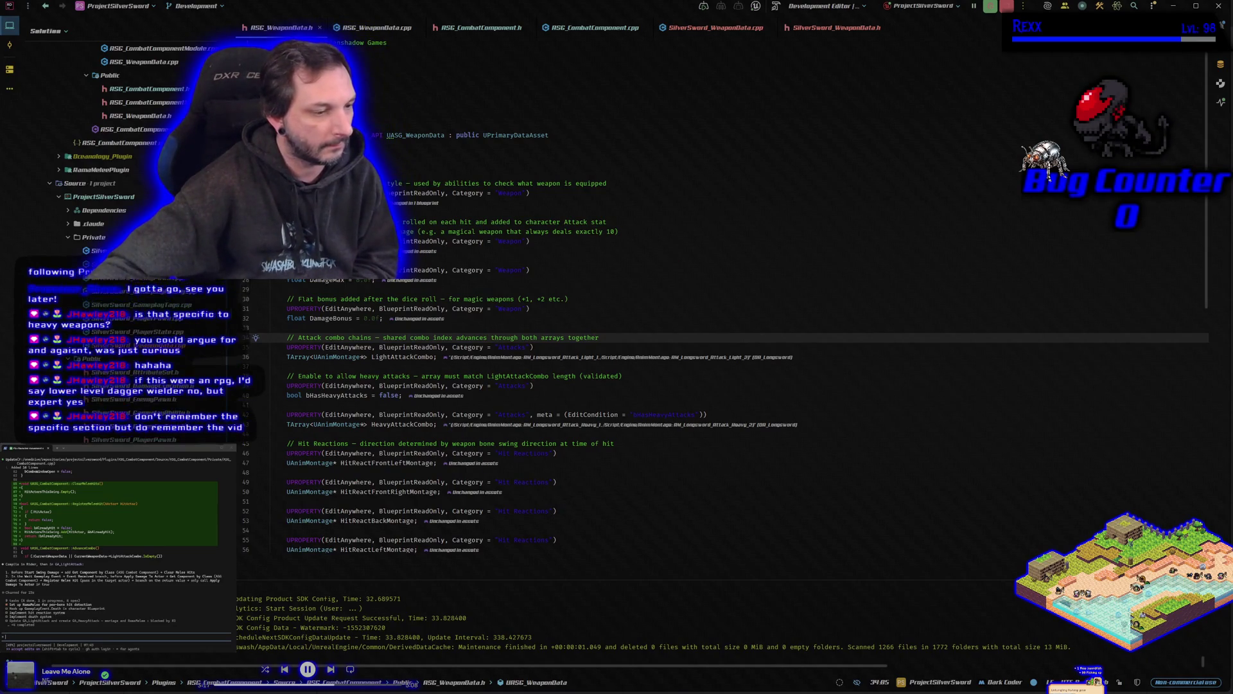
Step: Switch over to the newly launched Unreal editor window
key("alt+Tab")
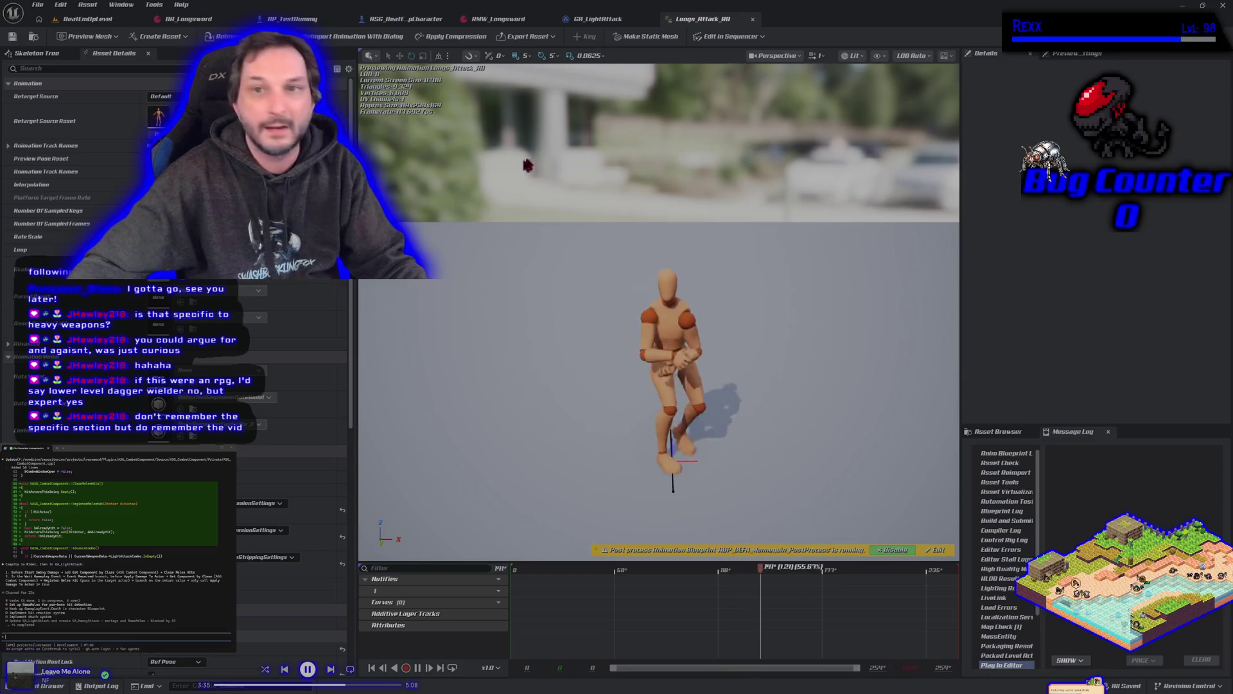
Step: Bring up the GA_LightAttack graph and move the Start Swing Damage node further right
left_click(386, 24)
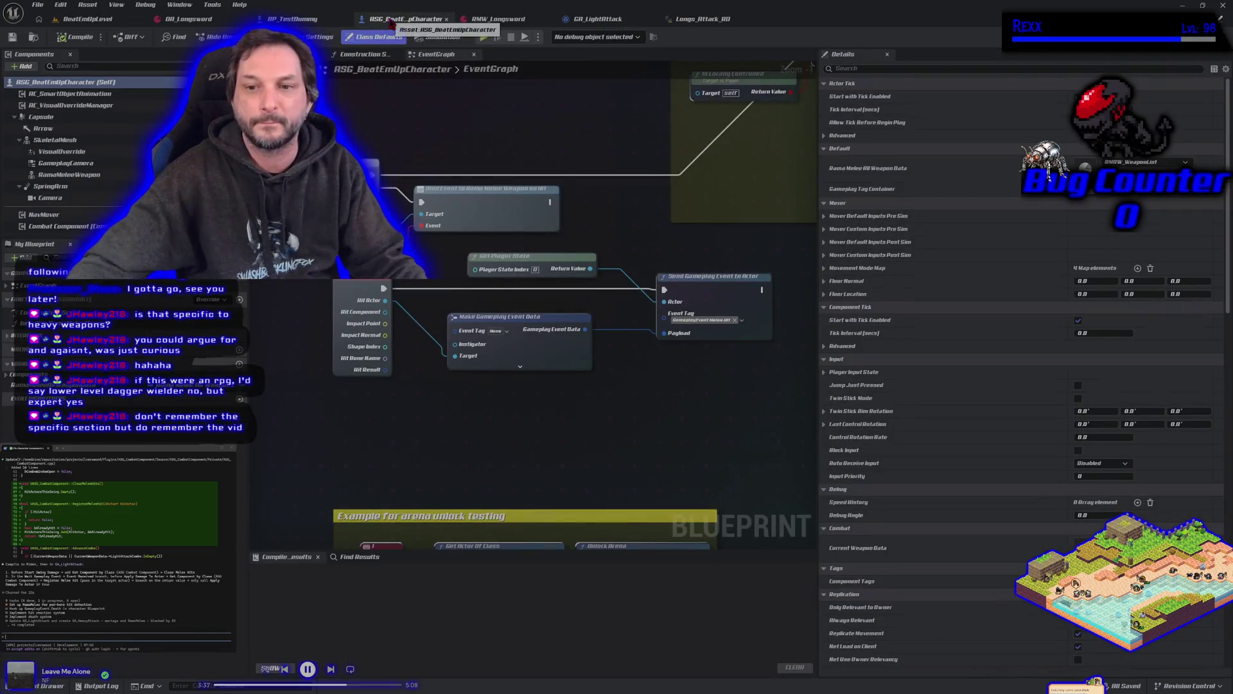
left_click(599, 21)
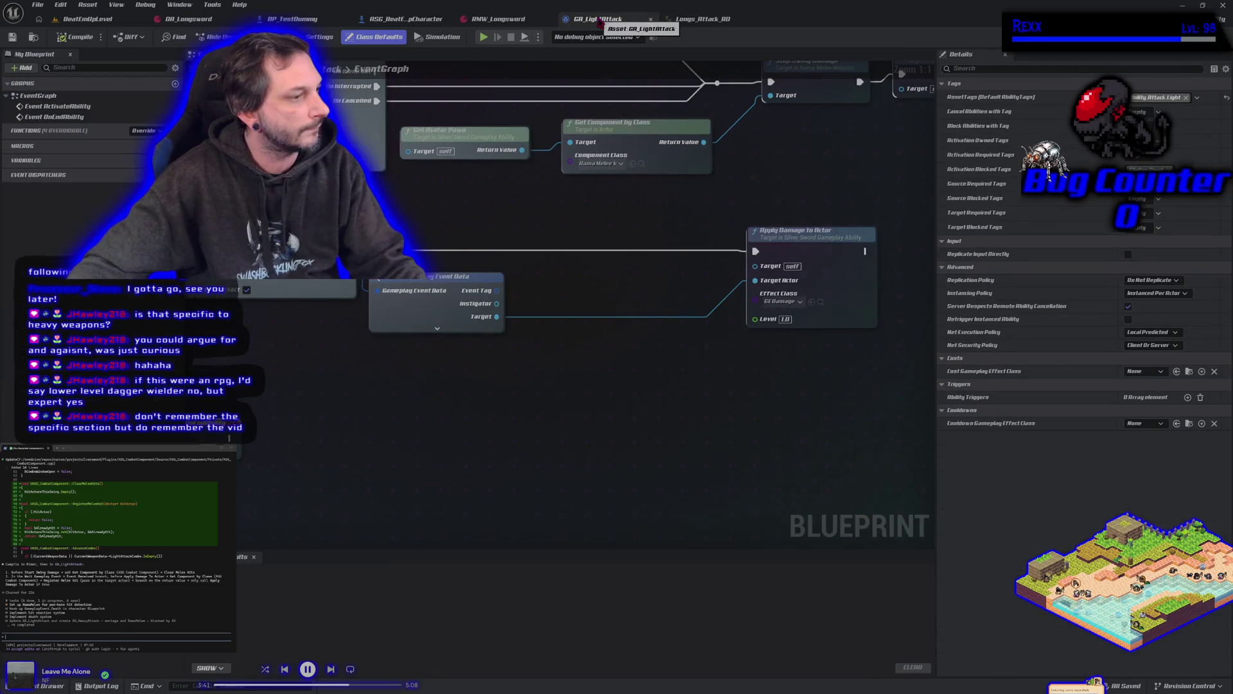
left_click_drag(417, 350, 622, 569)
left_click_drag(614, 237, 739, 236)
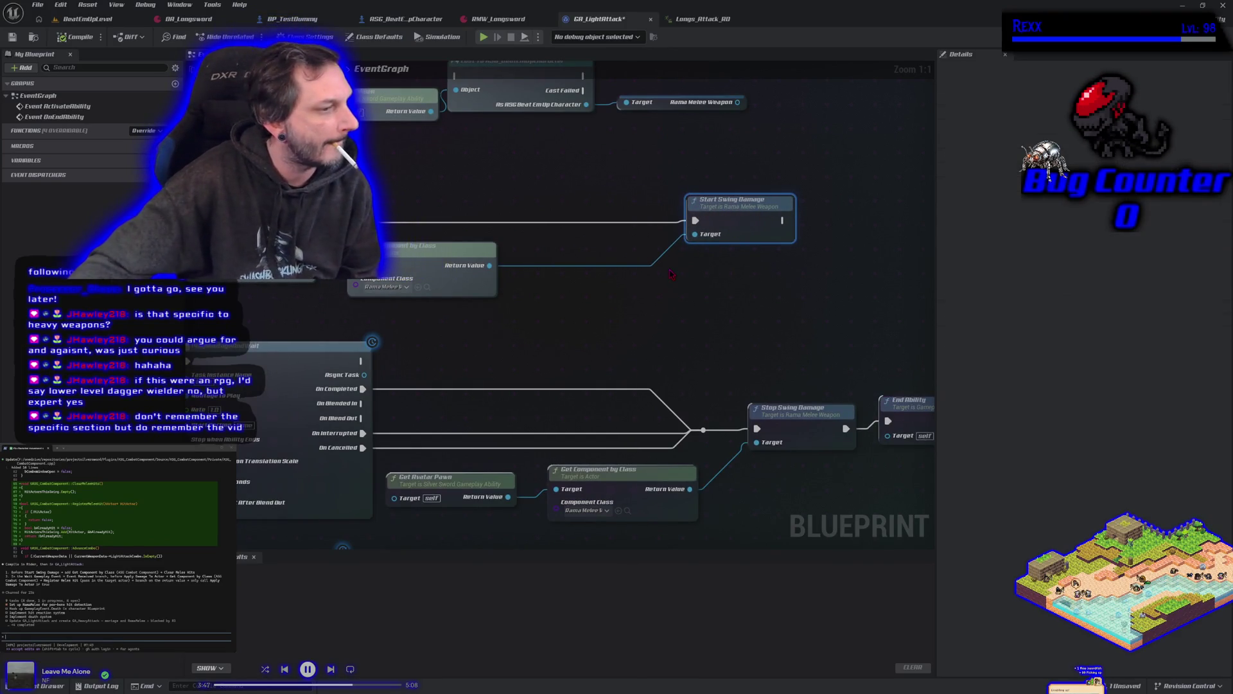
mouse_move(446, 219)
left_mouse_down()
mouse_move(497, 233)
mouse_move(523, 172)
mouse_move(631, 229)
left_mouse_up()
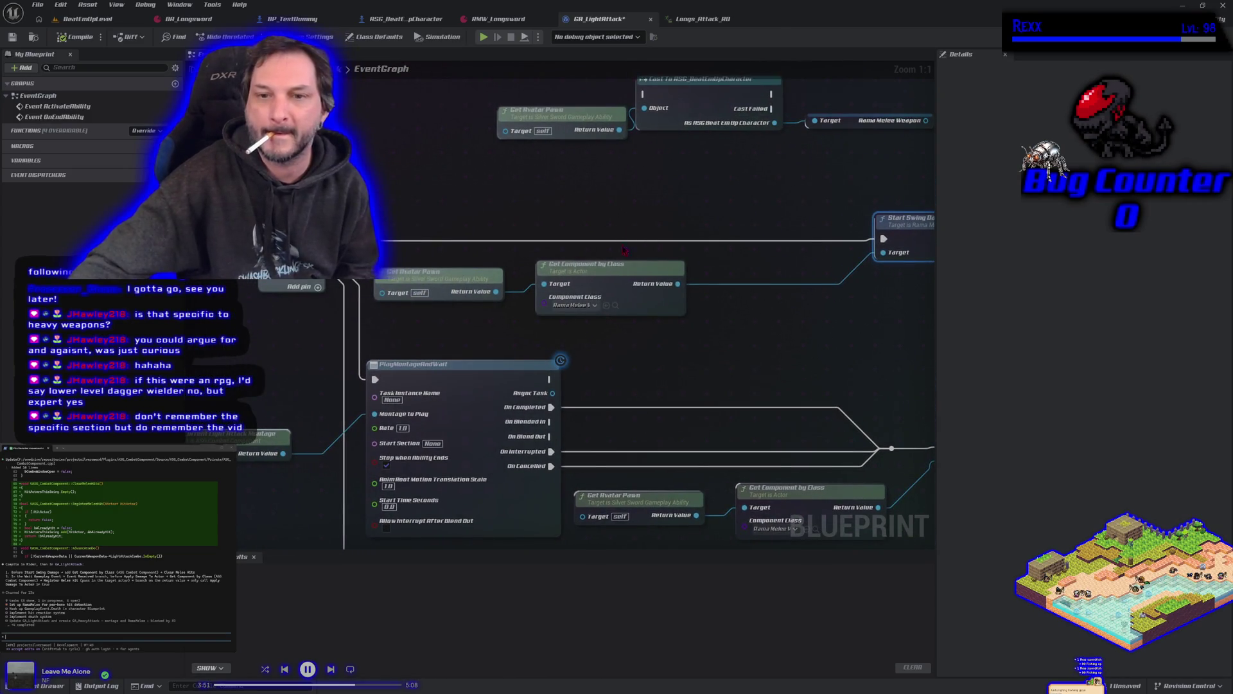
Step: Move the Get Avatar Pawn and Get Component by Class nodes higher and begin changing the Component Class
left_click_drag(461, 254, 545, 293)
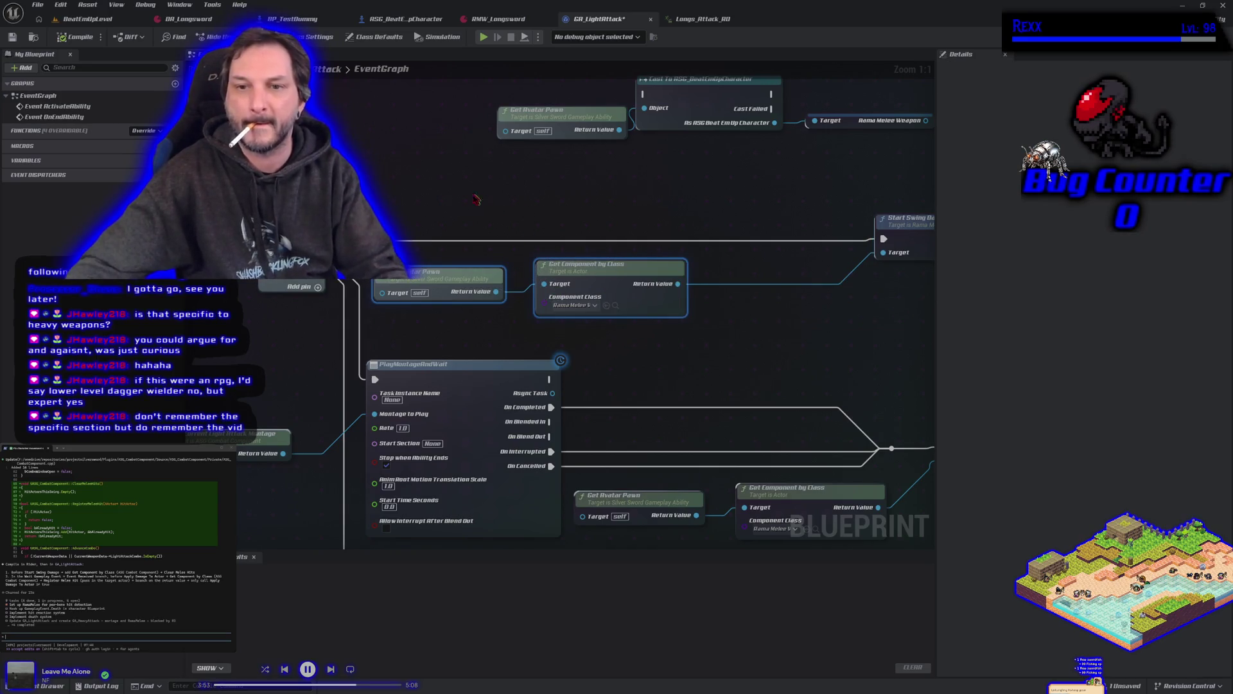
left_click_drag(610, 265, 588, 187)
left_click(550, 228)
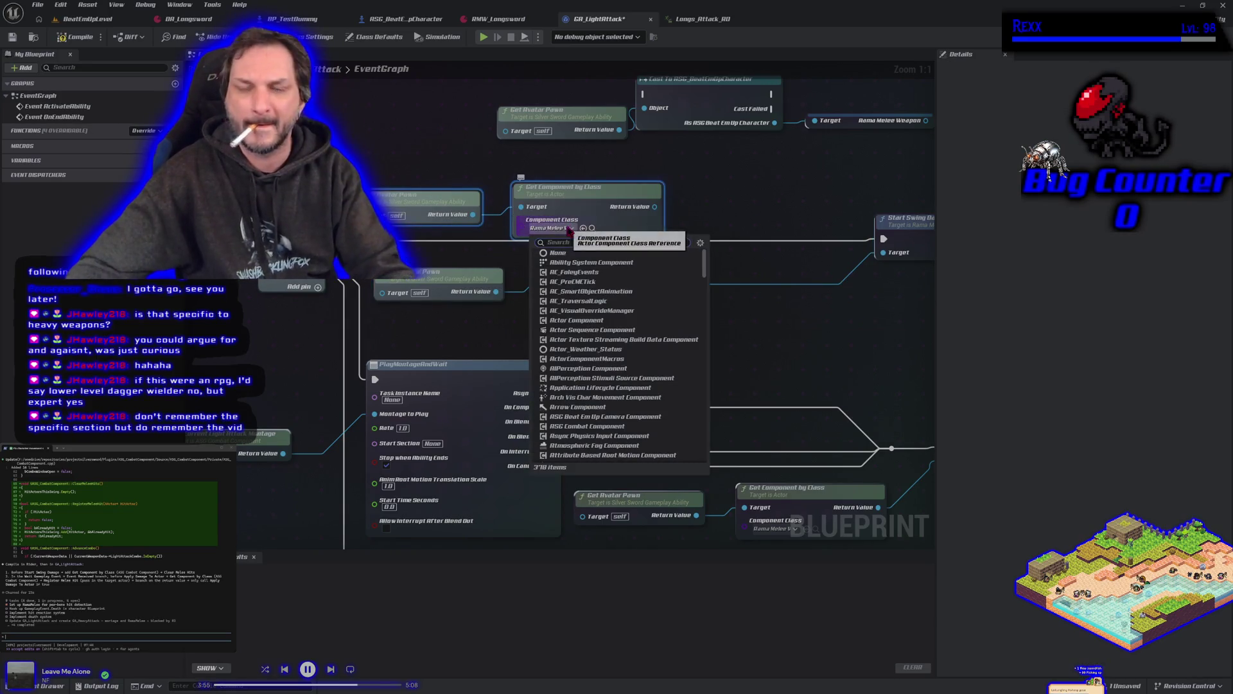
Step: Set Component Class to ASG Combat Component and place a Register Melee Hit node from it
type("asg_com")
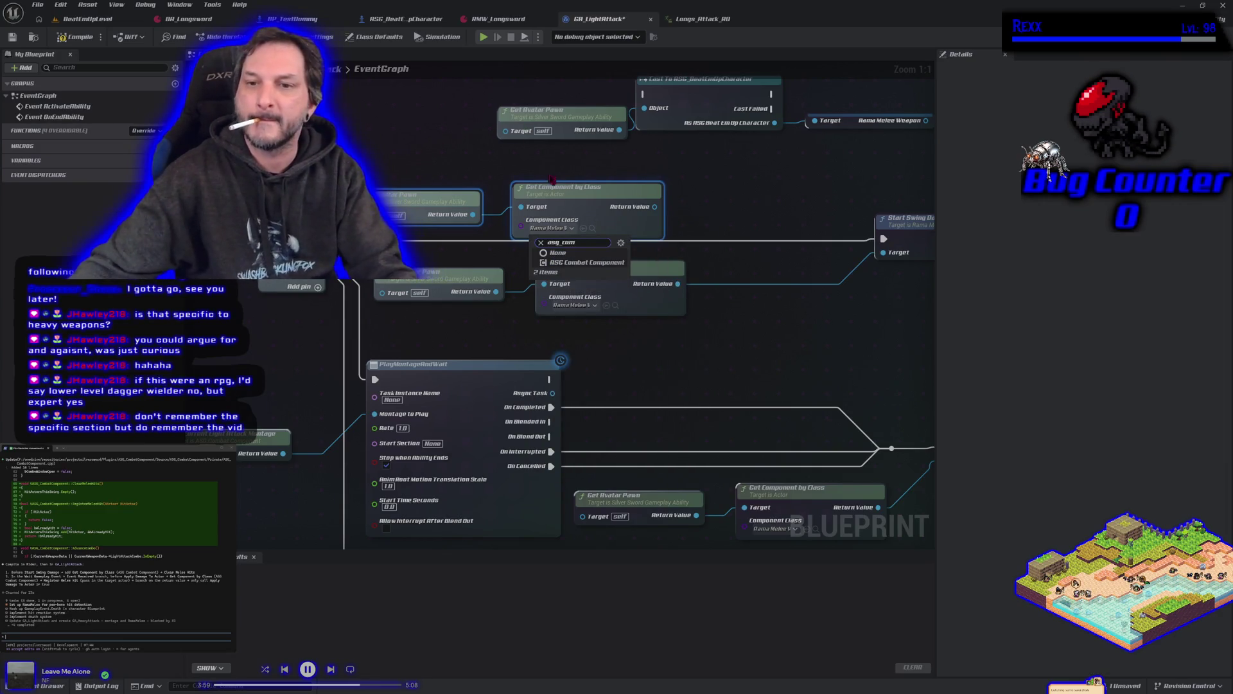
left_click(572, 264)
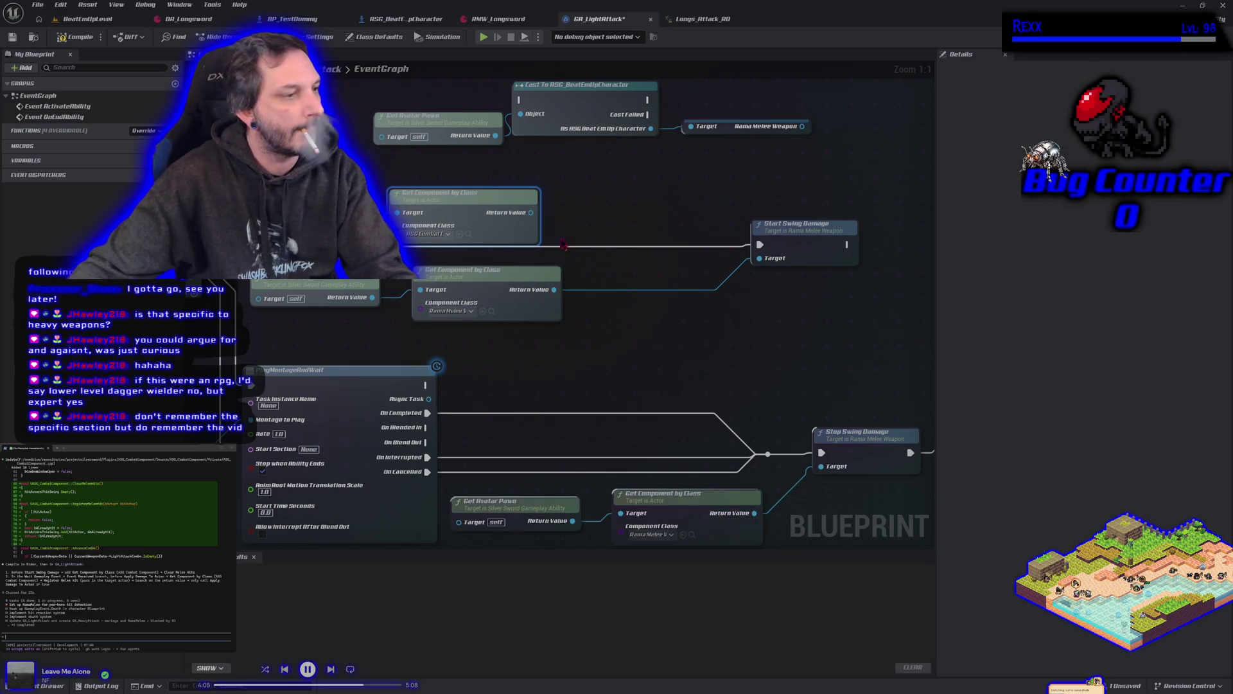
left_click_drag(534, 204, 558, 213)
type("register")
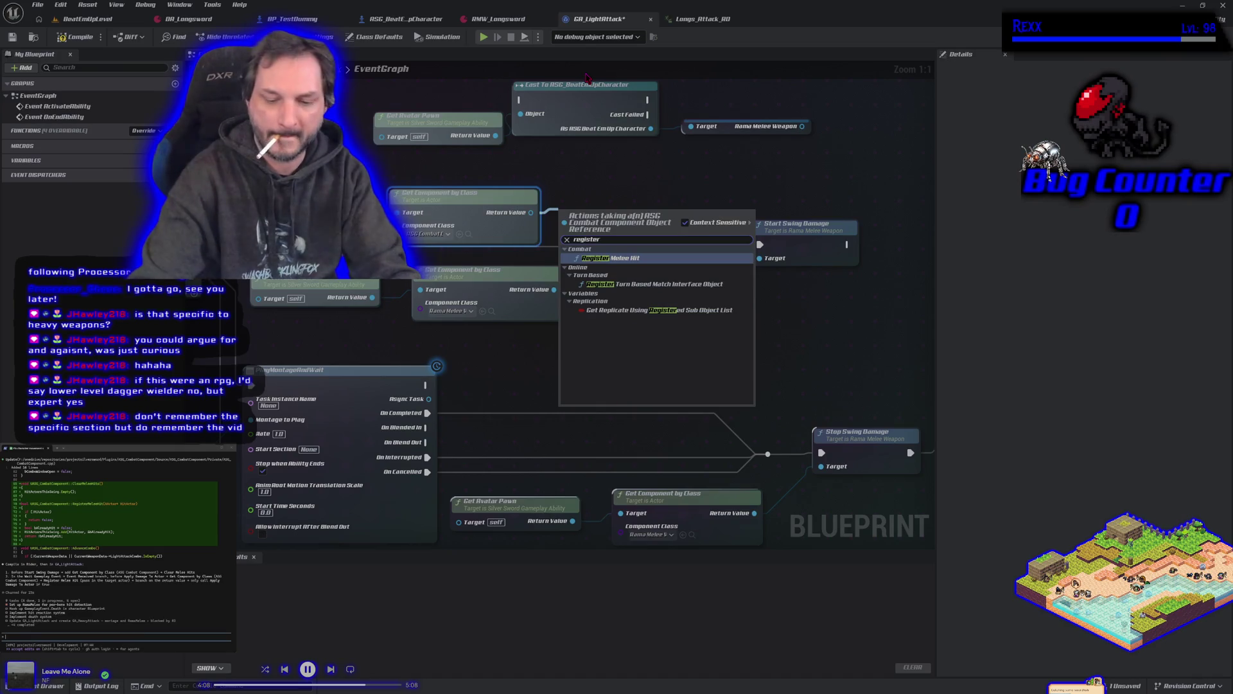
key("Return")
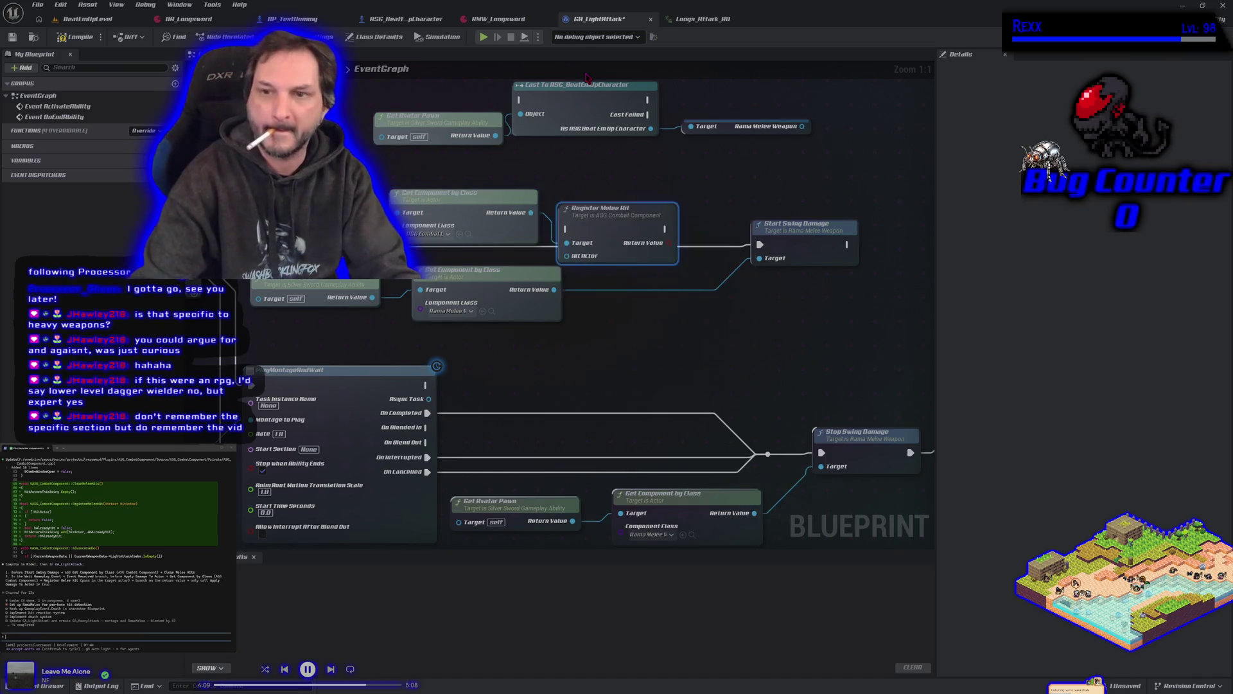
left_click_drag(609, 227, 648, 242)
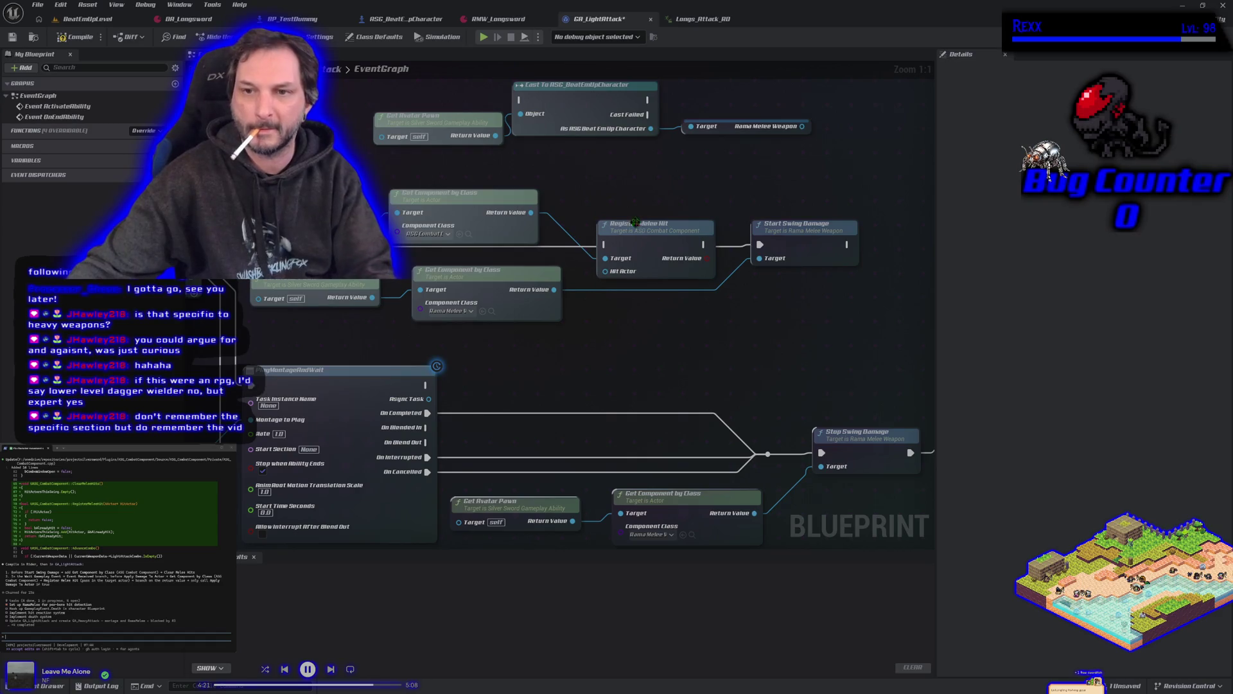
Step: Replace Register Melee Hit with Clear Melee Hits, wired to run before Start Swing Damage
key("Delete")
left_click_drag(531, 213, 568, 219)
type("clear mele")
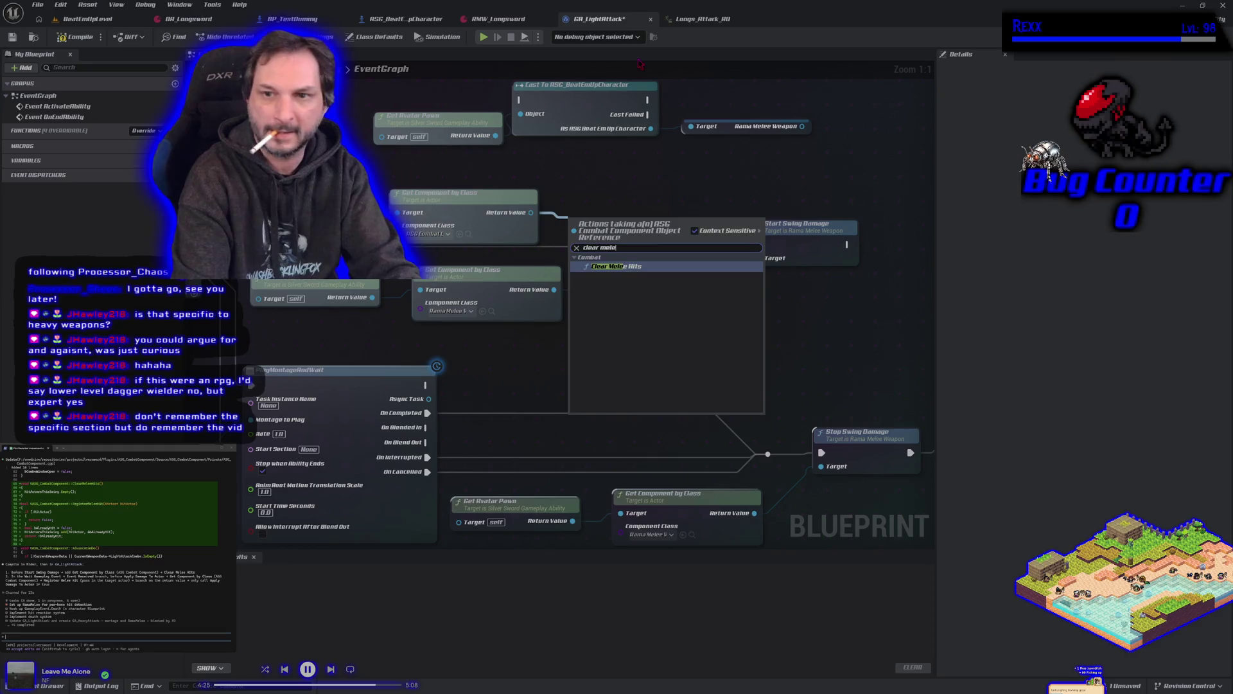
key("Return")
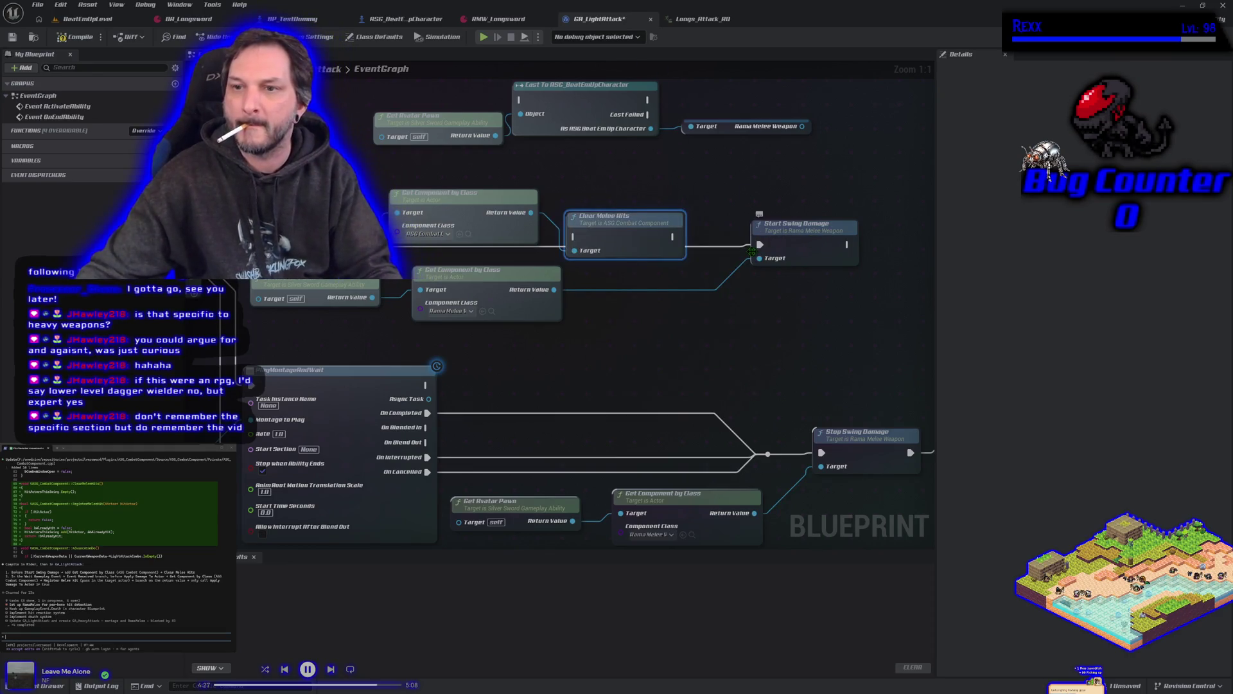
mouse_move(759, 244)
left_mouse_down()
mouse_move(575, 239)
mouse_move(618, 232)
mouse_move(758, 263)
mouse_move(773, 243)
mouse_move(760, 244)
left_mouse_up()
left_click_drag(554, 289, 755, 257)
mouse_move(741, 359)
left_mouse_down()
mouse_move(687, 184)
mouse_move(629, 157)
mouse_move(621, 172)
left_mouse_up()
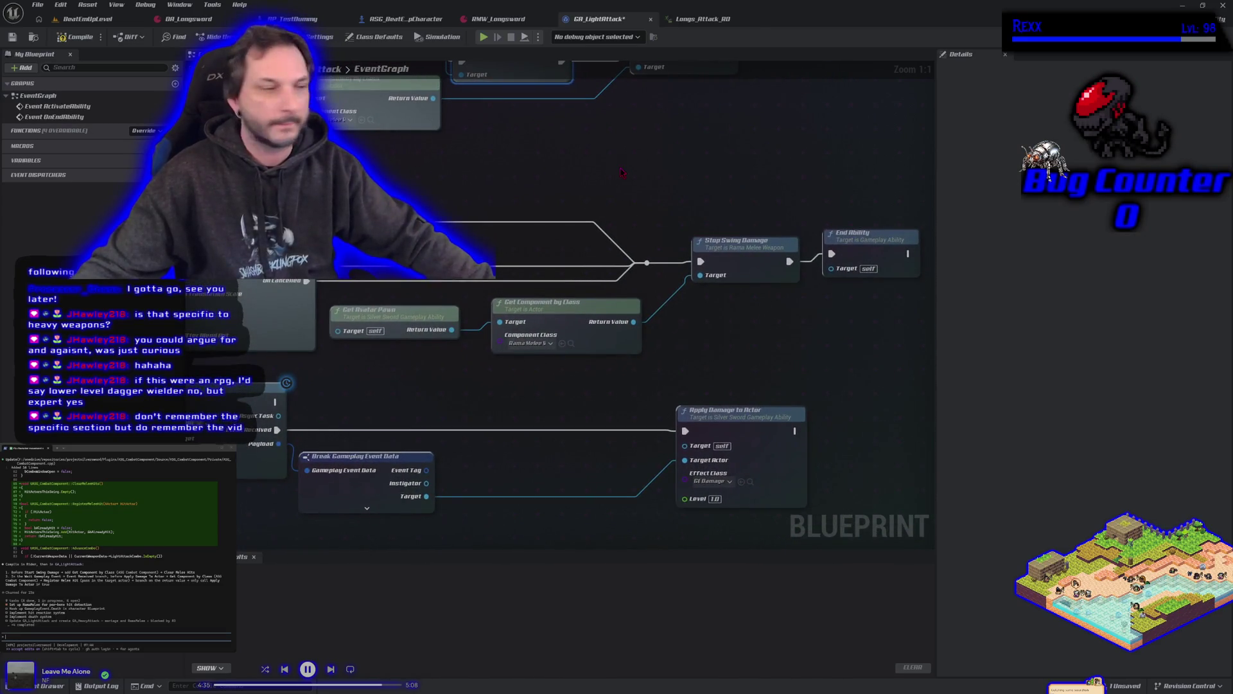
Step: Compile and save GA_LightAttack, then review the Clear Melee Hits and damage nodes in the graph
left_click(74, 36)
left_click(12, 36)
left_click_drag(443, 385, 546, 329)
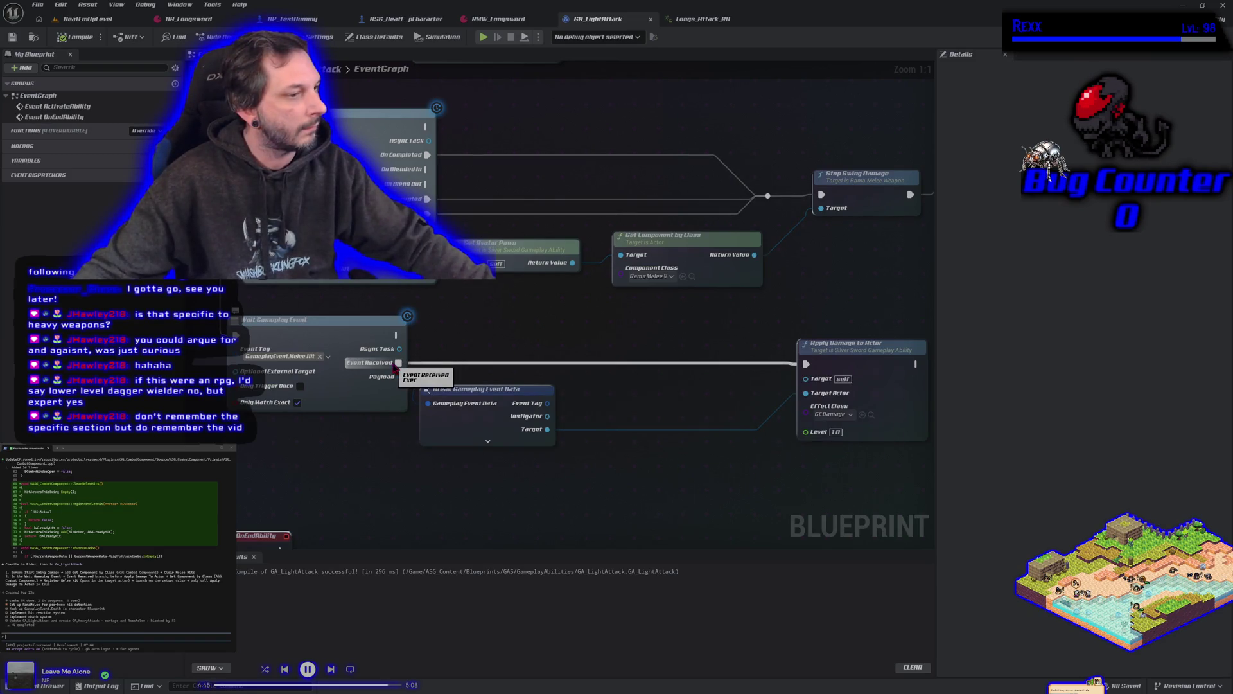
left_click_drag(583, 333, 483, 455)
mouse_move(491, 319)
left_mouse_down()
mouse_move(567, 415)
mouse_move(568, 174)
left_mouse_up()
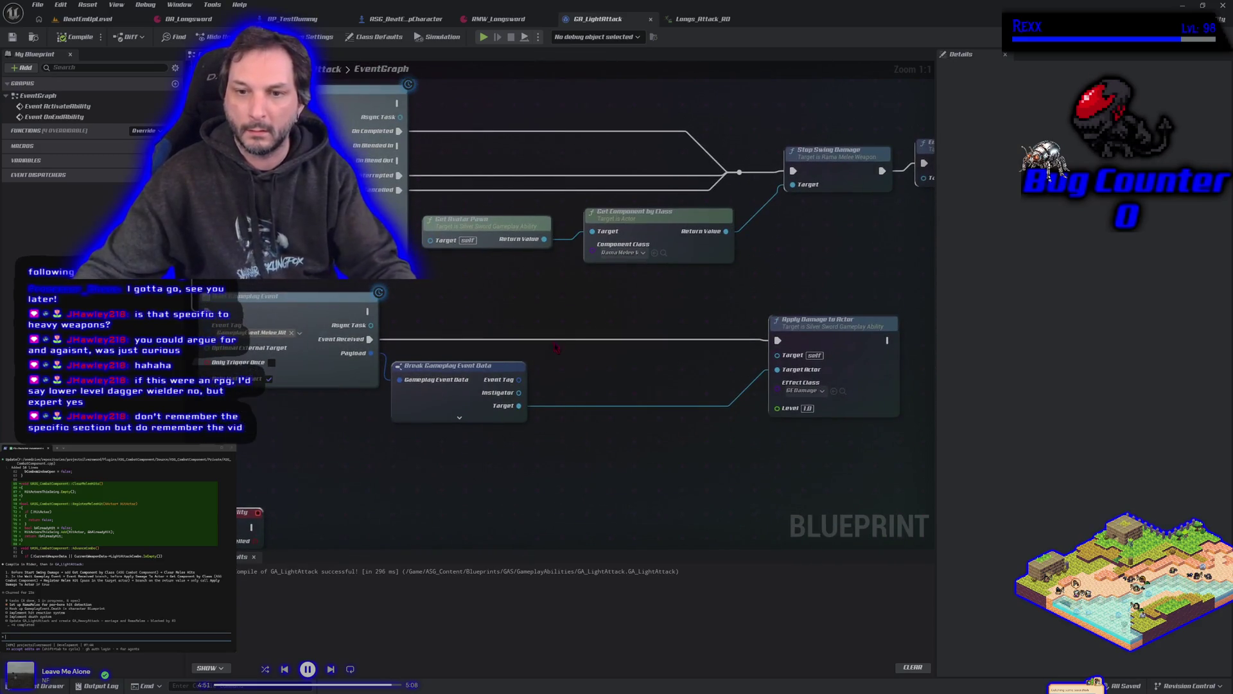
Step: Paste copies of the pawn and combat component lookup nodes and make room around the event handling
key("ctrl+v")
left_click_drag(545, 321, 492, 284)
left_click_drag(607, 359, 530, 404)
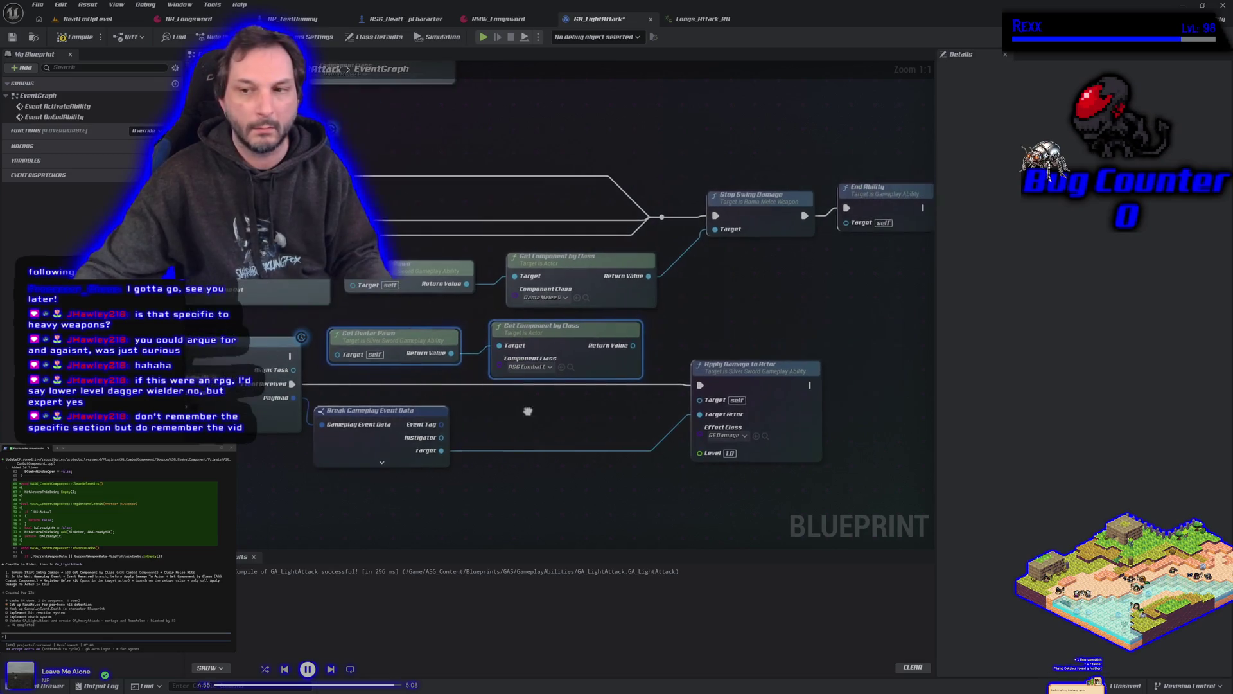
left_click_drag(739, 384, 892, 384)
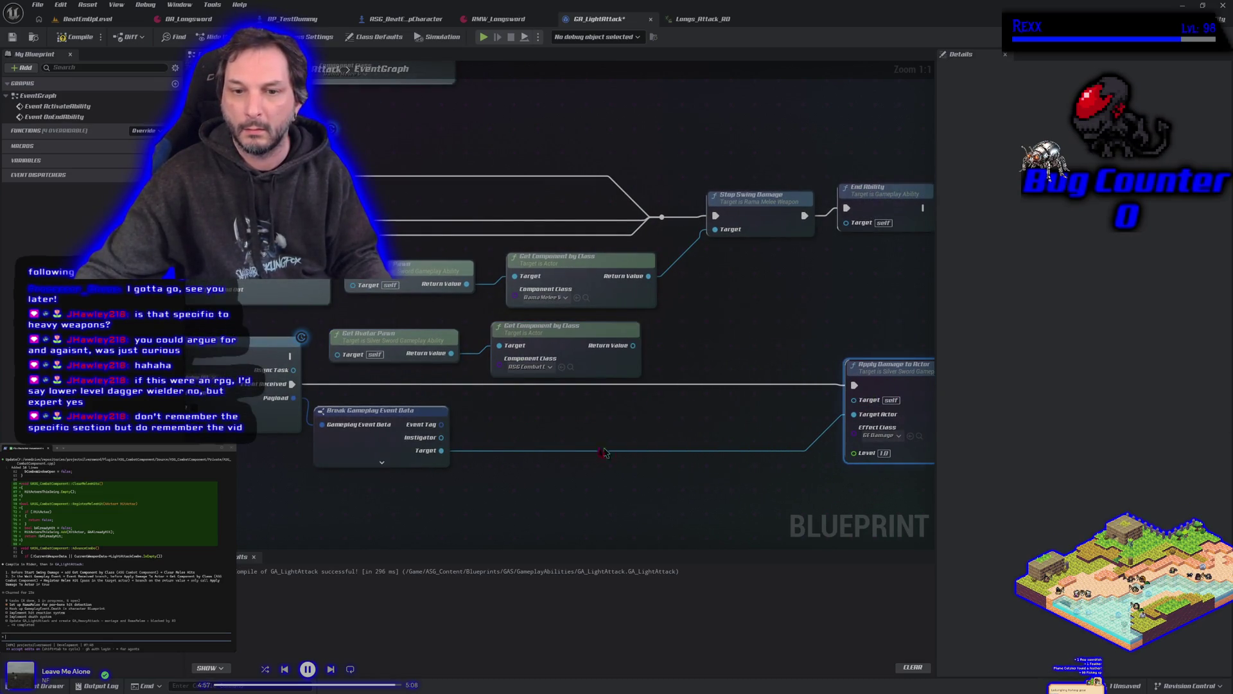
left_click_drag(355, 442, 352, 473)
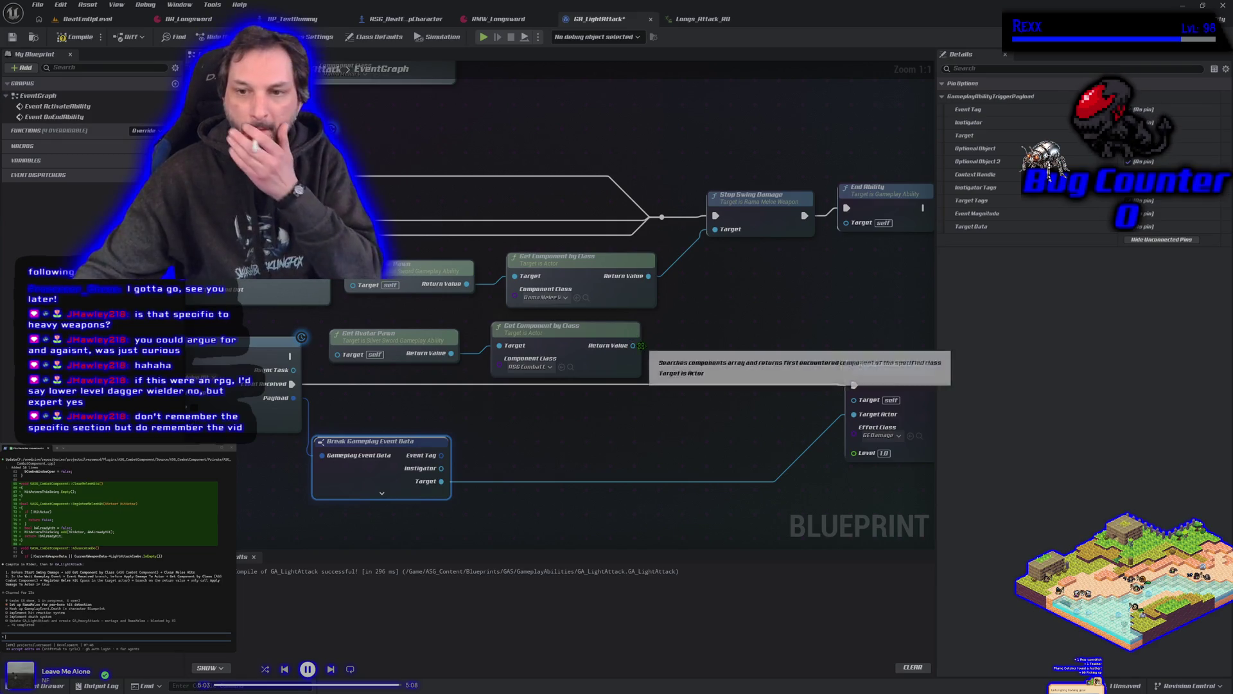
Step: Add Register Melee Hit after the event received, using the event's target as Hit Actor
left_click_drag(633, 345, 667, 350)
type("register")
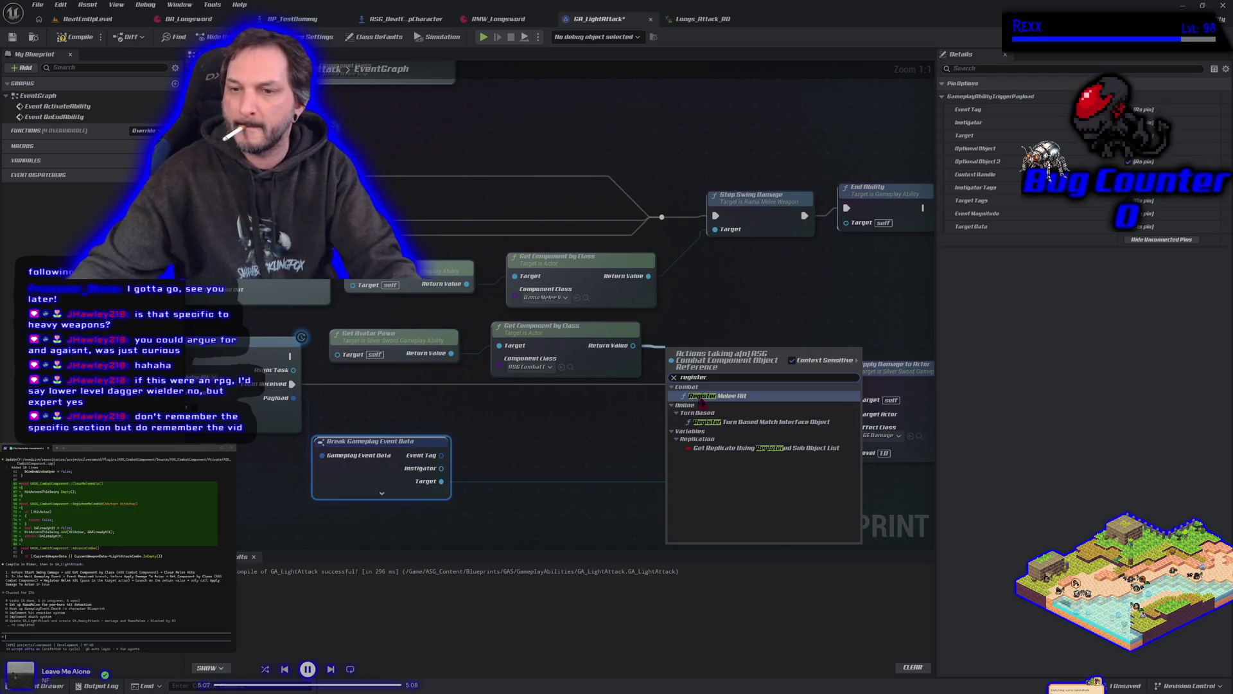
left_click(716, 396)
left_click_drag(717, 368, 718, 384)
mouse_move(854, 384)
left_mouse_down()
mouse_move(681, 392)
mouse_move(854, 386)
left_mouse_up()
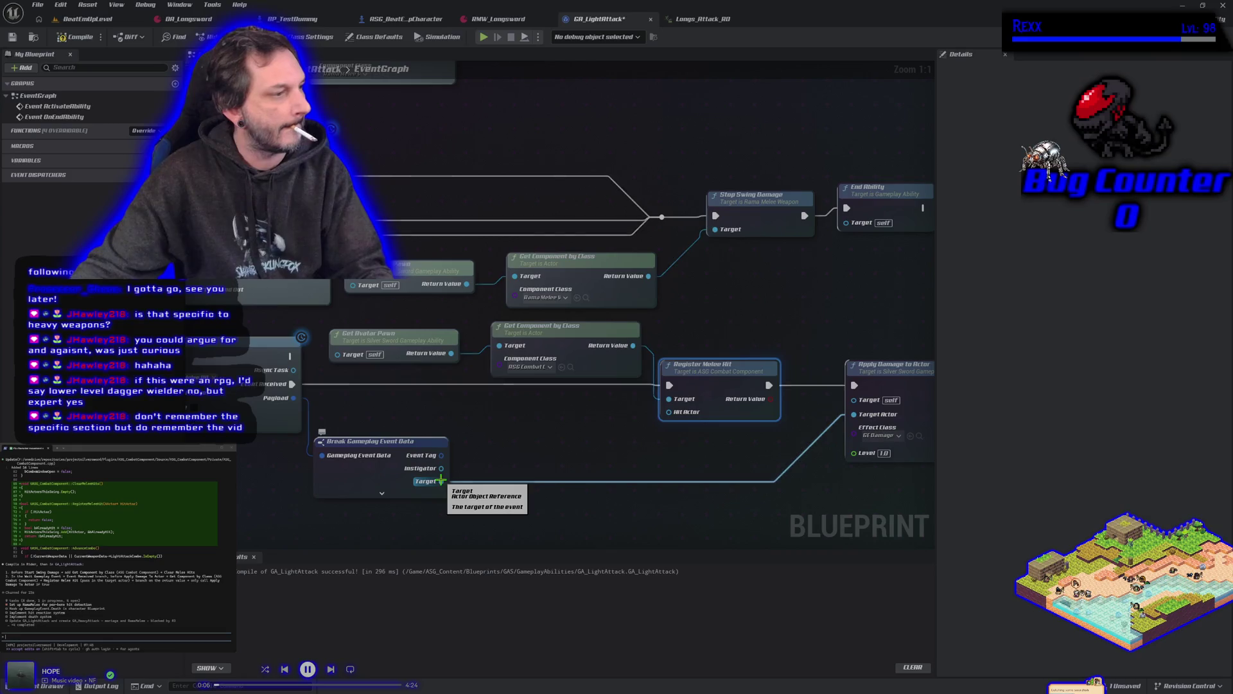
mouse_move(440, 481)
left_mouse_down()
mouse_move(562, 468)
mouse_move(676, 415)
left_mouse_up()
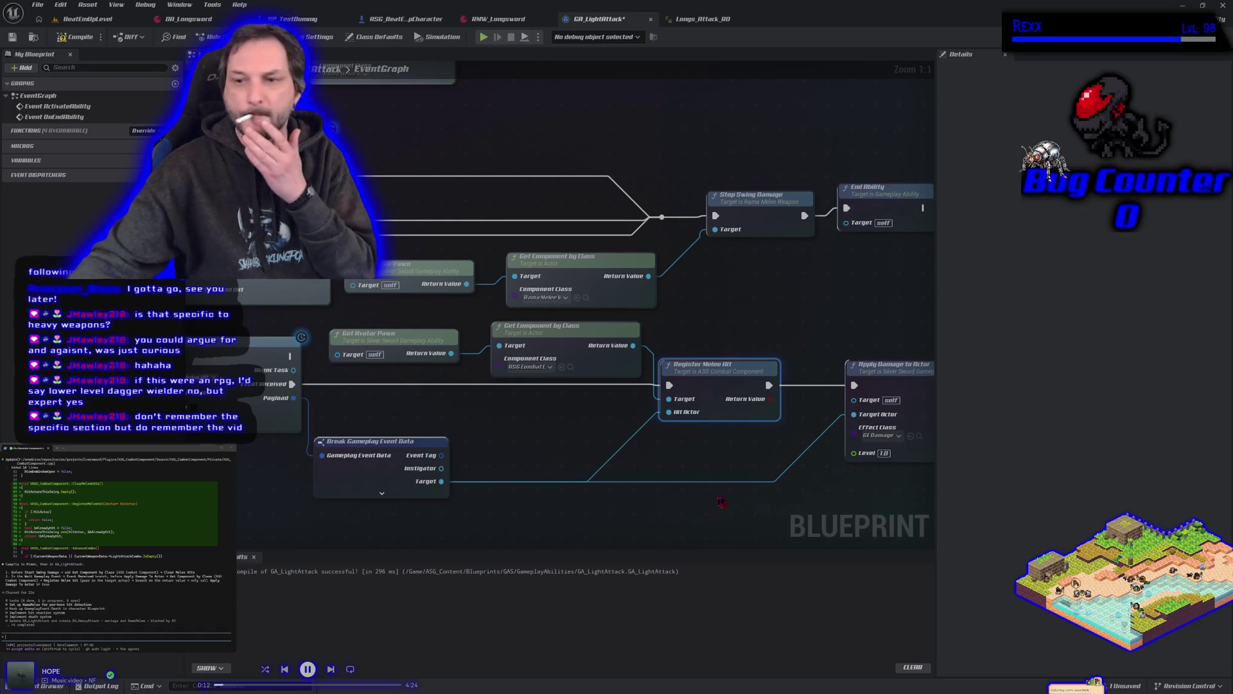
Step: Add a Branch on Register Melee Hit's result whose True output runs Apply Damage to Actor
left_click_drag(494, 525, 536, 477)
left_click_drag(704, 377, 766, 377)
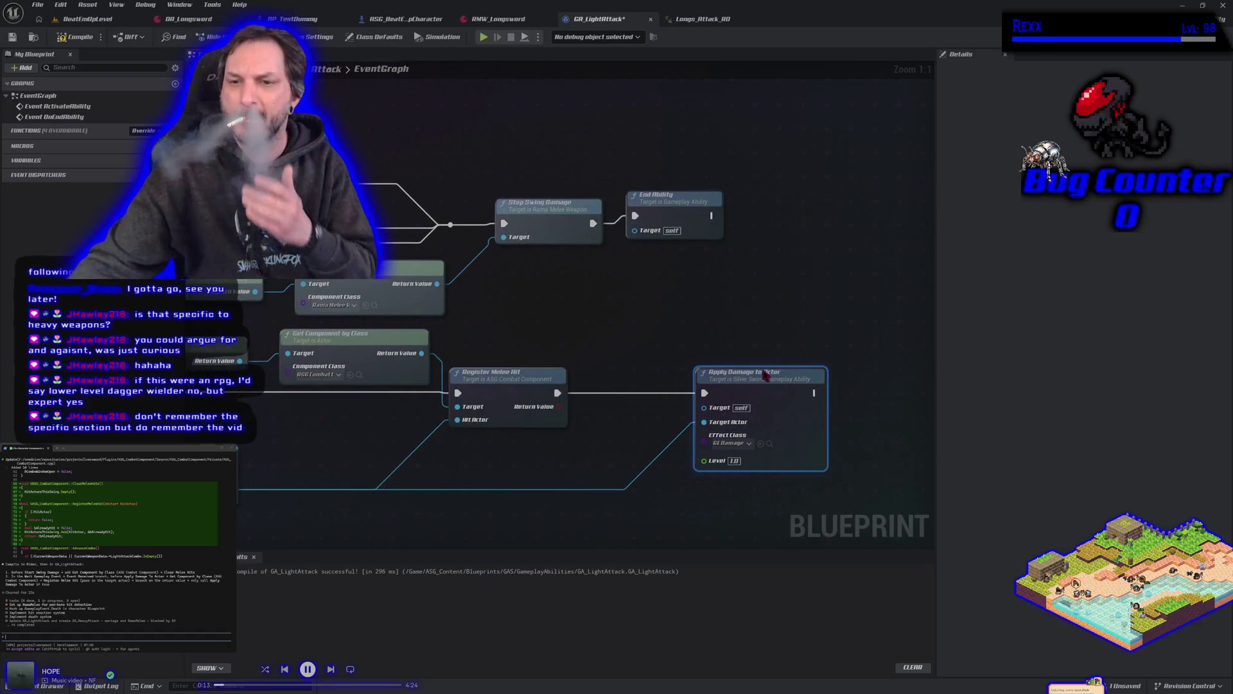
left_click(592, 366)
left_click_drag(559, 406, 601, 400)
mouse_move(704, 394)
left_mouse_down()
mouse_move(601, 384)
mouse_move(606, 399)
left_mouse_up()
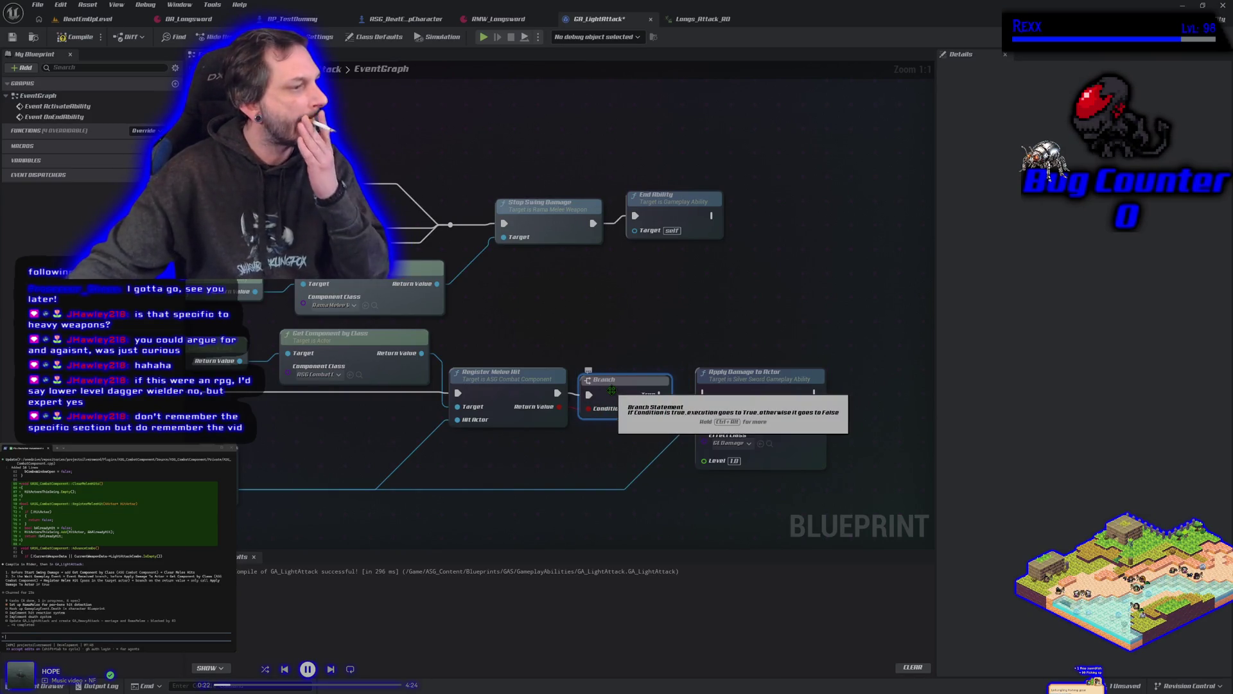
left_click_drag(669, 394, 704, 393)
Step: Recompile and save GA_LightAttack, then return to the BeatEmUpLevel map
left_click(76, 37)
left_click(39, 8)
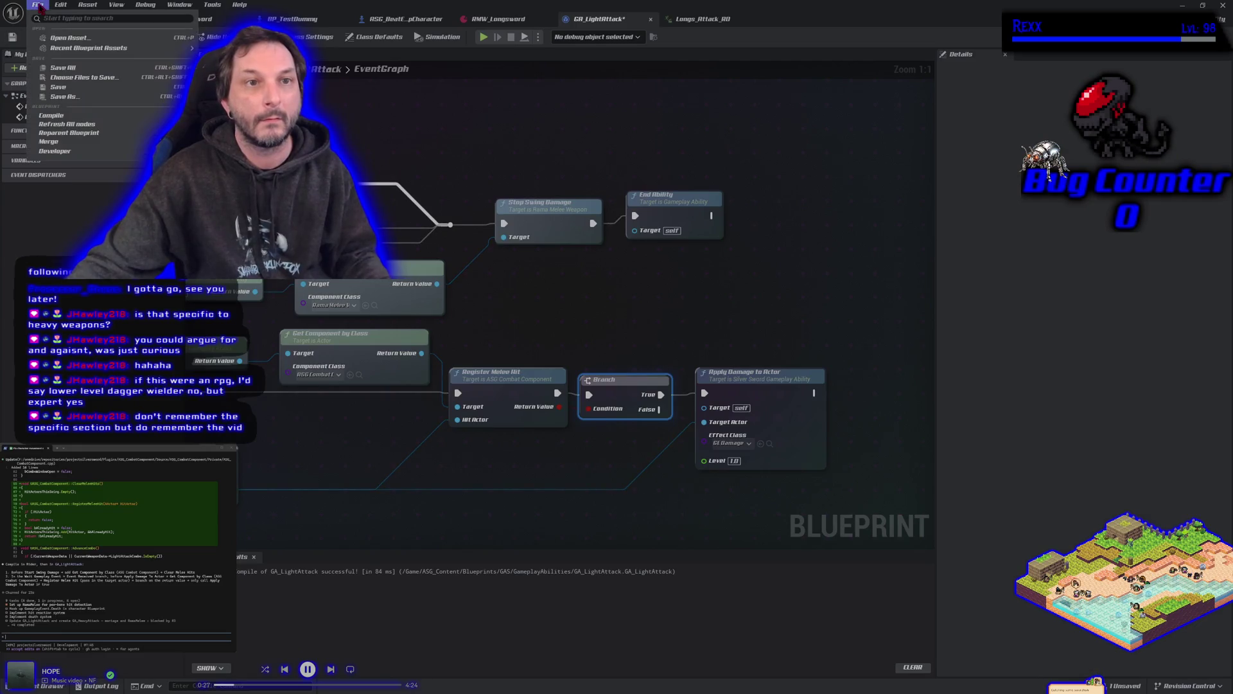
left_click(64, 68)
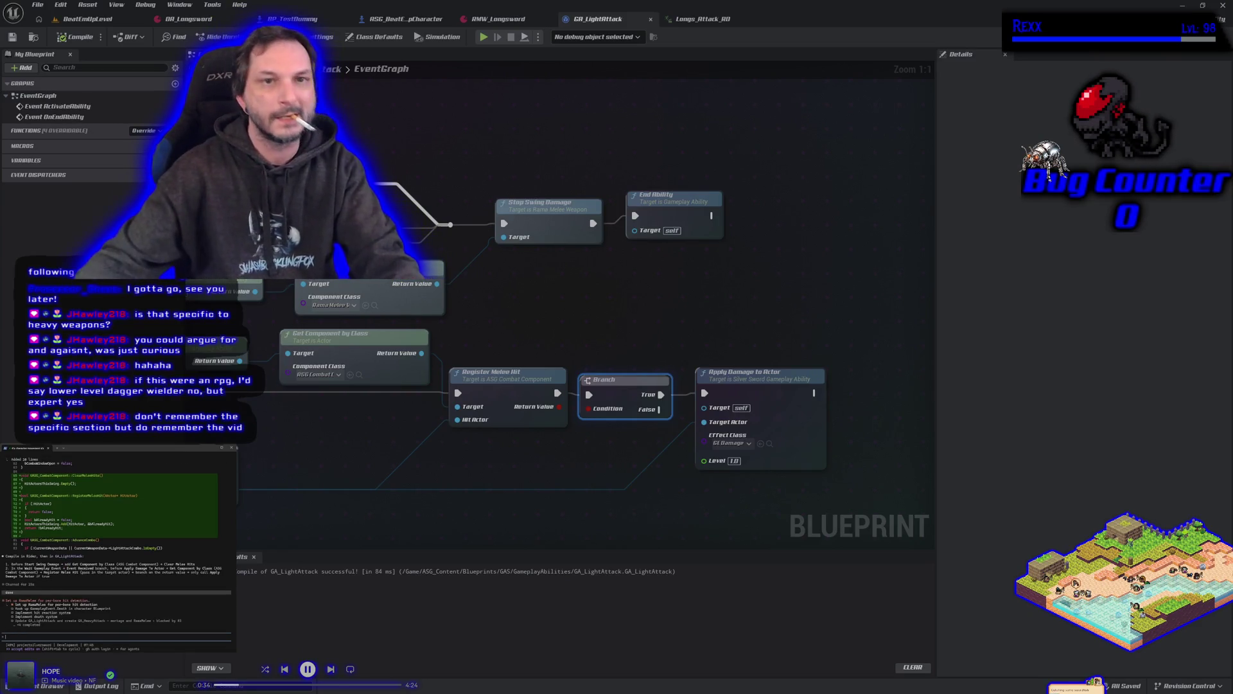
left_click(87, 19)
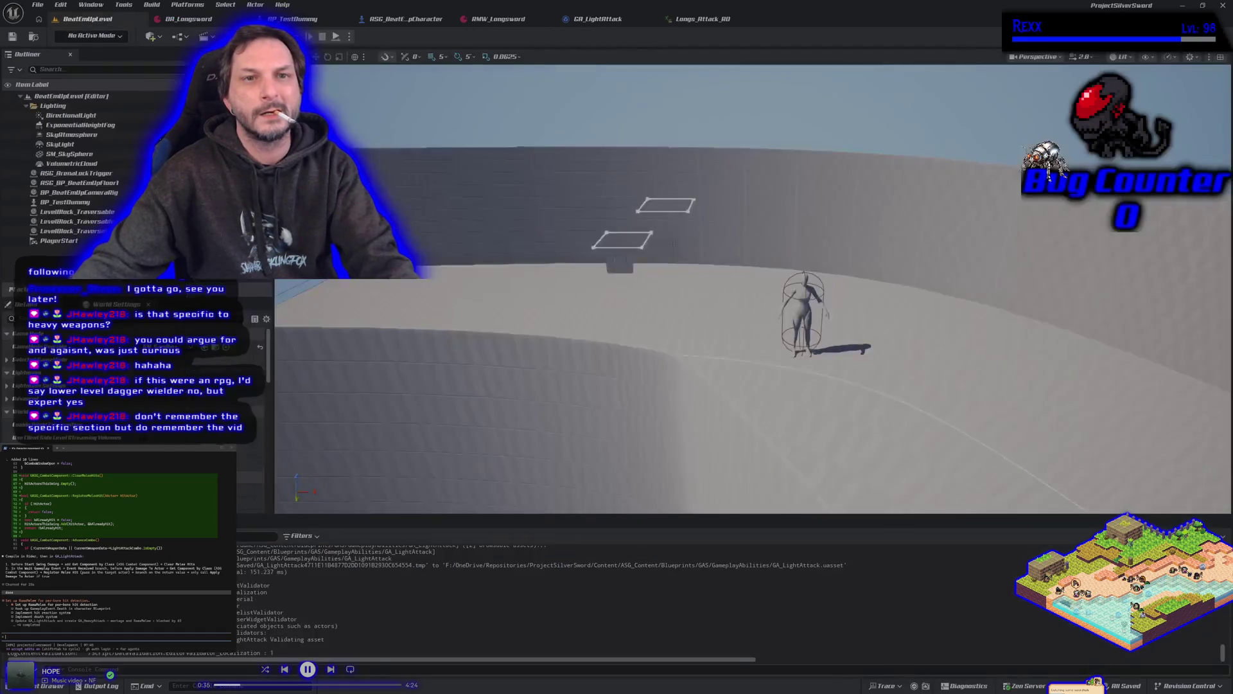
key("alt+p")
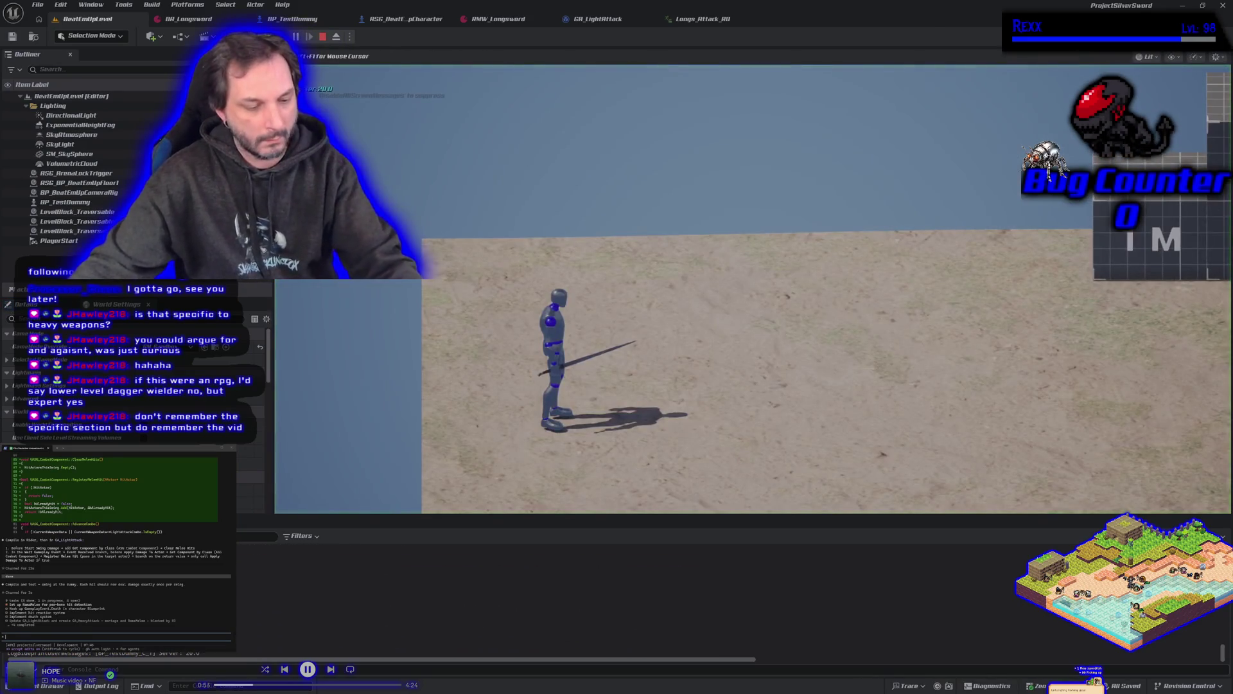
key("d")
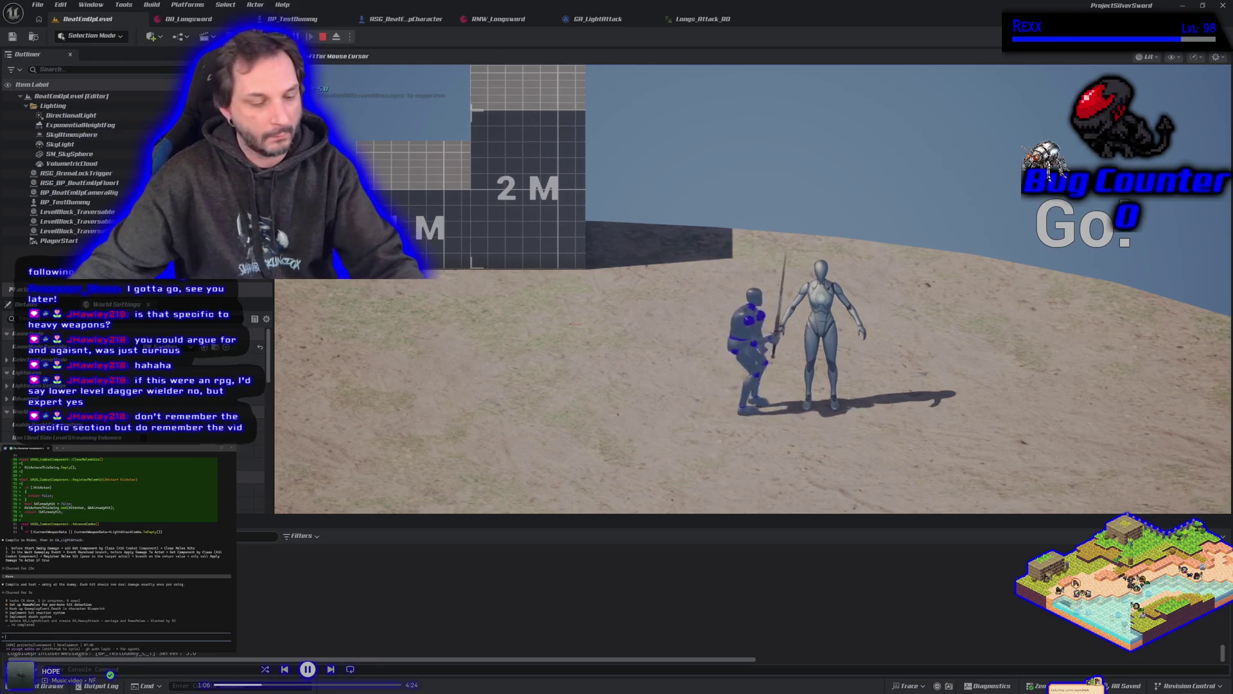
key("Escape")
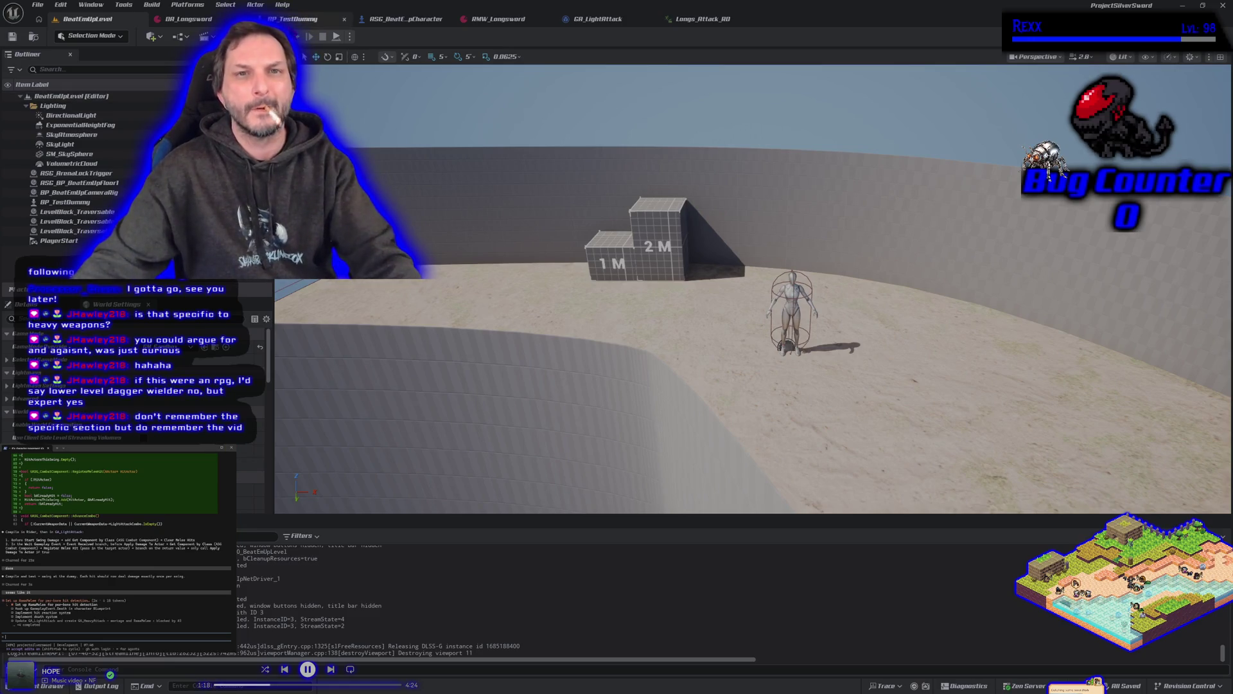
key("alt+p")
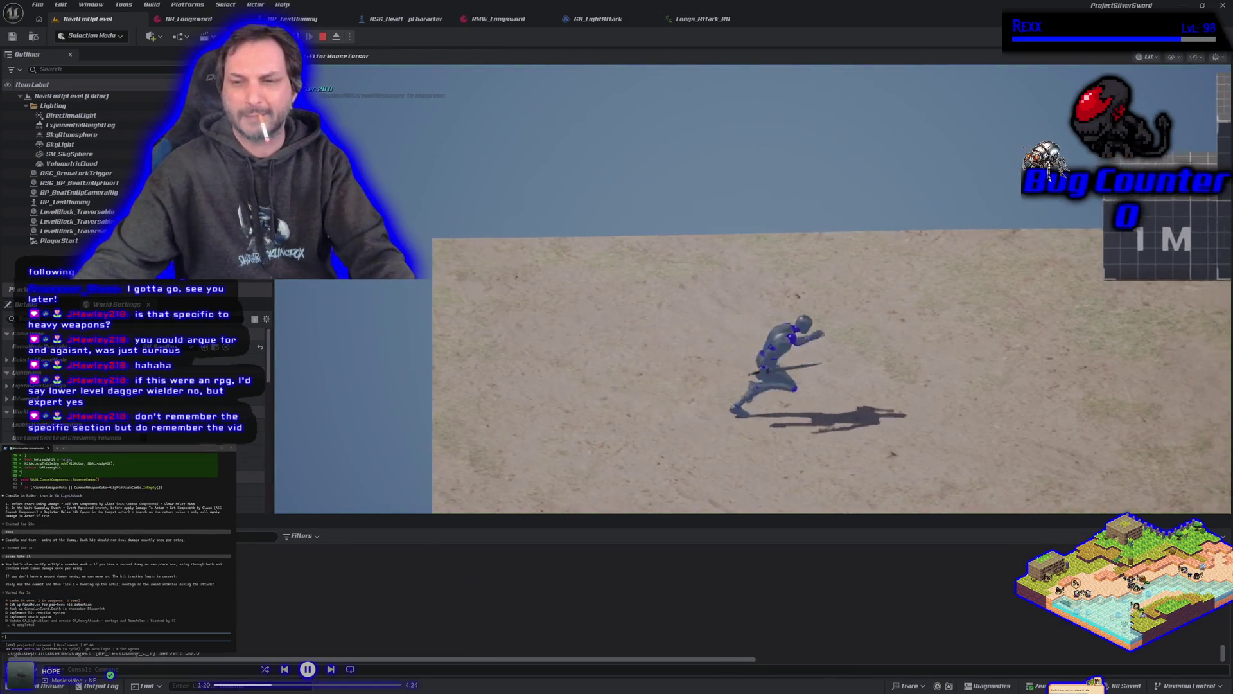
key("d")
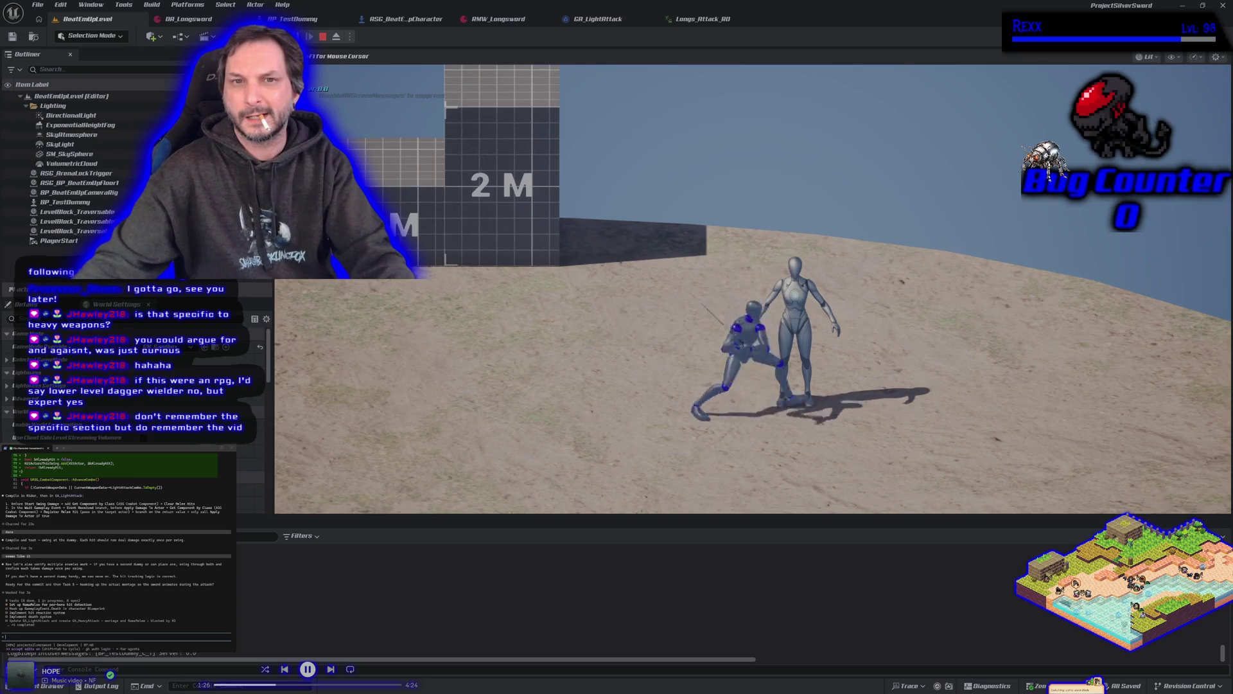
key("Escape")
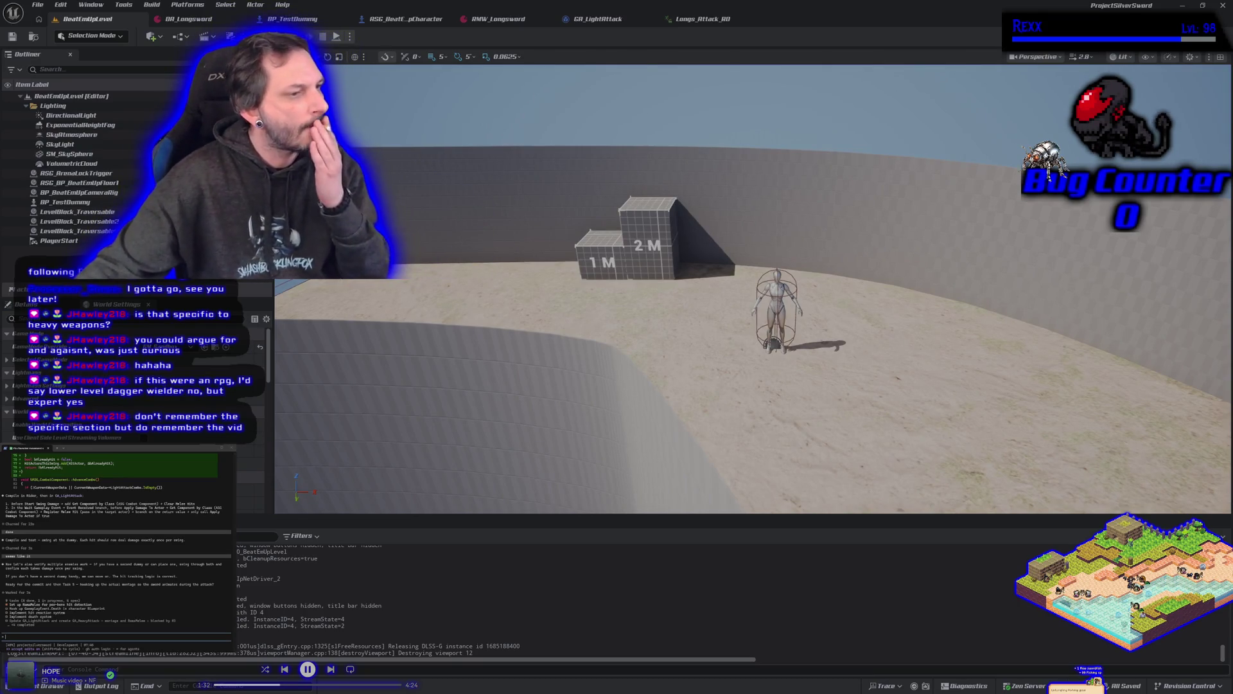
left_click(776, 302)
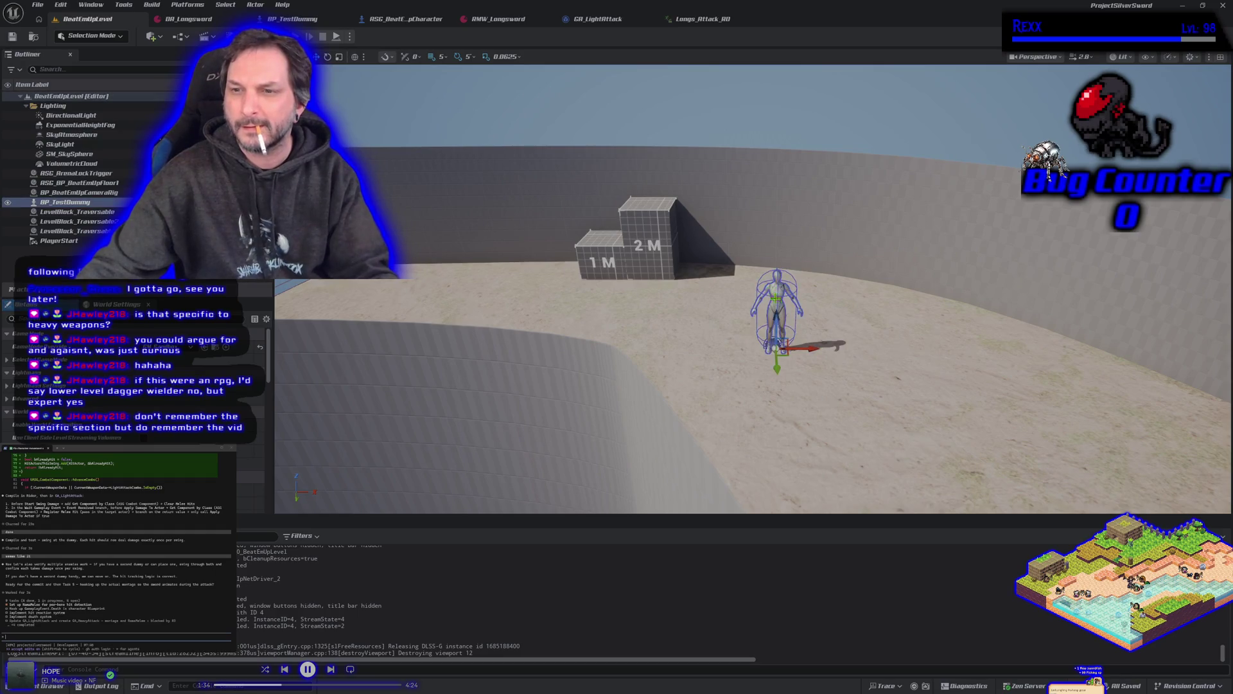
Step: Duplicate BP_TestDummy to its right and play-test two light-attack swings at both dummies
key("ctrl+d")
mouse_move(806, 348)
left_mouse_down()
mouse_move(856, 350)
mouse_move(830, 342)
left_mouse_up()
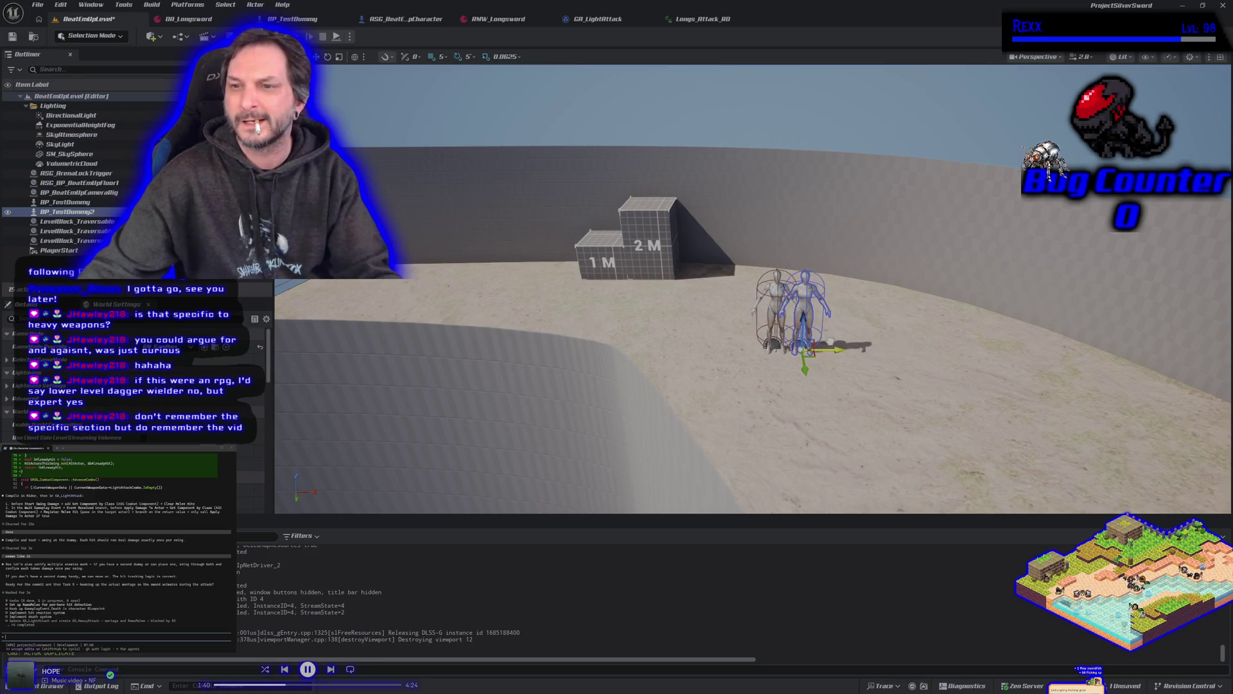
key("alt+p")
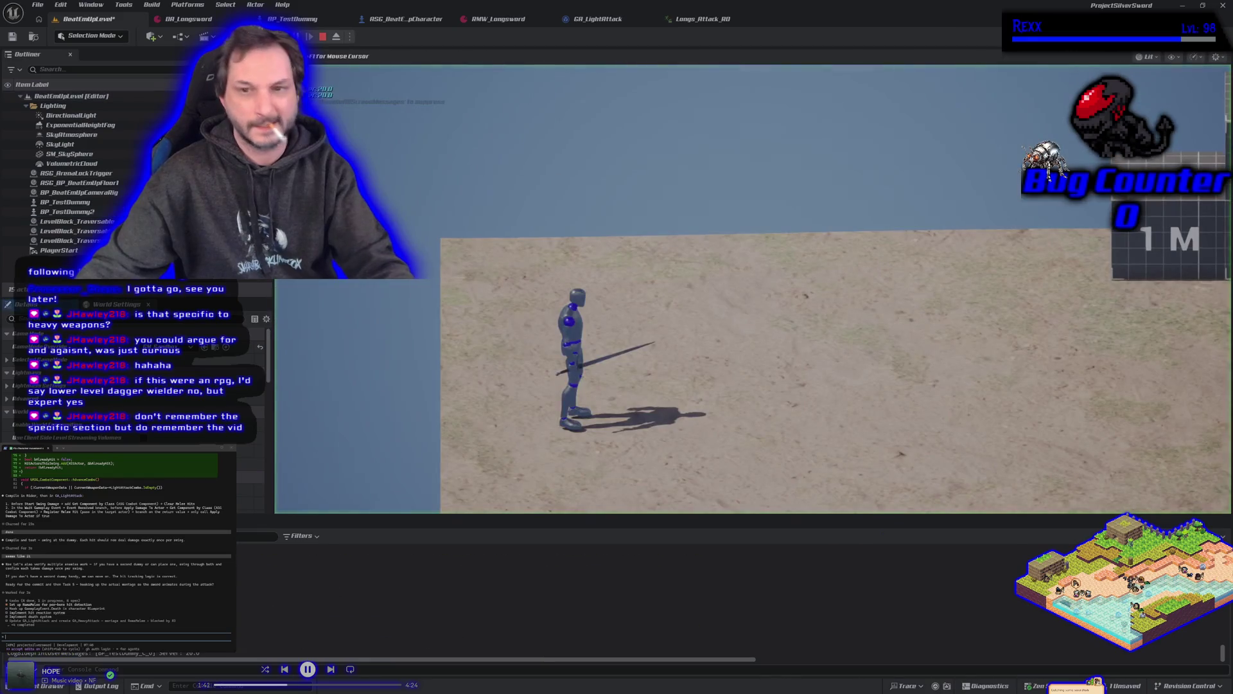
key("d")
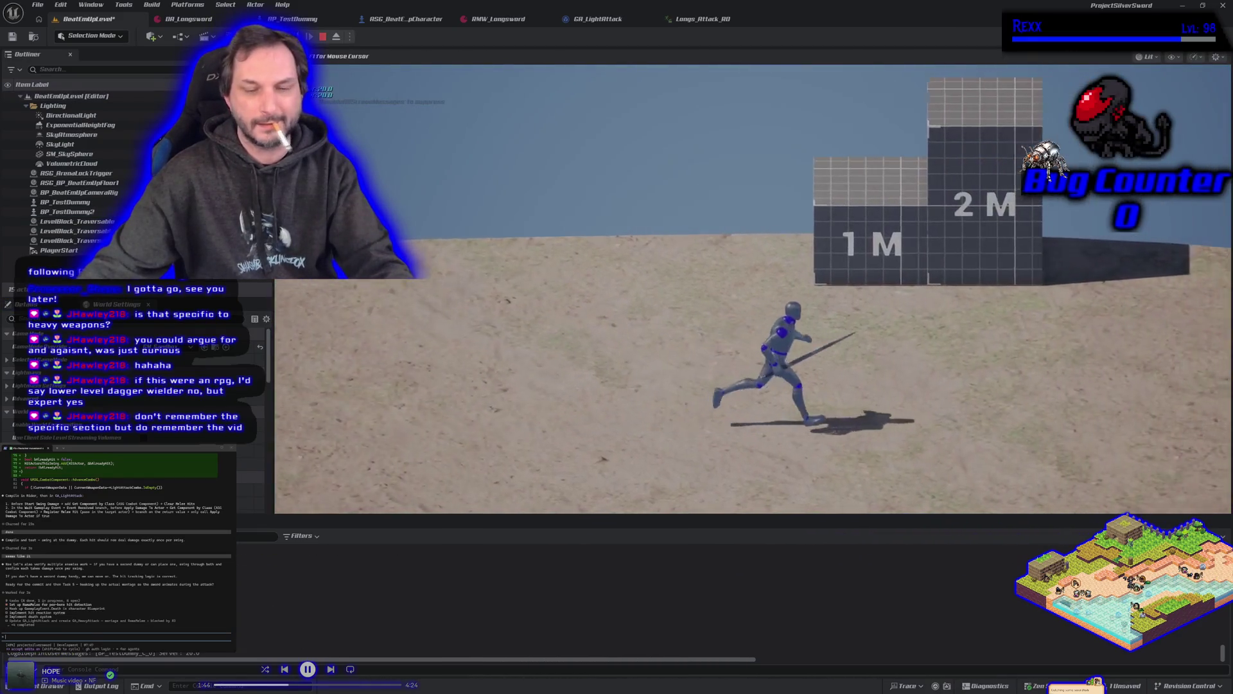
left_click(753, 288)
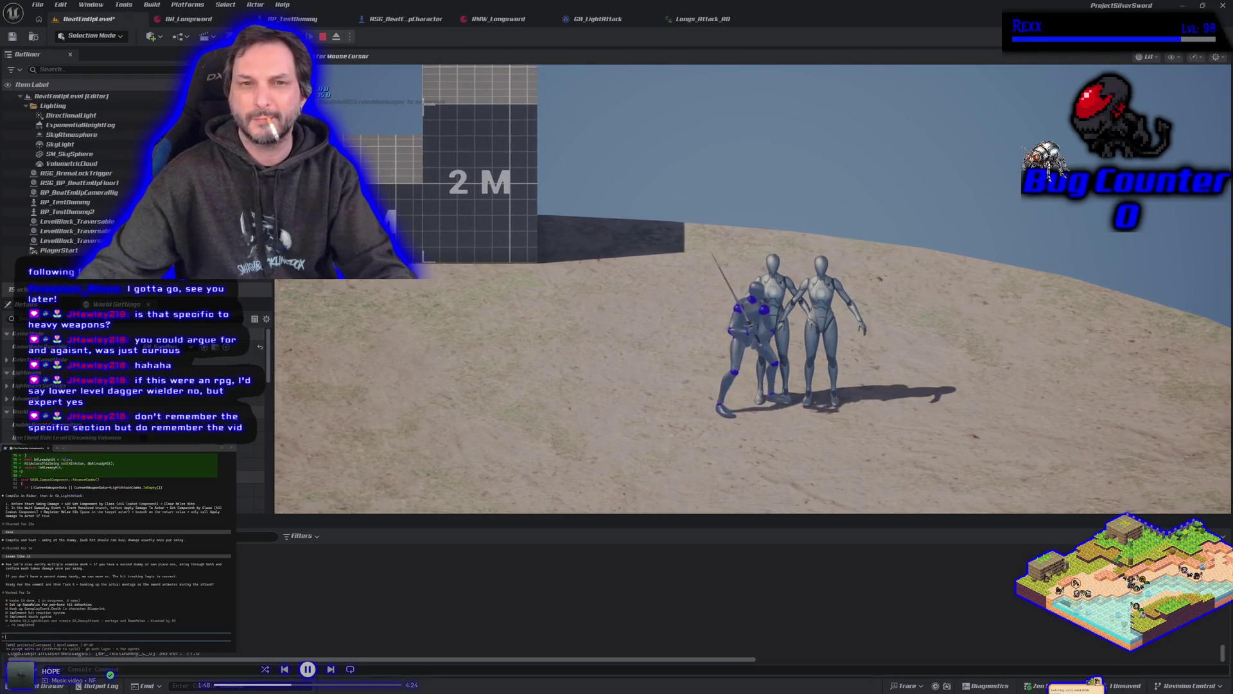
left_click(753, 288)
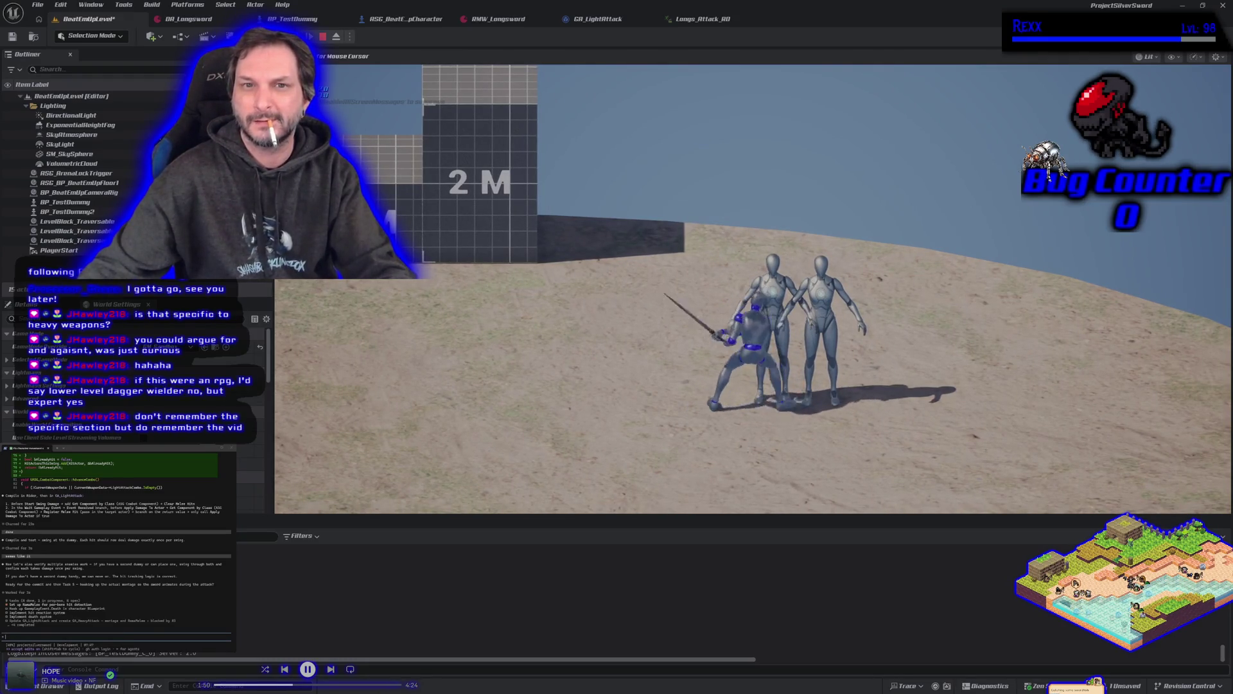
key("Escape")
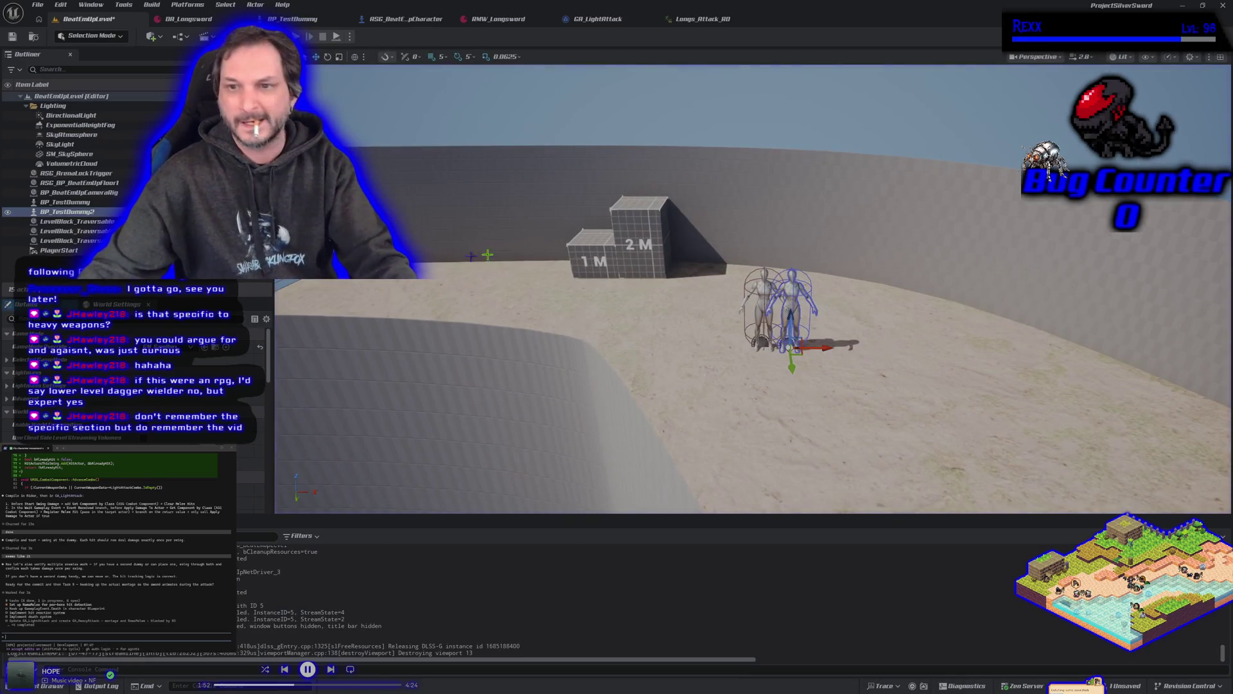
Step: Delete the BP_TestDummy2 copy and save the current level
key("Delete")
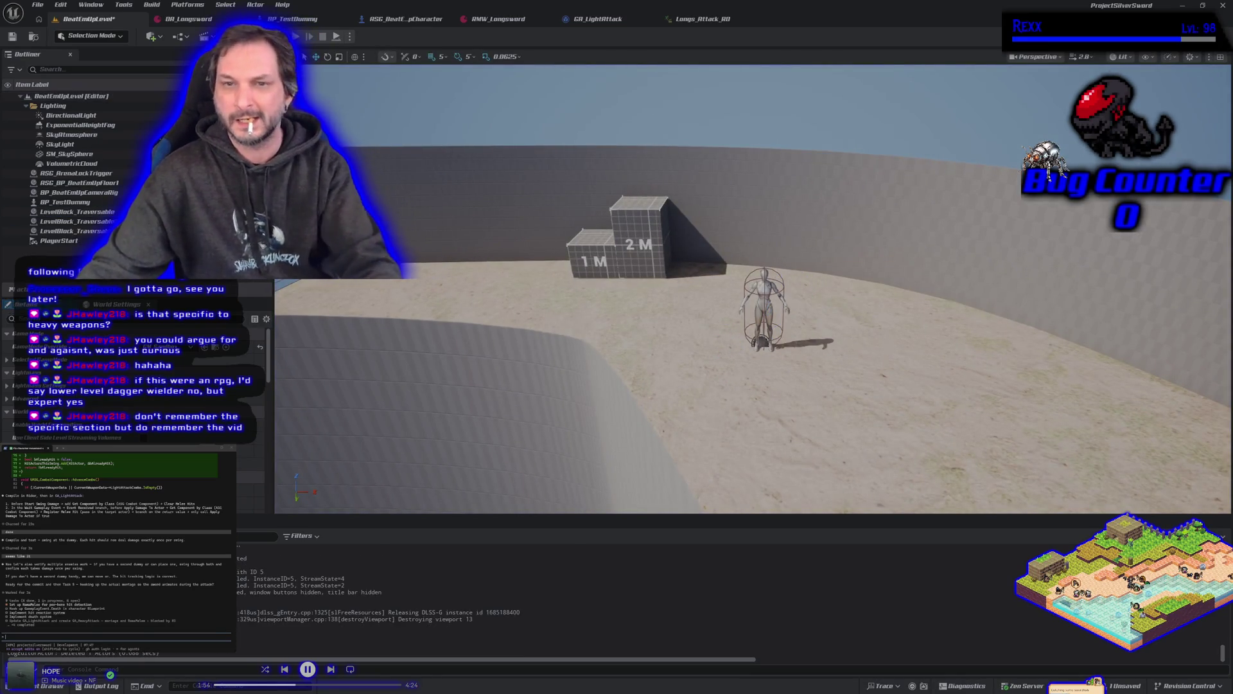
left_click(46, 8)
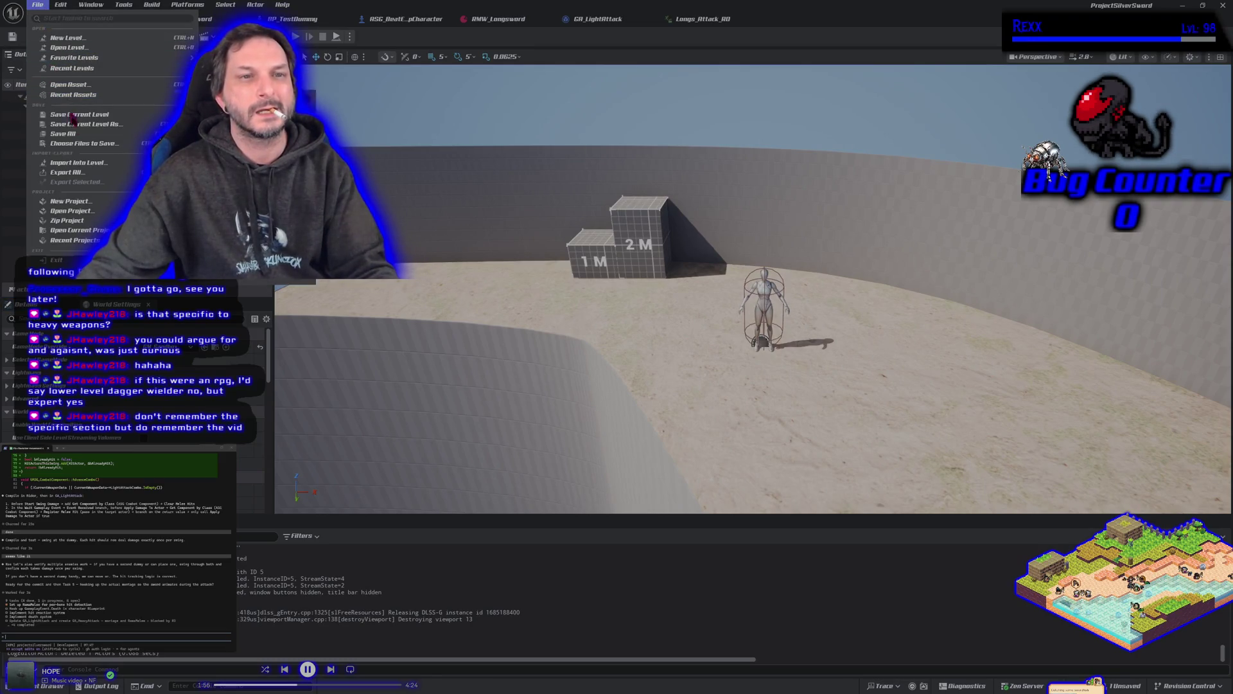
left_click(82, 141)
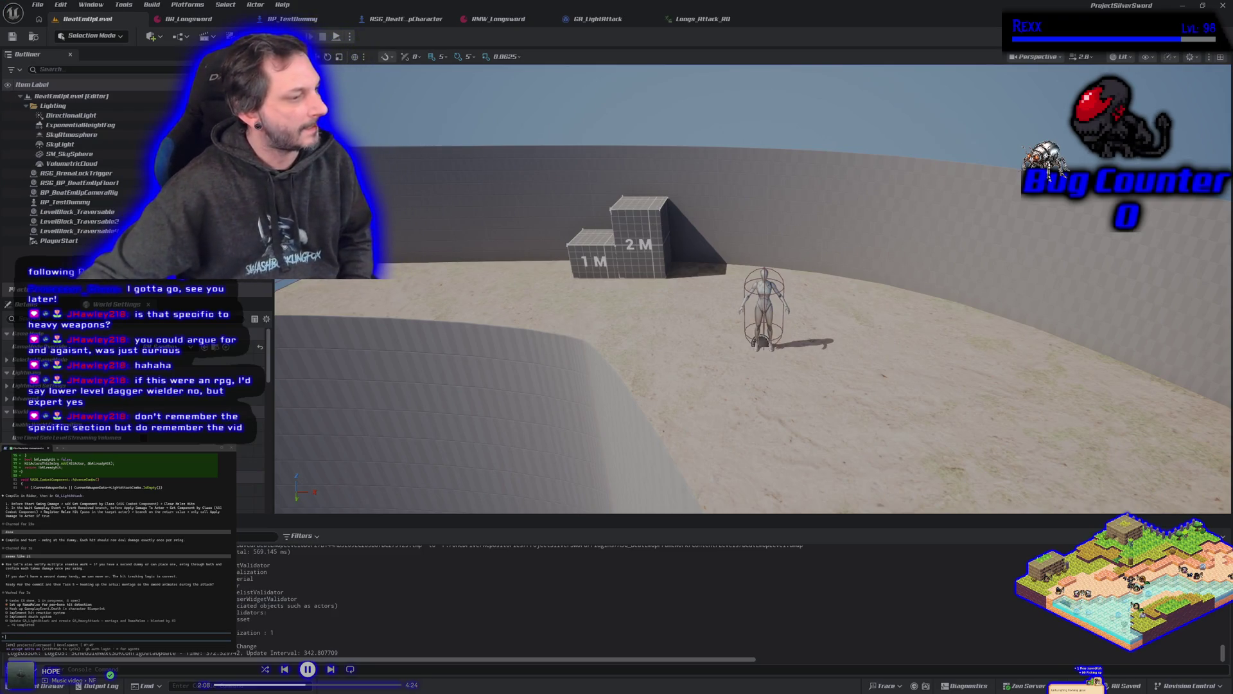
Step: Send the message 'befount' to the coding assistant and close Unreal Editor
type("bef")
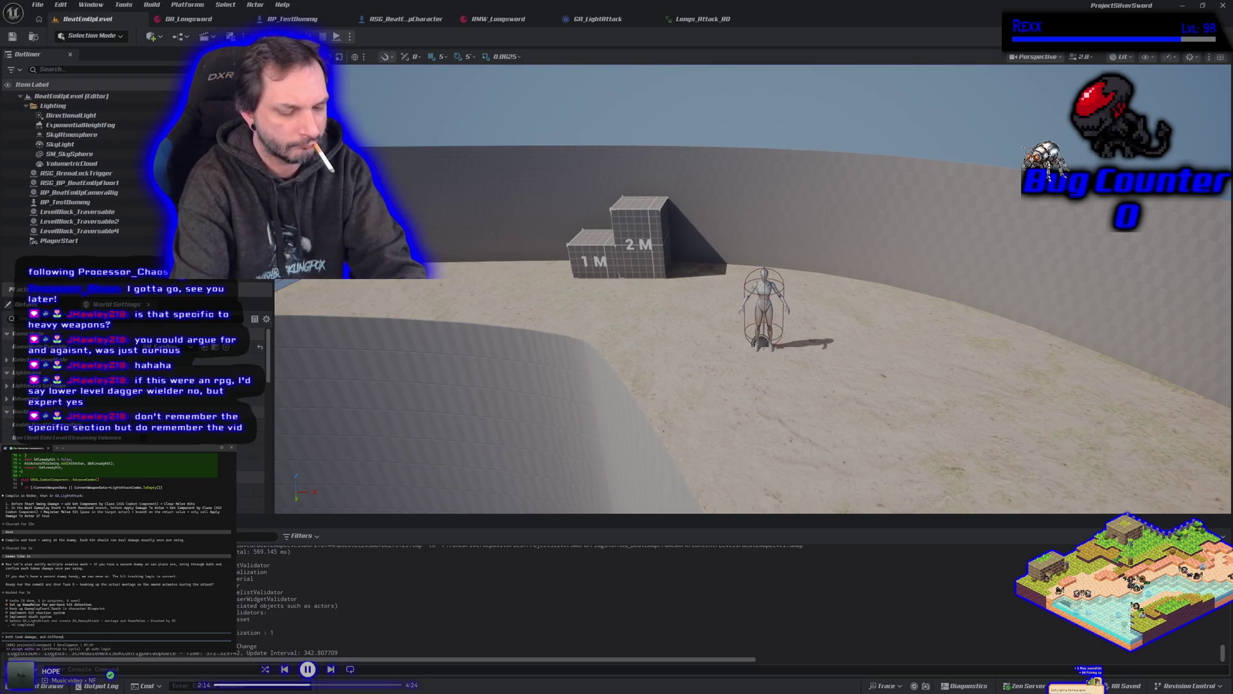
type("ounts i love that")
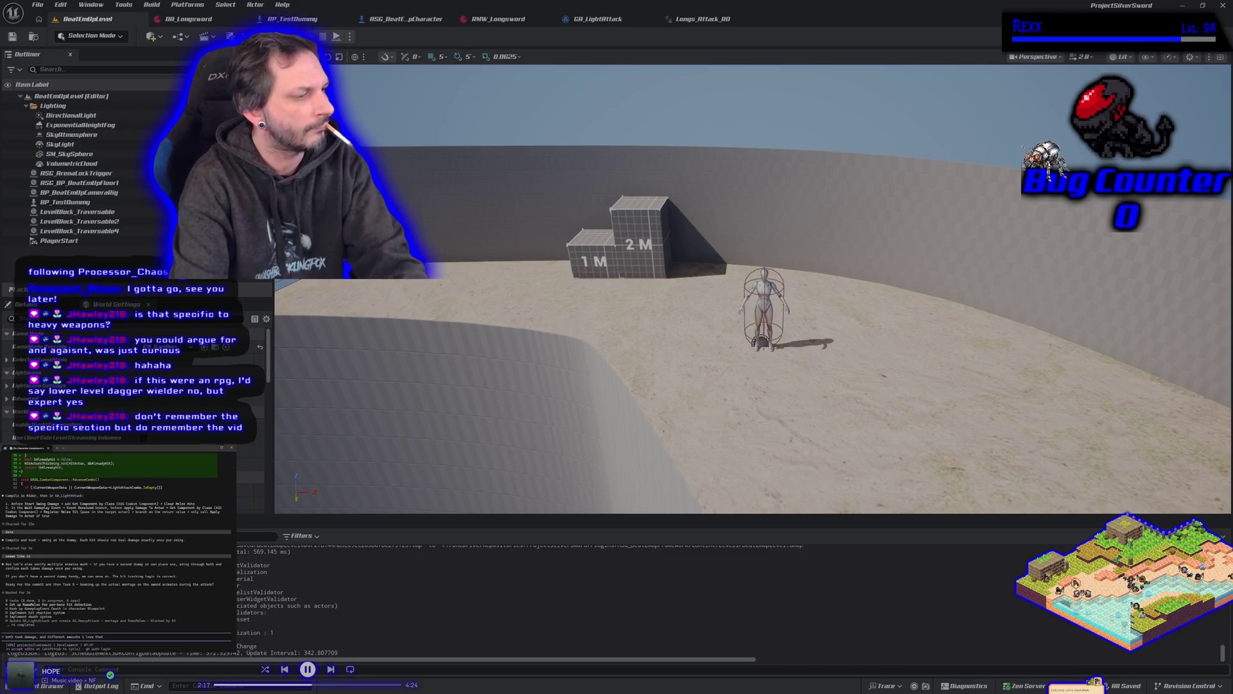
key("Return")
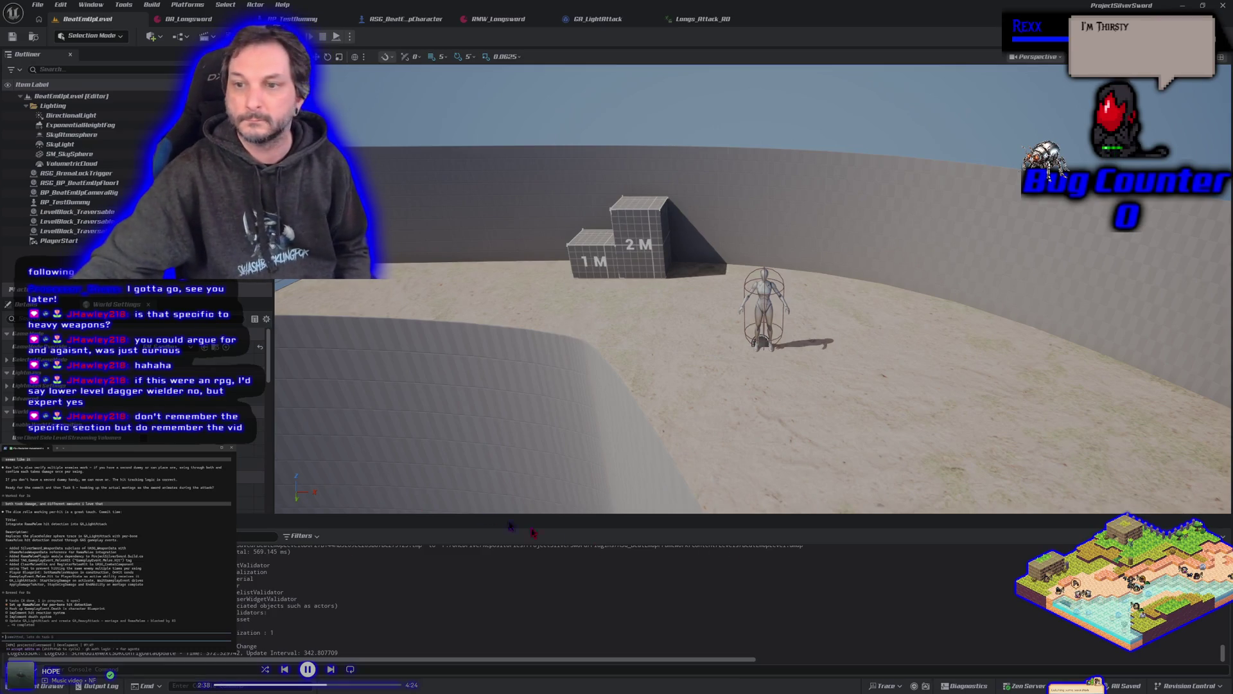
left_click(1224, 6)
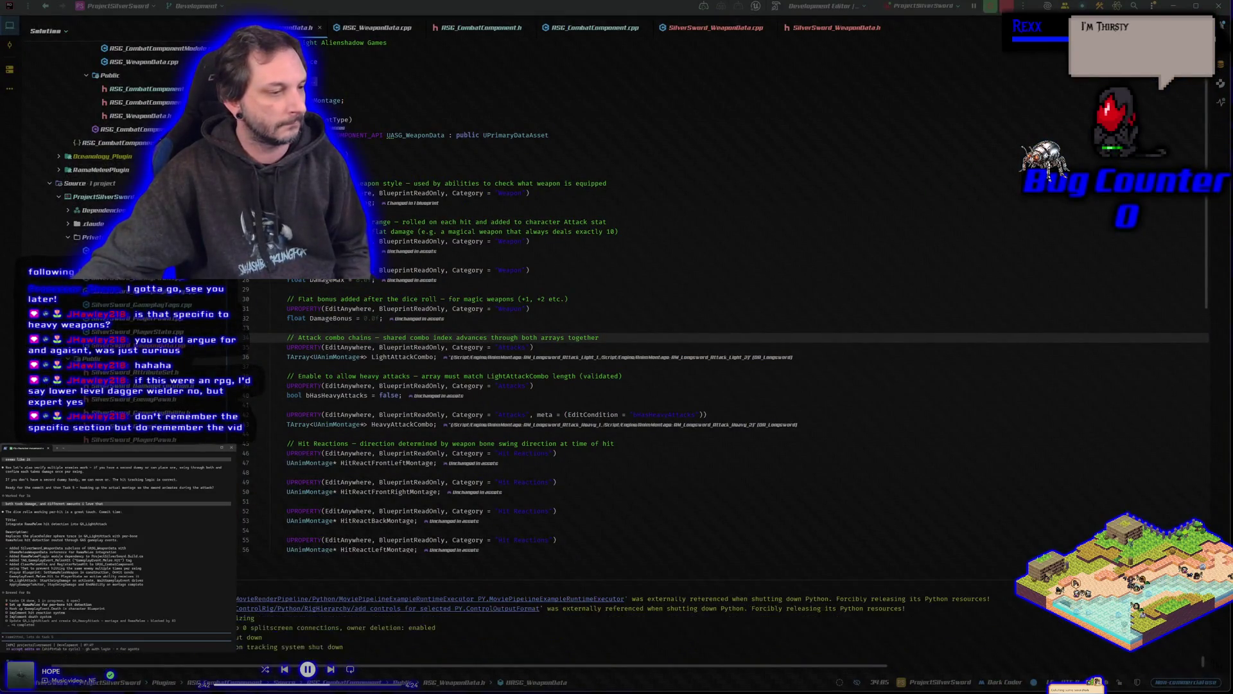
Step: Copy the suggested commit title from the terminal into GitHub Desktop's summary field
key("alt+Tab")
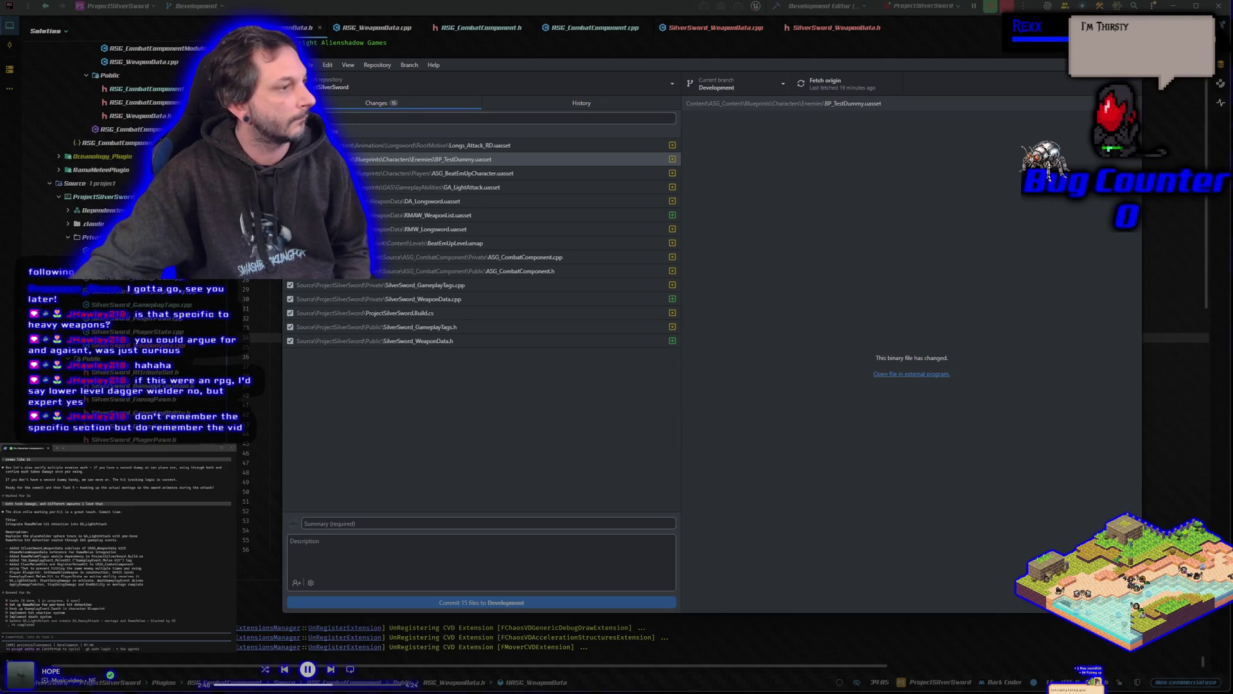
left_click_drag(5, 523, 109, 524)
key("ctrl+c")
left_click(379, 522)
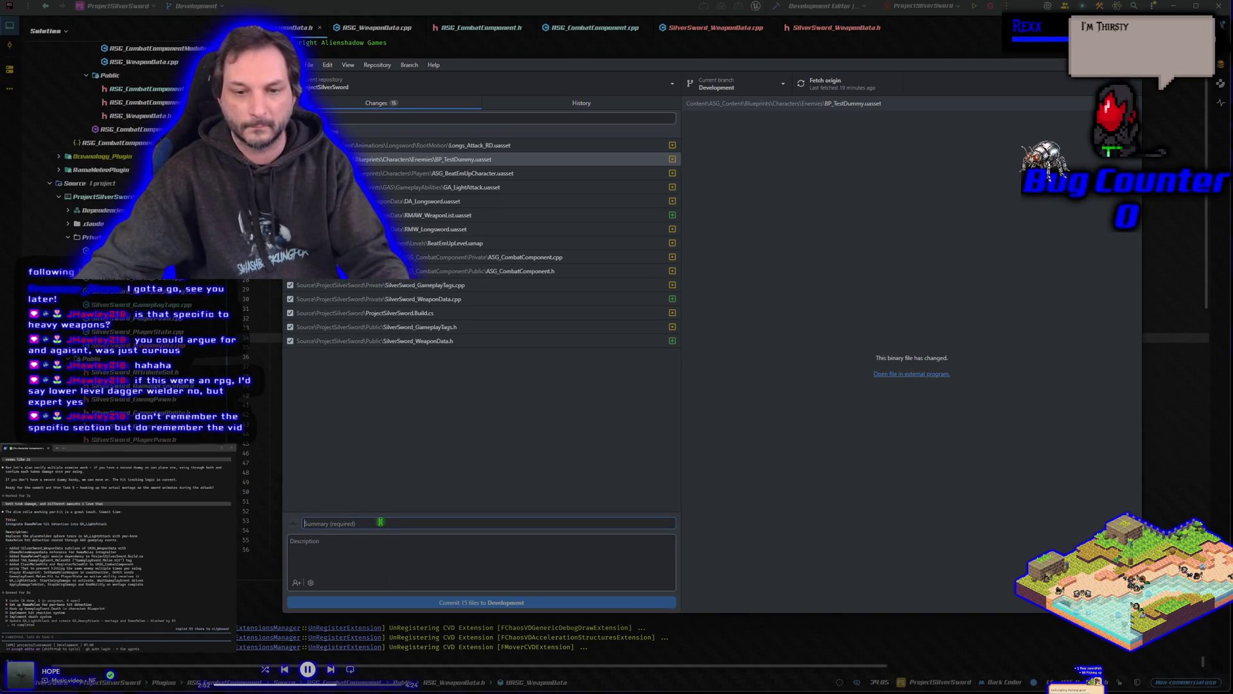
key("ctrl+v")
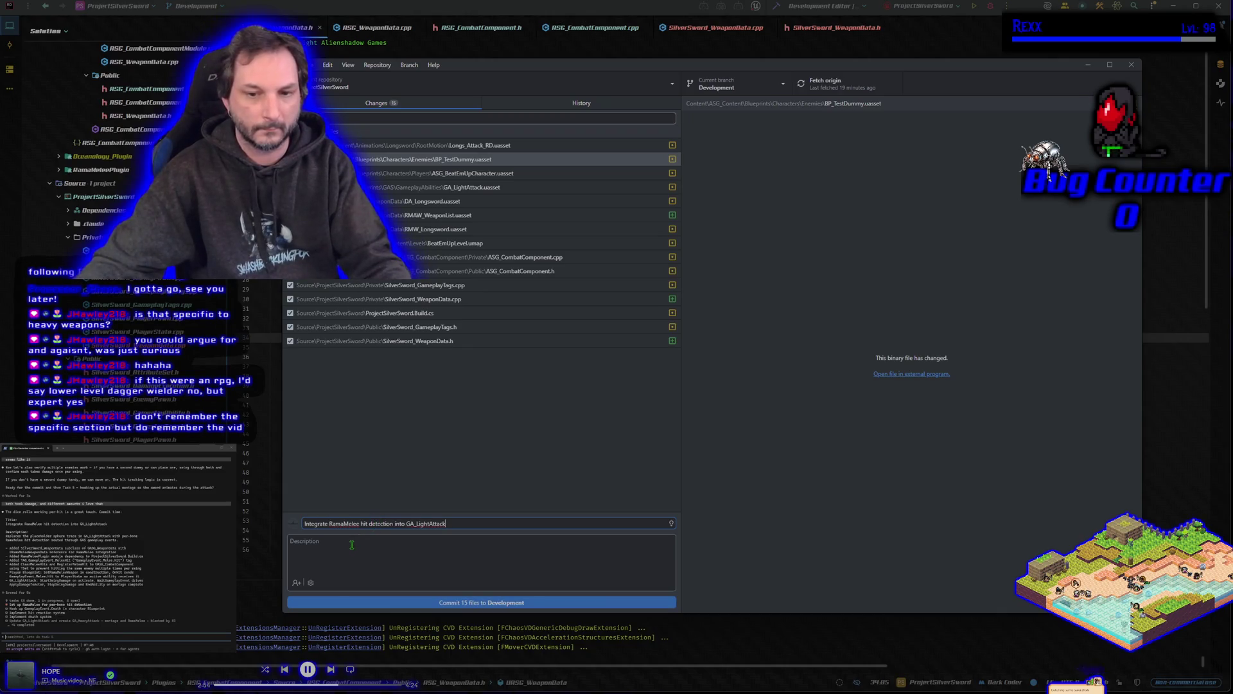
Step: Paste the drafted description, commit the 15 files to Development, and push to origin
mouse_move(6, 535)
left_mouse_down()
mouse_move(129, 549)
mouse_move(146, 585)
left_mouse_up()
key("ctrl+c")
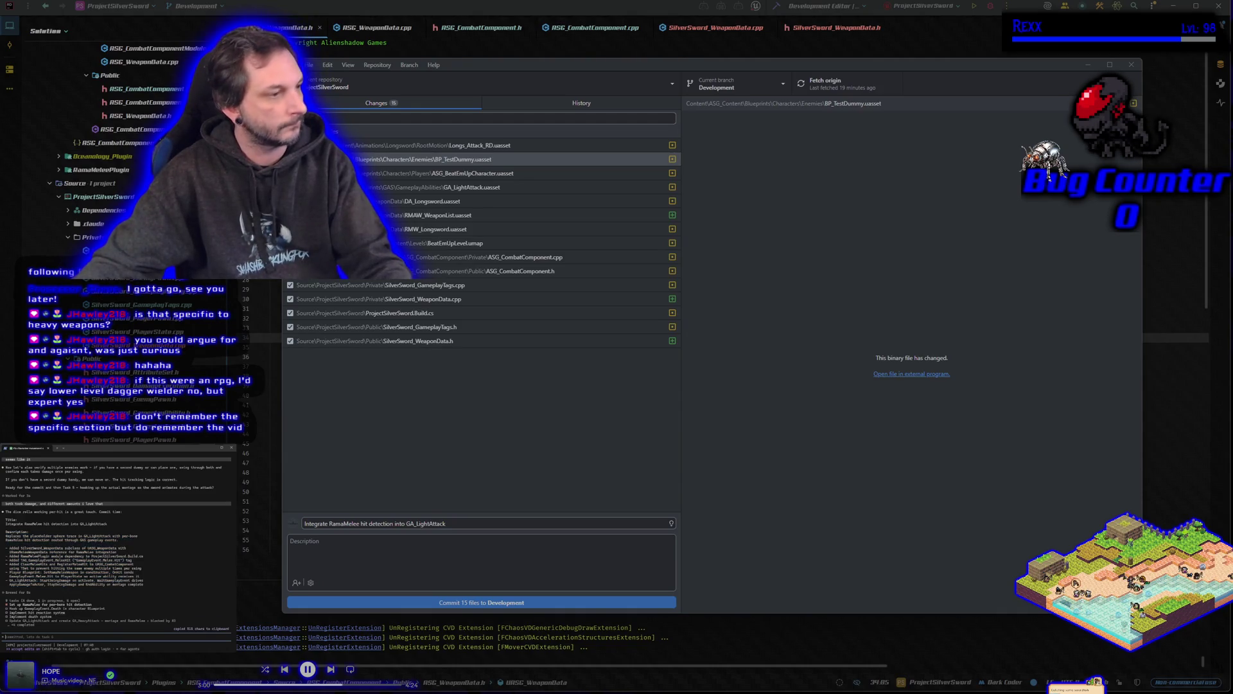
left_click(356, 556)
key("ctrl+v")
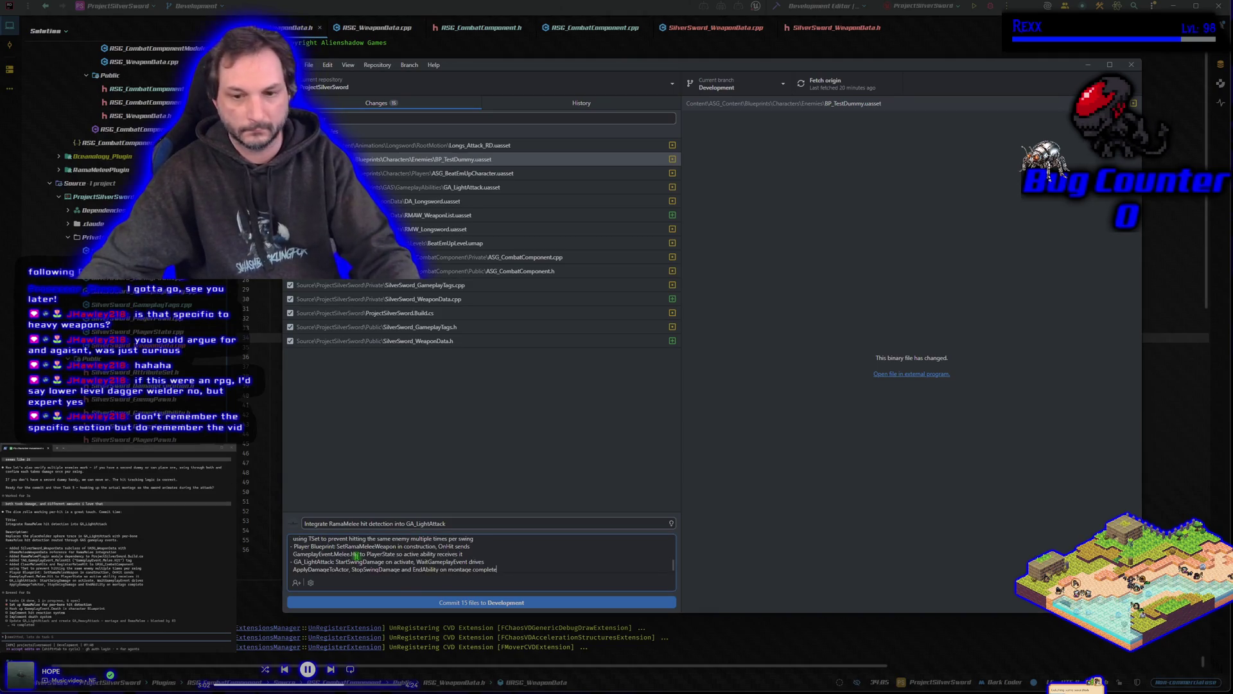
left_click(435, 603)
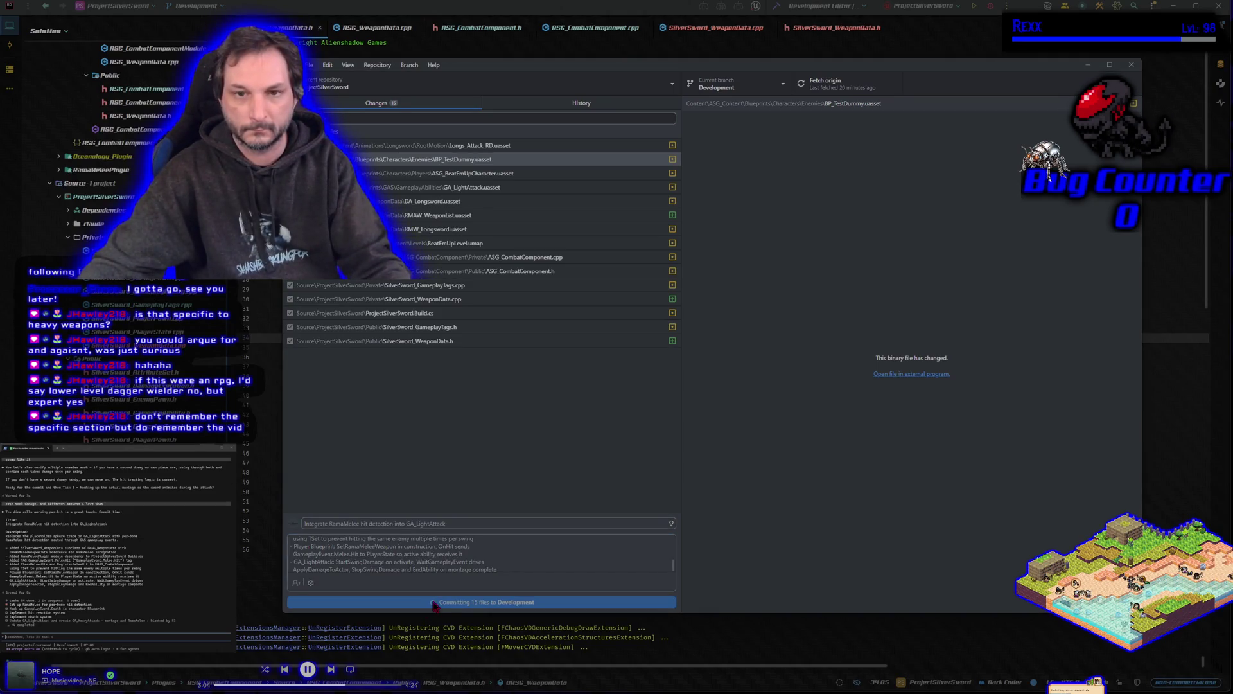
left_click(1022, 196)
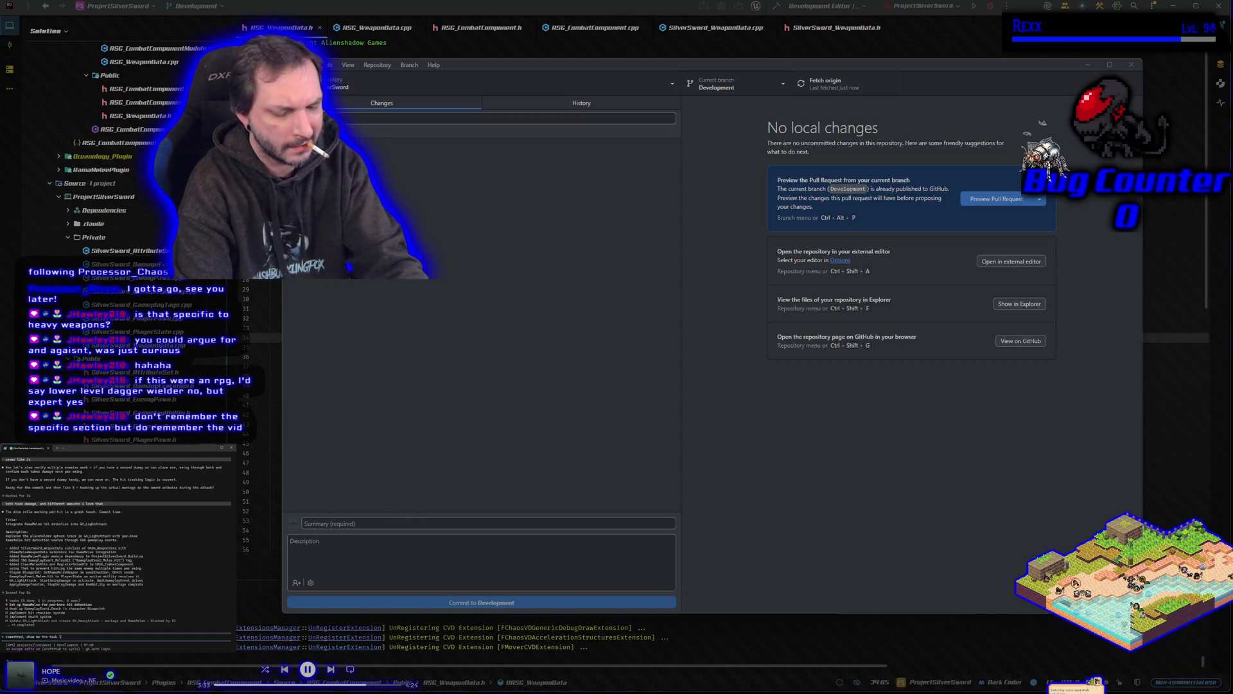
Step: Have the assistant show the task list and reply 'yes let's do task 5'
key("Return")
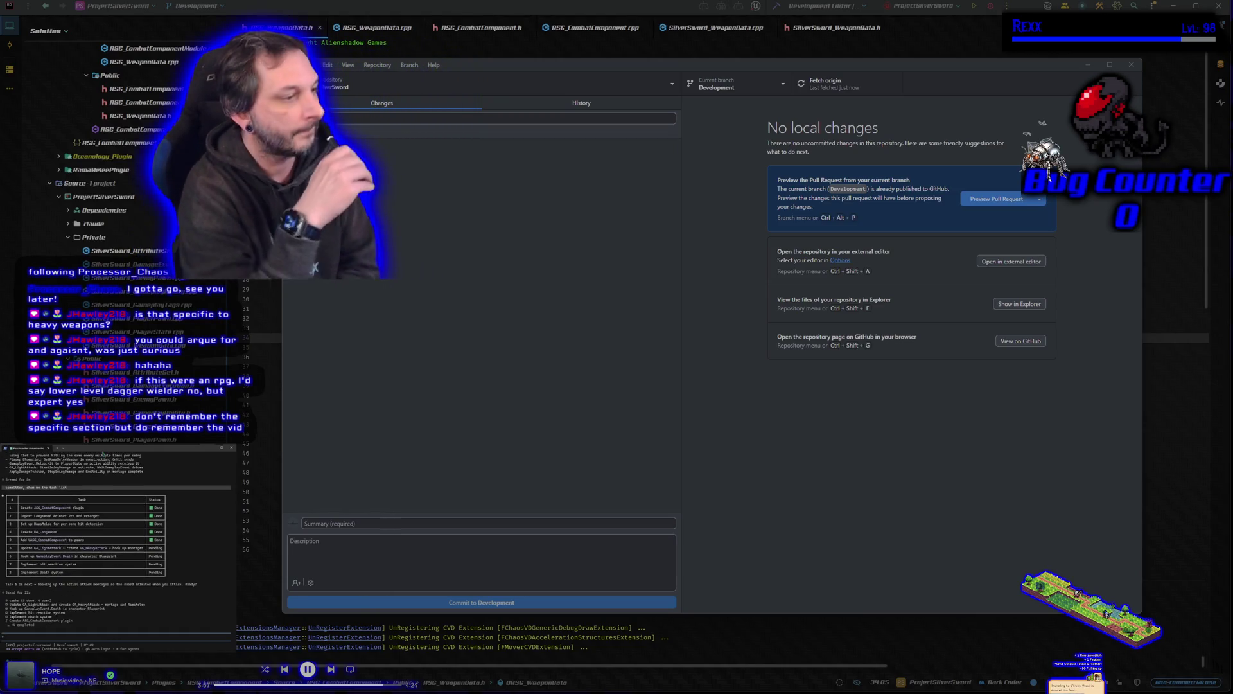
type("yes let's do task 5")
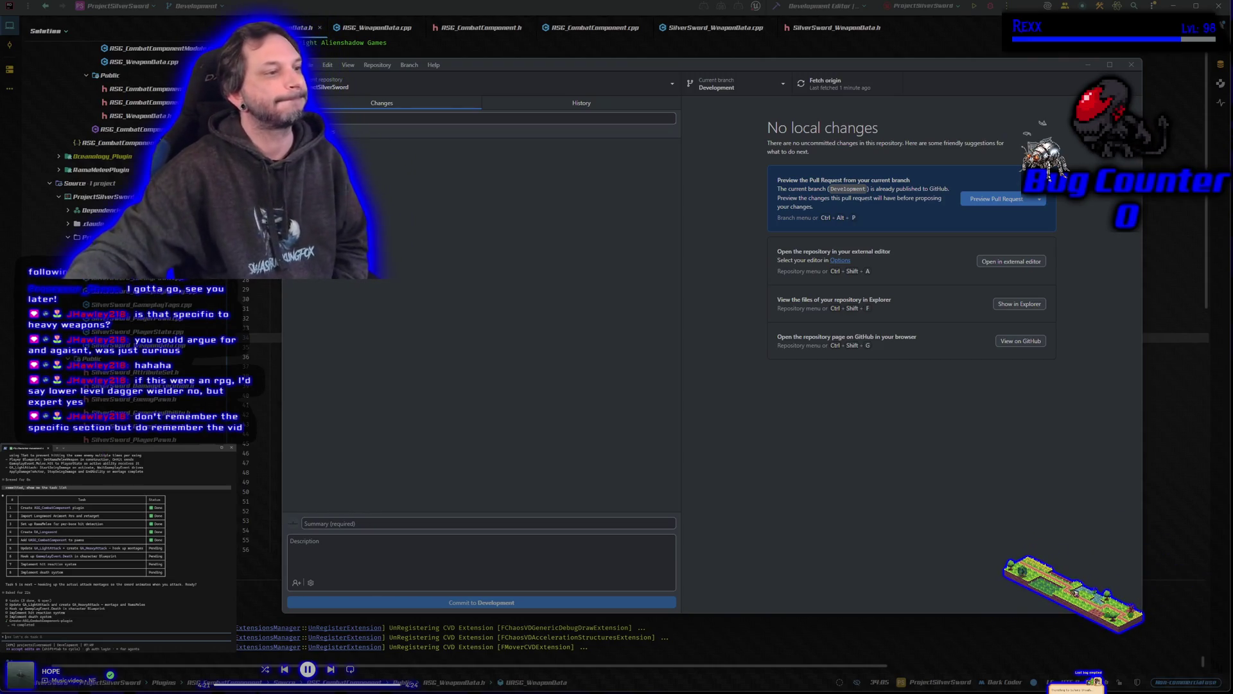
key("alt+Tab")
Step: Move the Claude Code terminal window slightly up and right over GitHub Desktop
left_click_drag(569, 165, 585, 129)
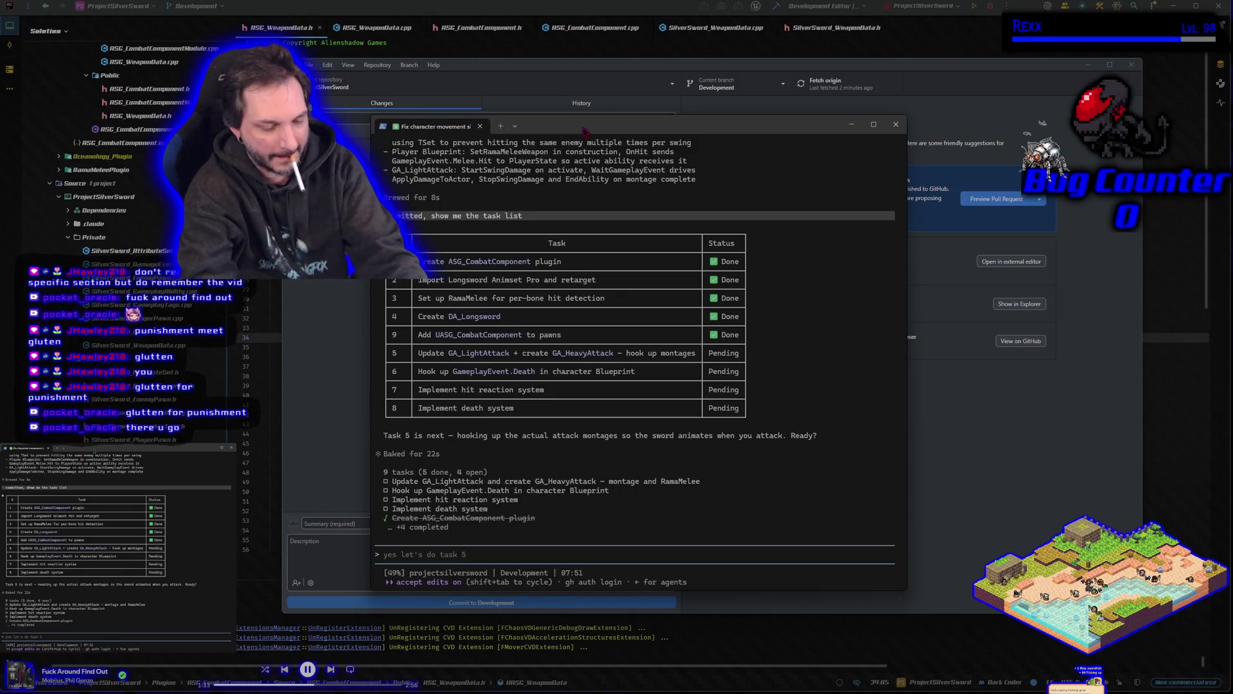
Step: Ask Claude Code to 'explain step 5 to me in detail'
type("explain step 5 to me in detail")
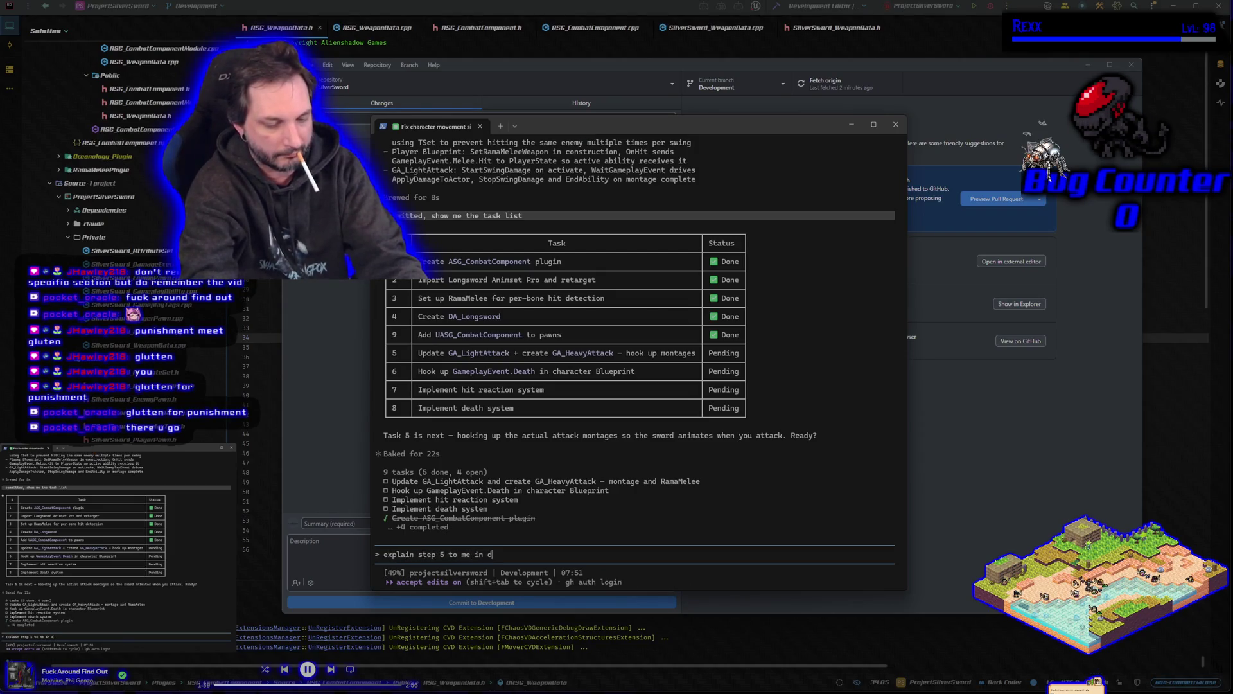
key("Return")
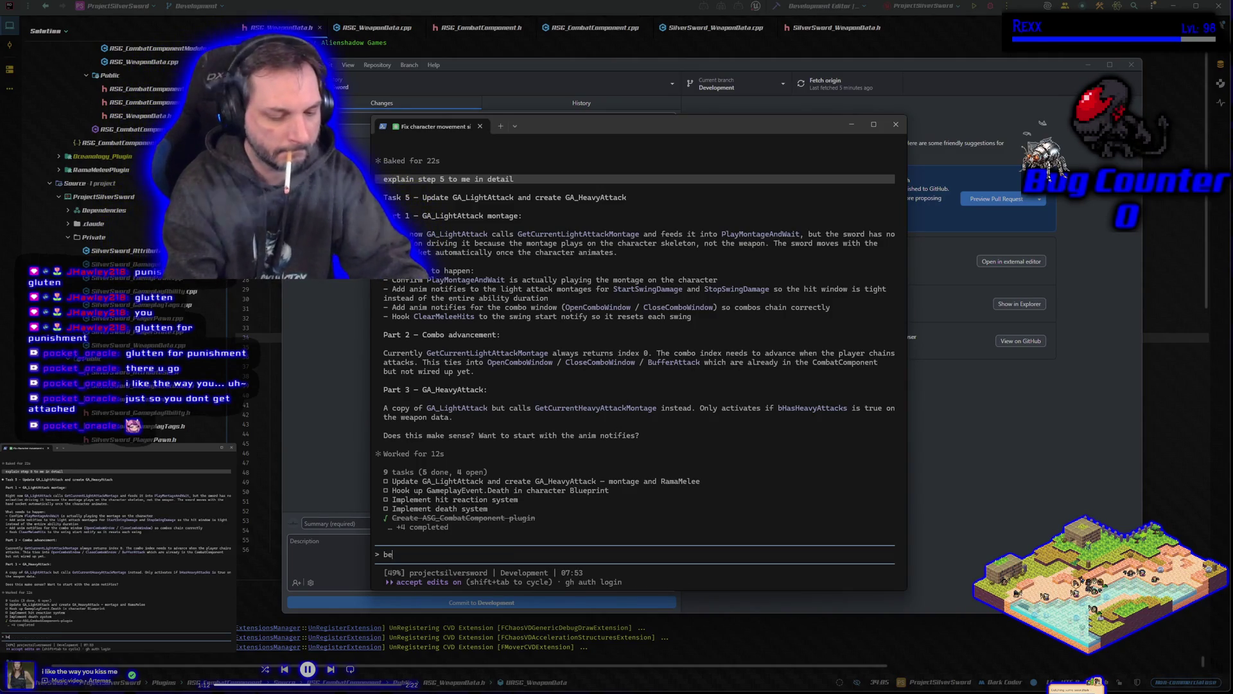
Step: Ask Claude Code whether the RamaMelee system change left obsolete code, then switch away from the terminal
type("do we ")
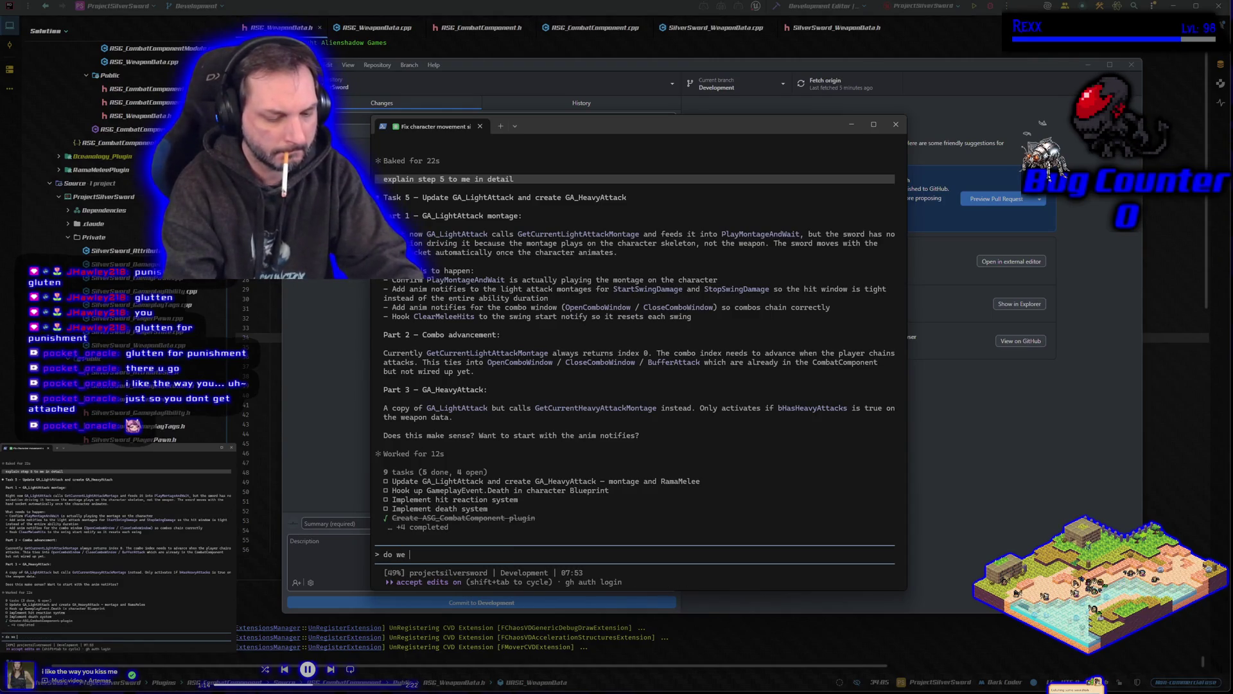
type("have any o")
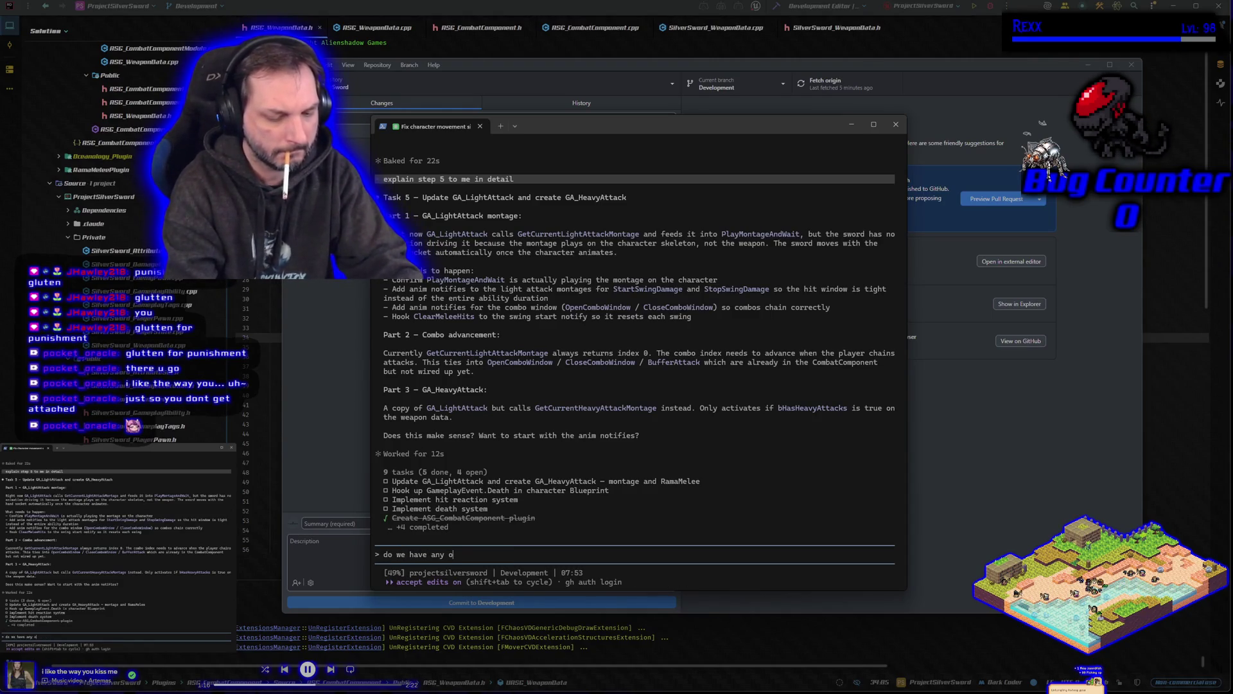
type("bsolete coed")
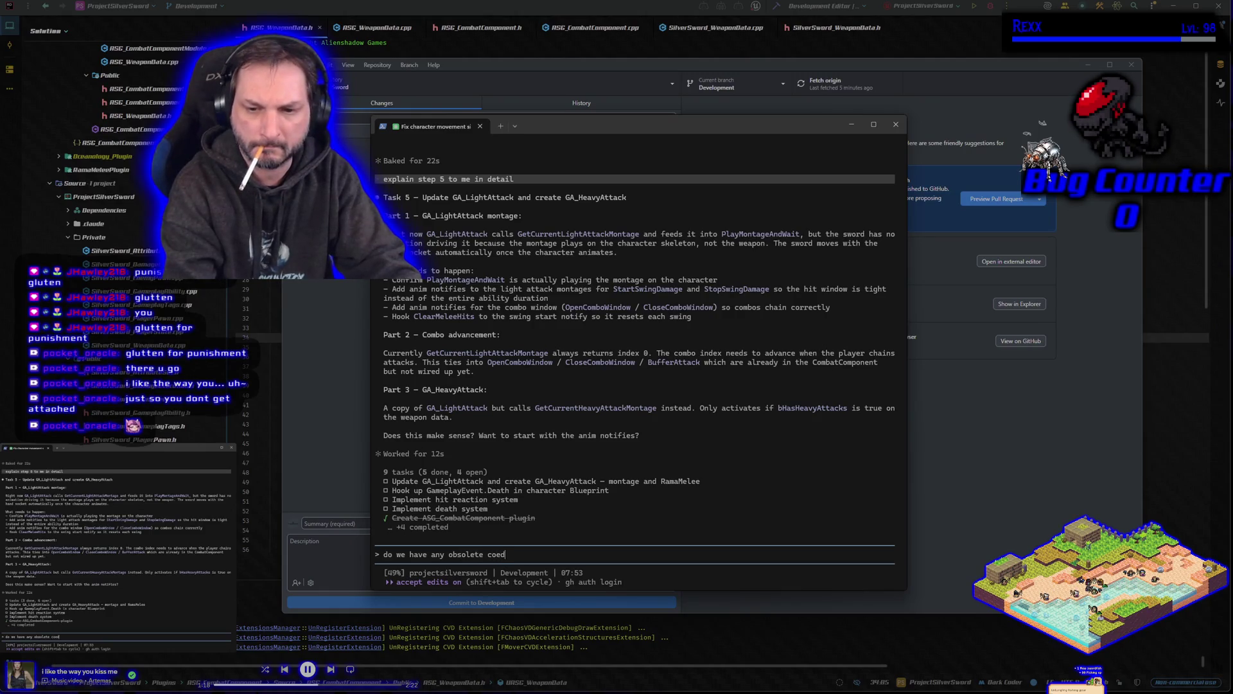
key("BackSpace")
key("BackSpace")
type("de due ")
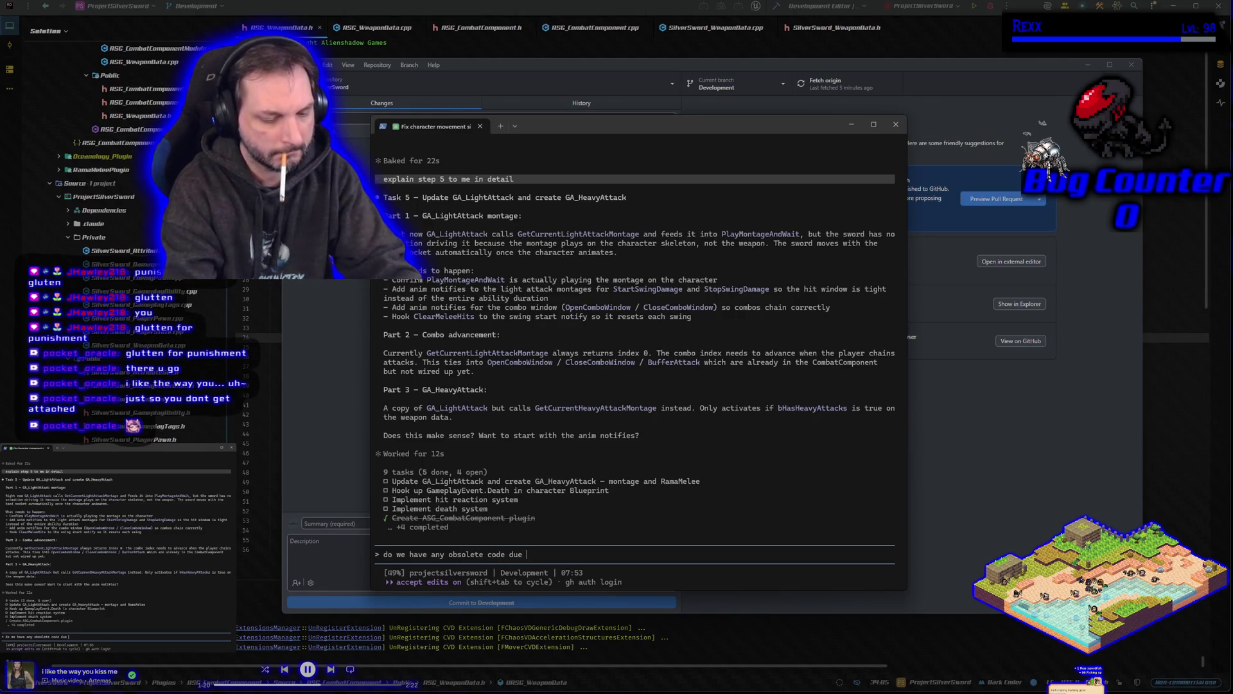
type("to when we had ")
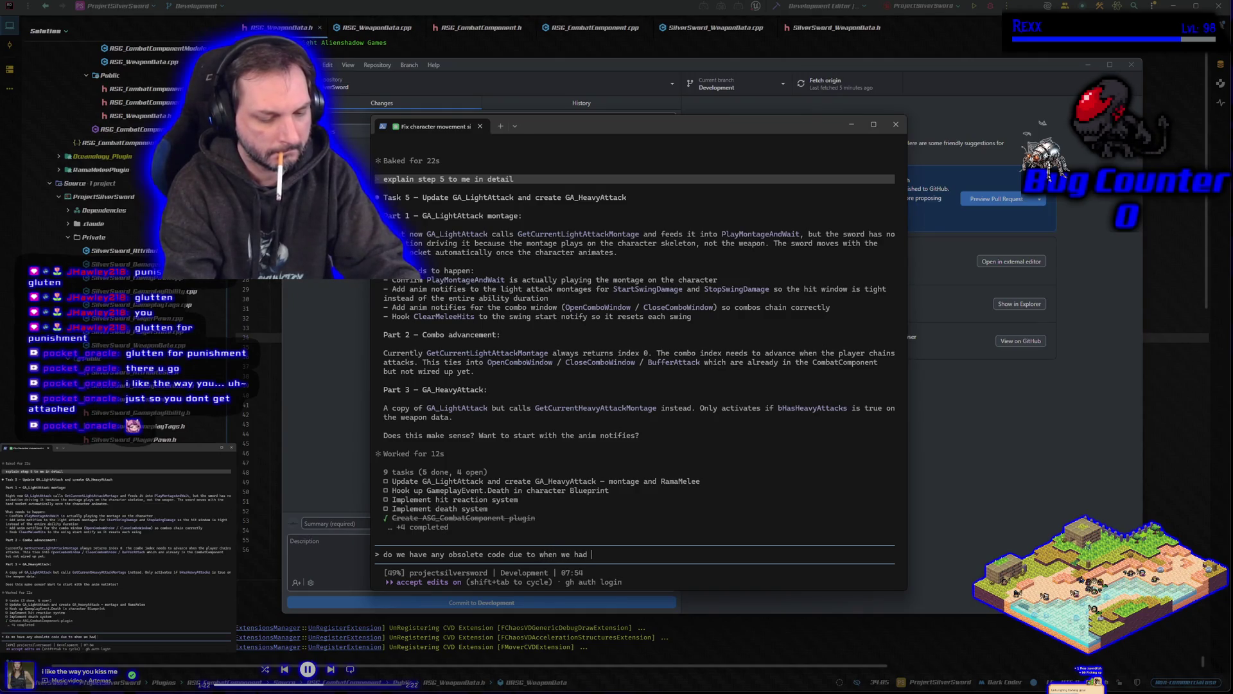
type("to change gears ")
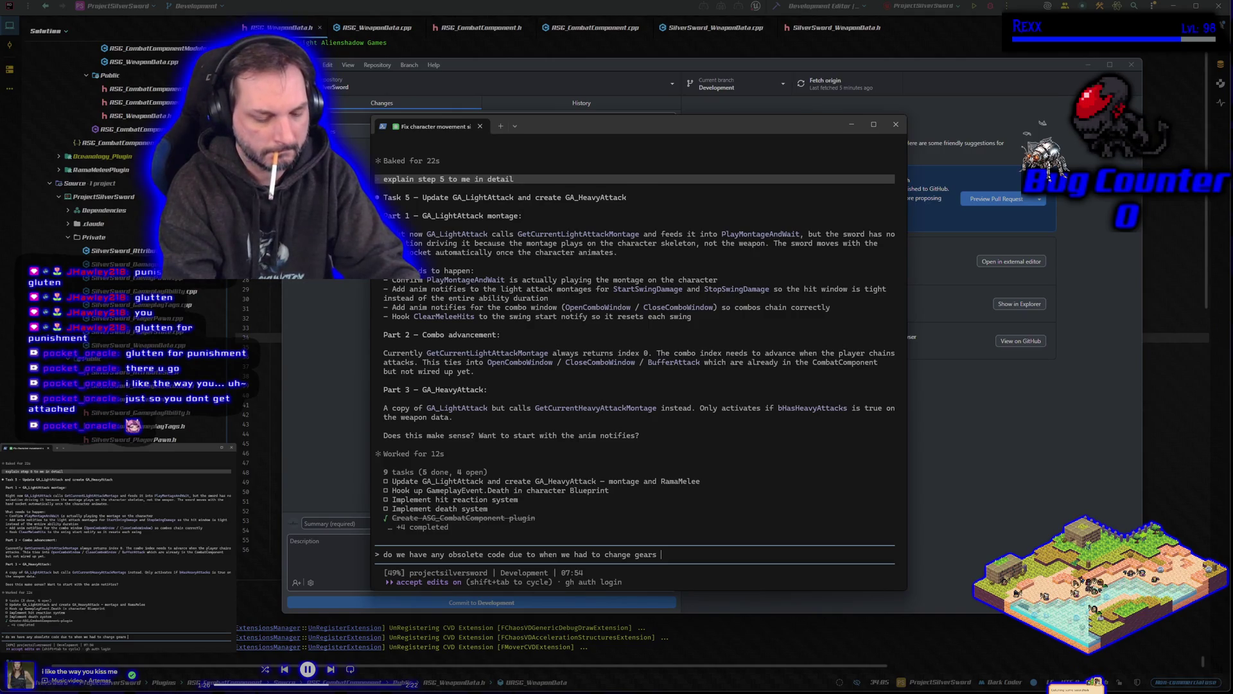
type("for the r")
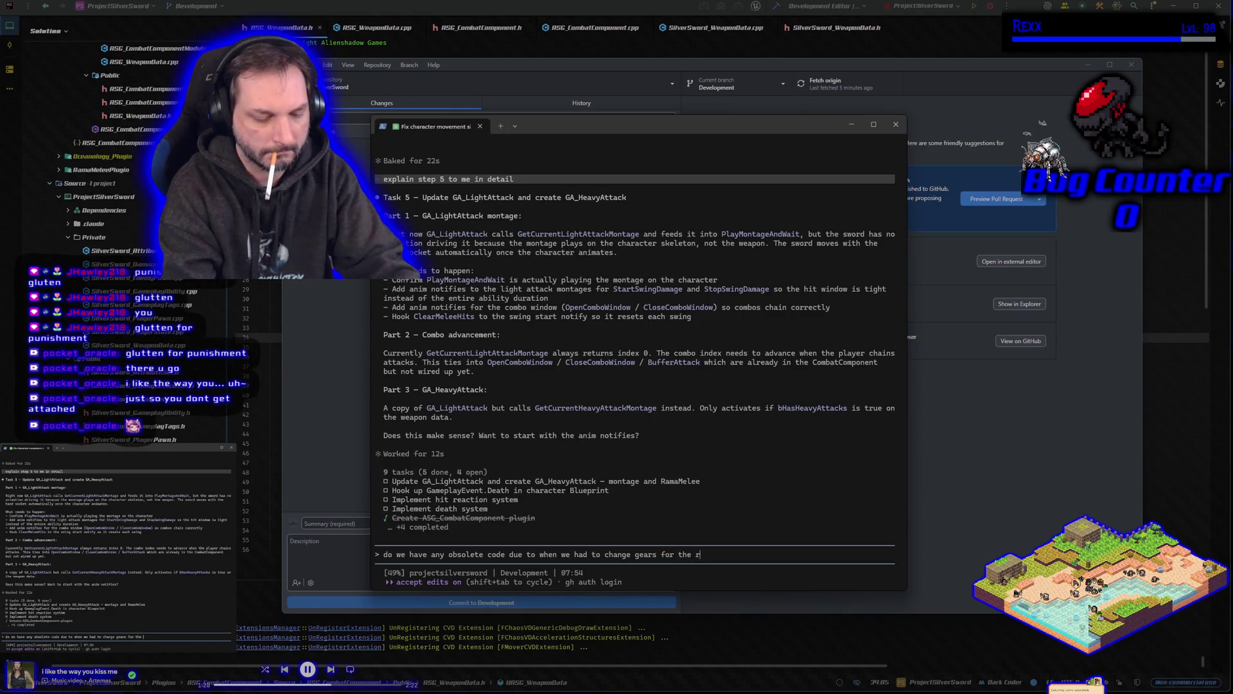
type("ama melee systems structure?")
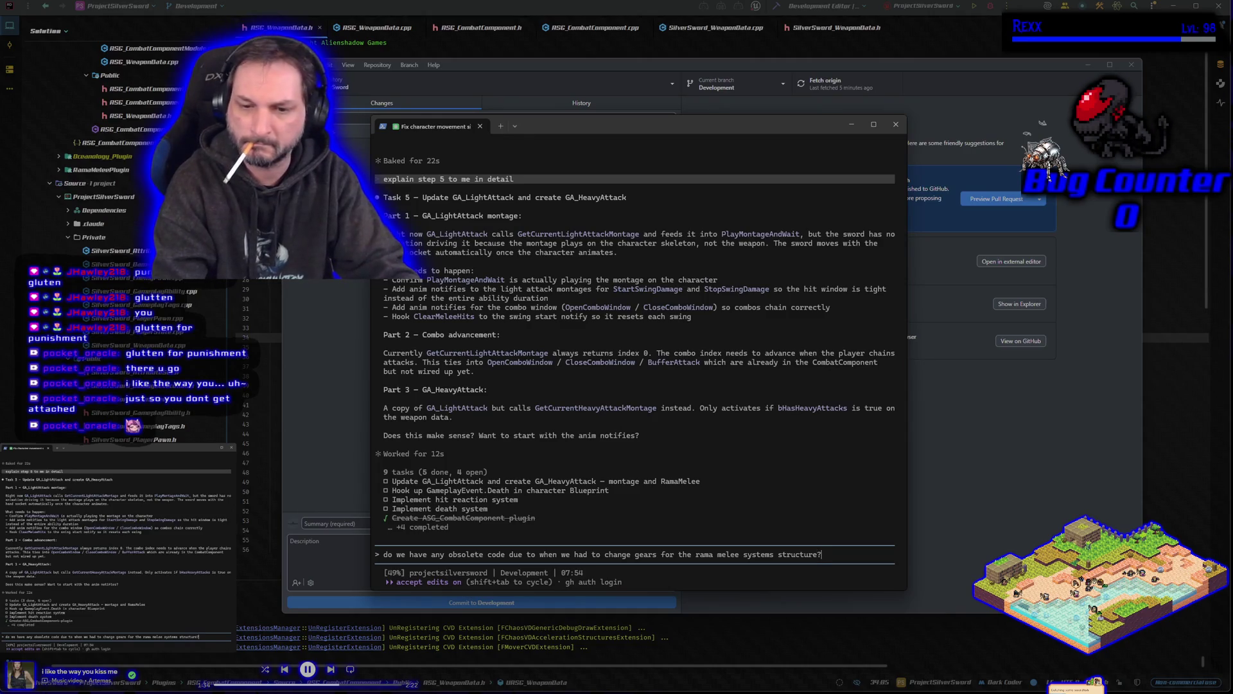
key("Return")
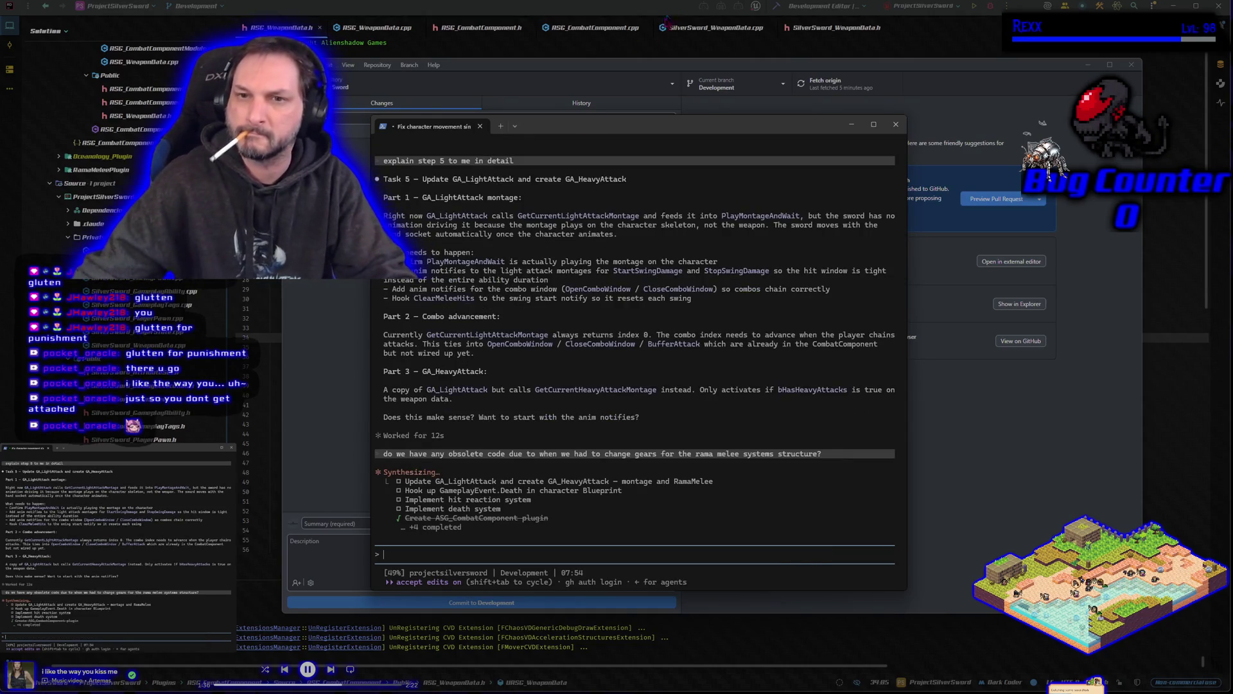
key("alt+Tab")
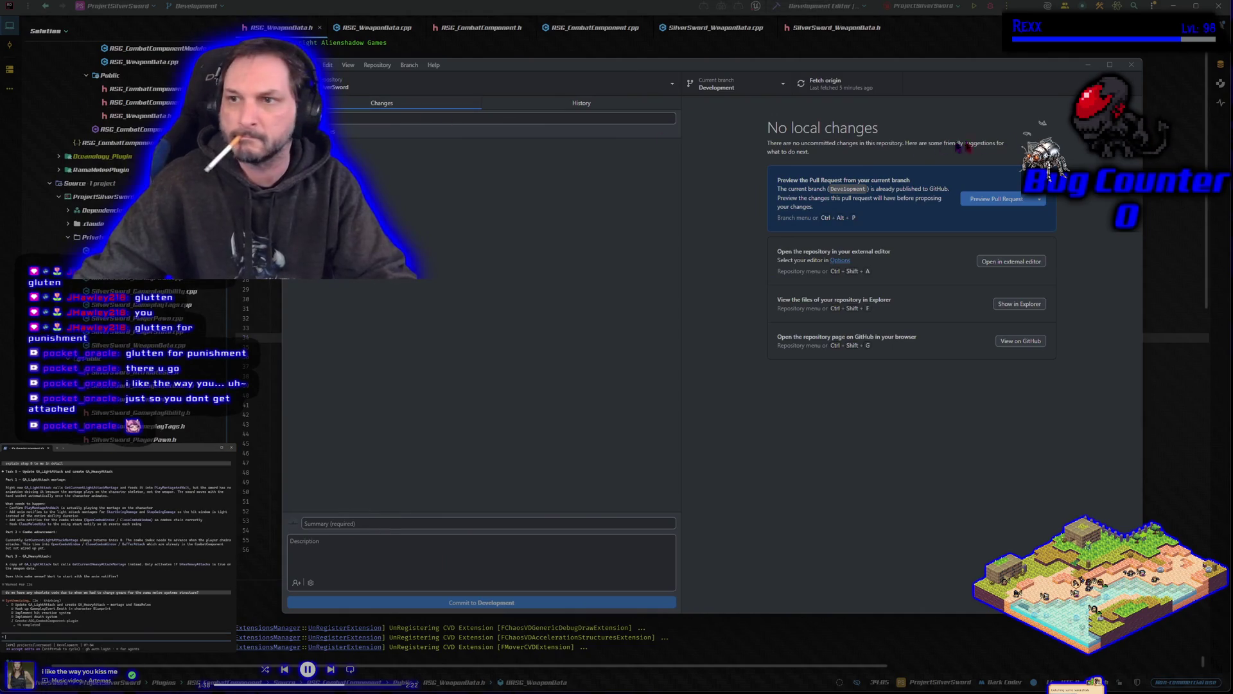
Step: Return from GitHub Desktop to Rider and scroll up in ASG_WeaponData.h
key("alt+Tab")
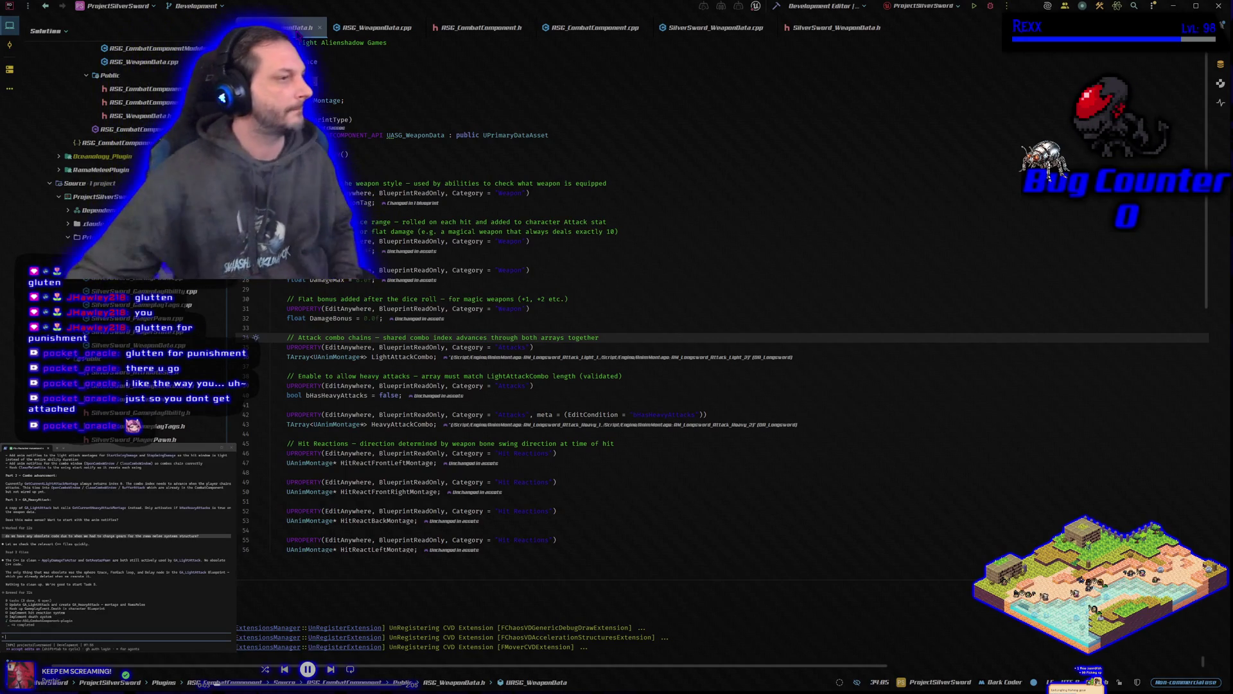
scroll(115, 527, "up", 5)
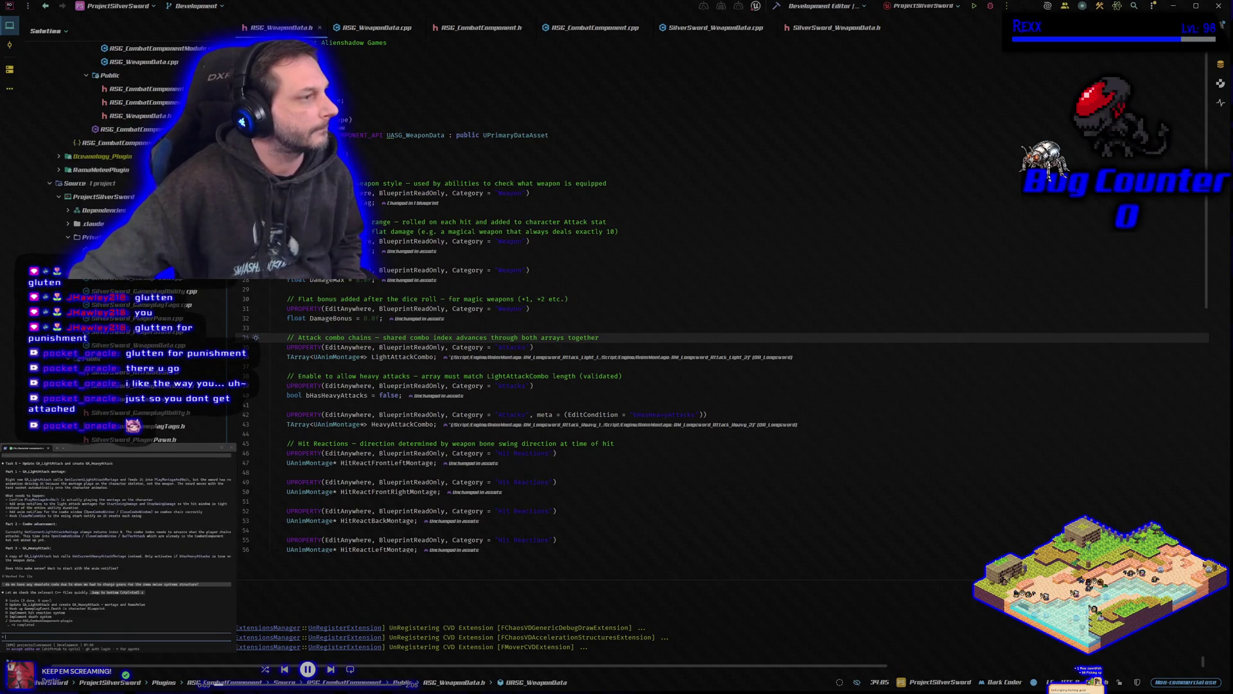